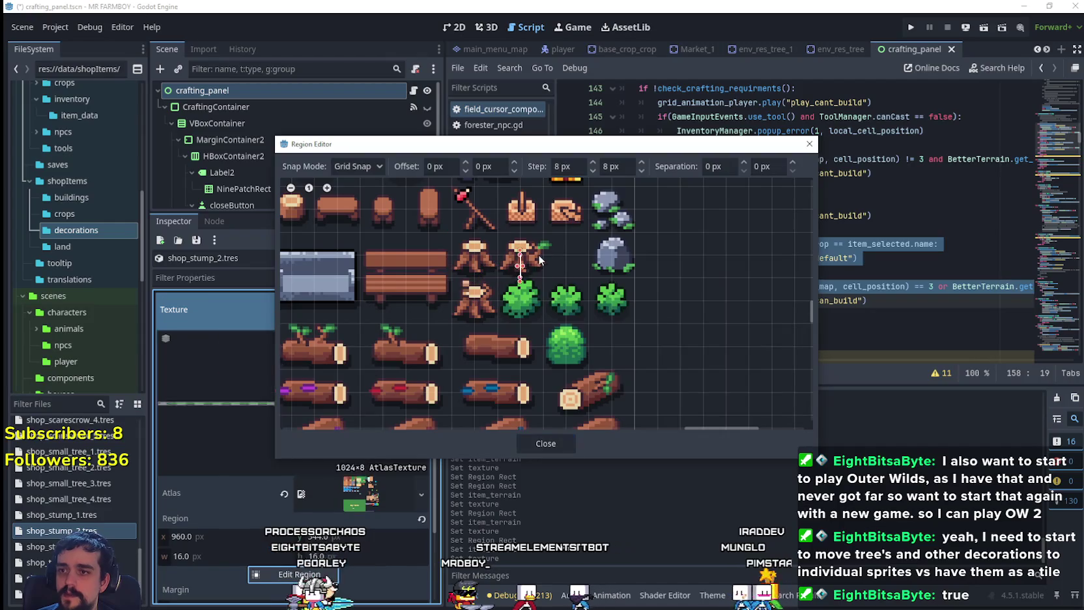
# - With Pixel Snap on, widen the shop_stump_2 stump region to 19 px and close the editor
pyautogui.scroll(1, 551, 231)
pyautogui.scroll(1, 561, 235)
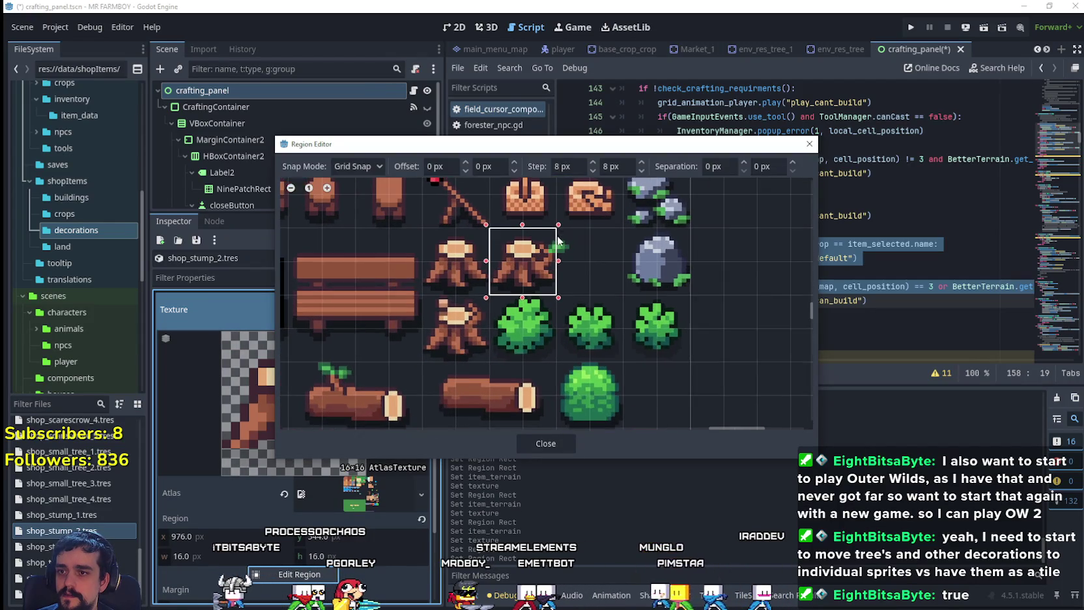
pyautogui.scroll(1, 587, 321)
pyautogui.click(357, 166)
pyautogui.click(365, 198)
pyautogui.moveTo(556, 255); pyautogui.dragTo(572, 255)
pyautogui.click(534, 448)
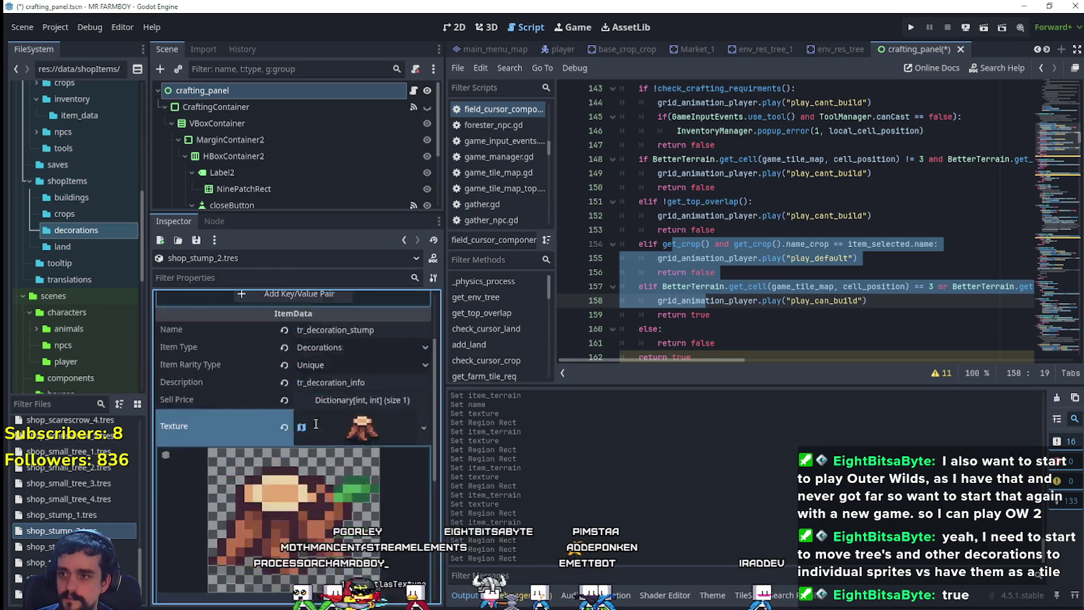
# - Save the scene and review the shop_stump_3.tres and shop_stump_1.tres items, saving again
pyautogui.hotkey('ctrl', 's')
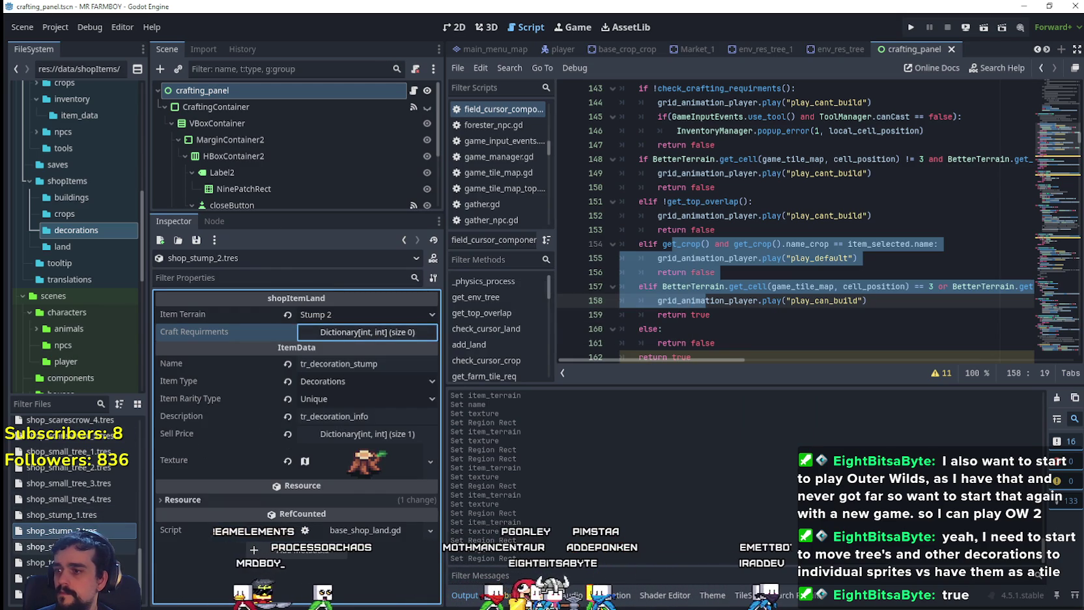
pyautogui.click(46, 546)
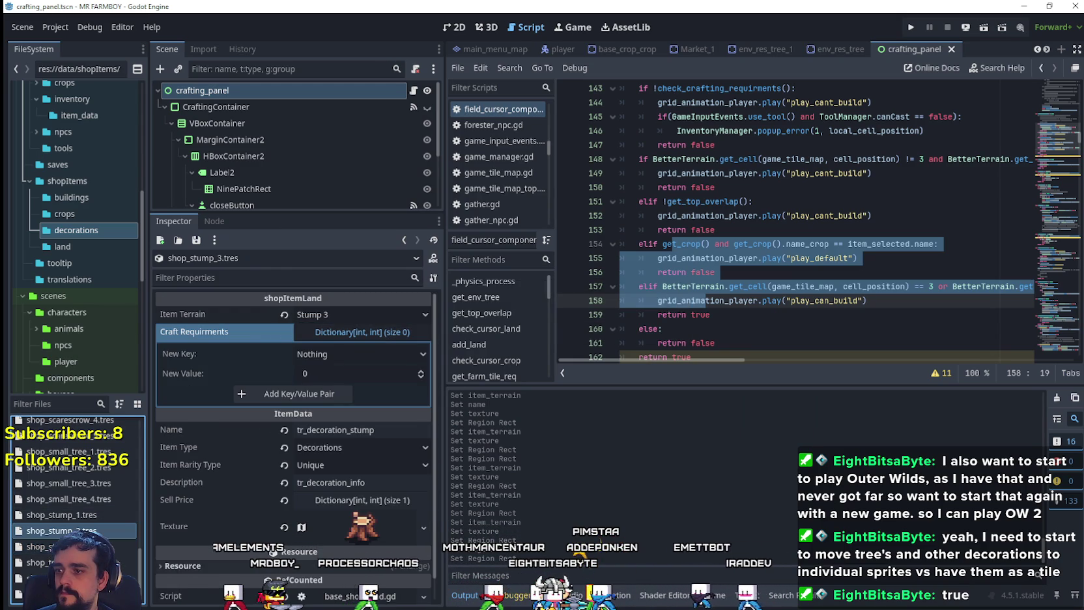
pyautogui.click(58, 531)
pyautogui.click(62, 515)
pyautogui.hotkey('ctrl', 's')
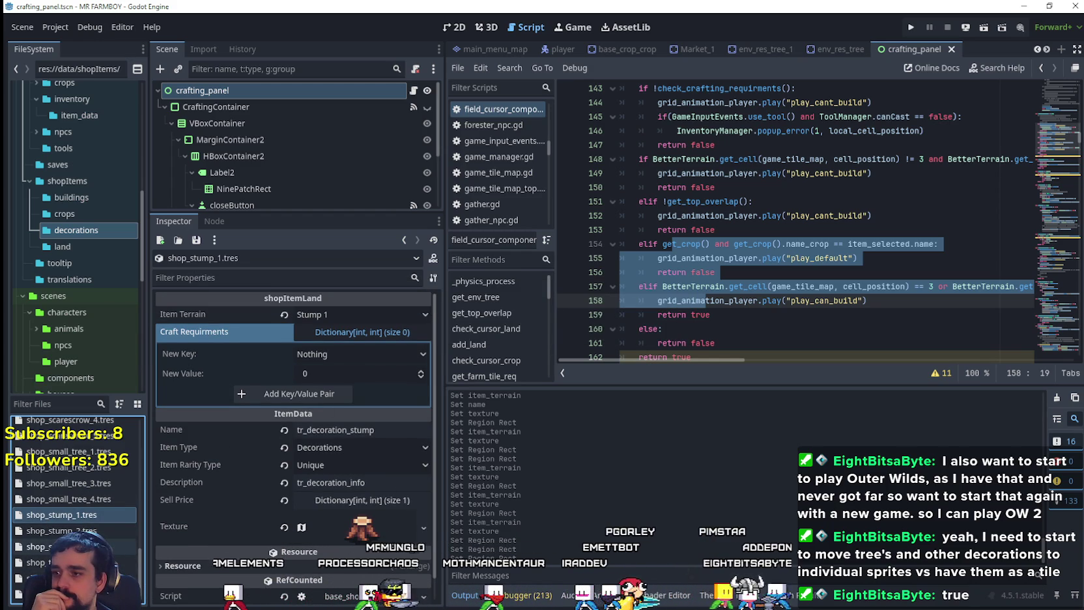
pyautogui.click(71, 562)
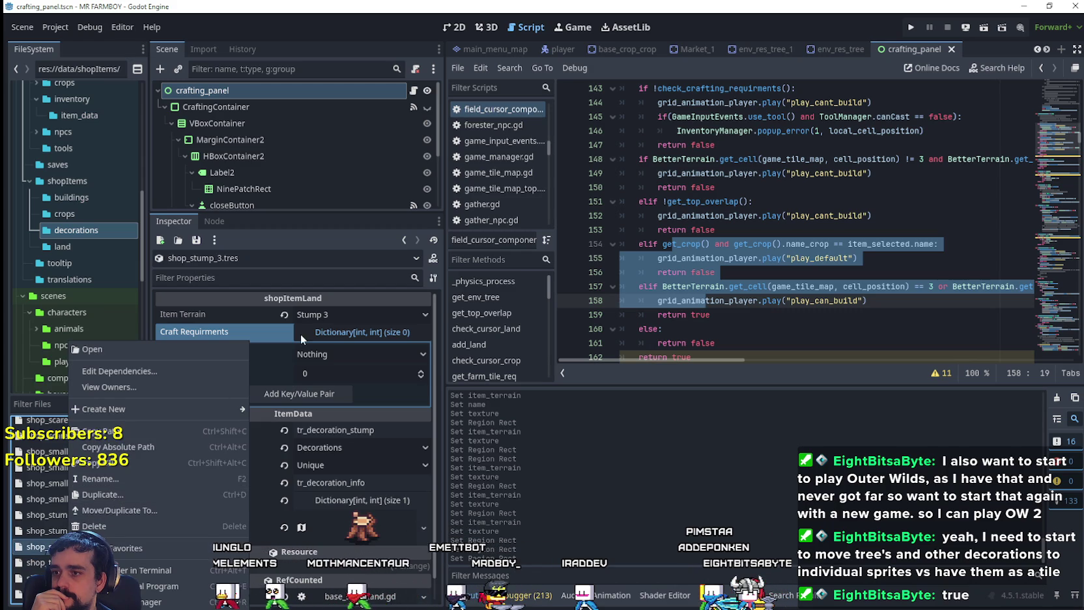
# - Browse shop_stump_3's Item Terrain list without changing it from Stump 3, then bring up its file actions
pyautogui.click(339, 315)
pyautogui.scroll(-10, 374, 405)
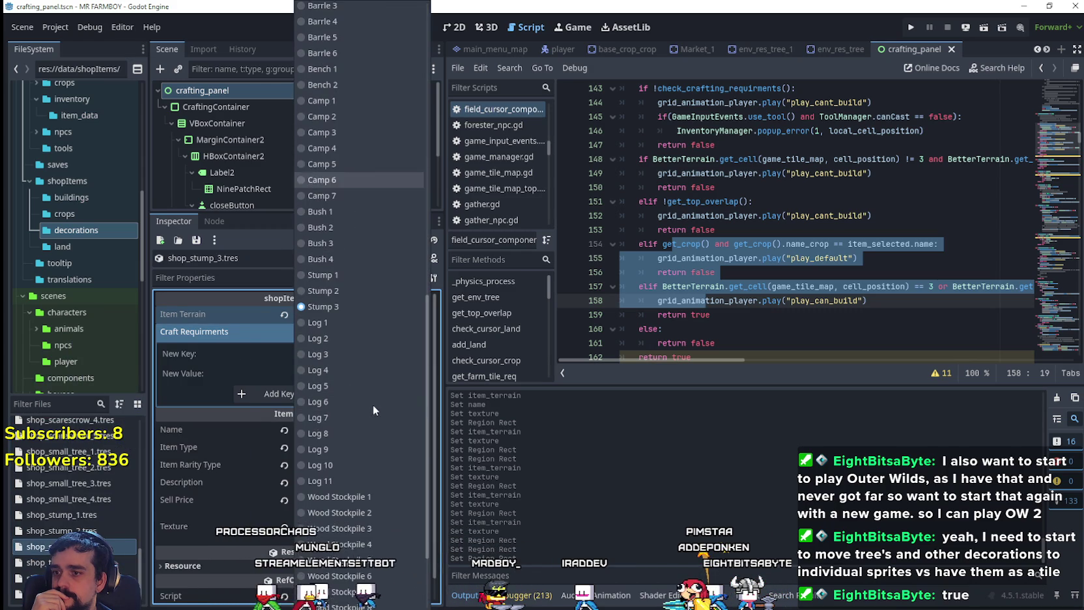
pyautogui.scroll(-3, 362, 391)
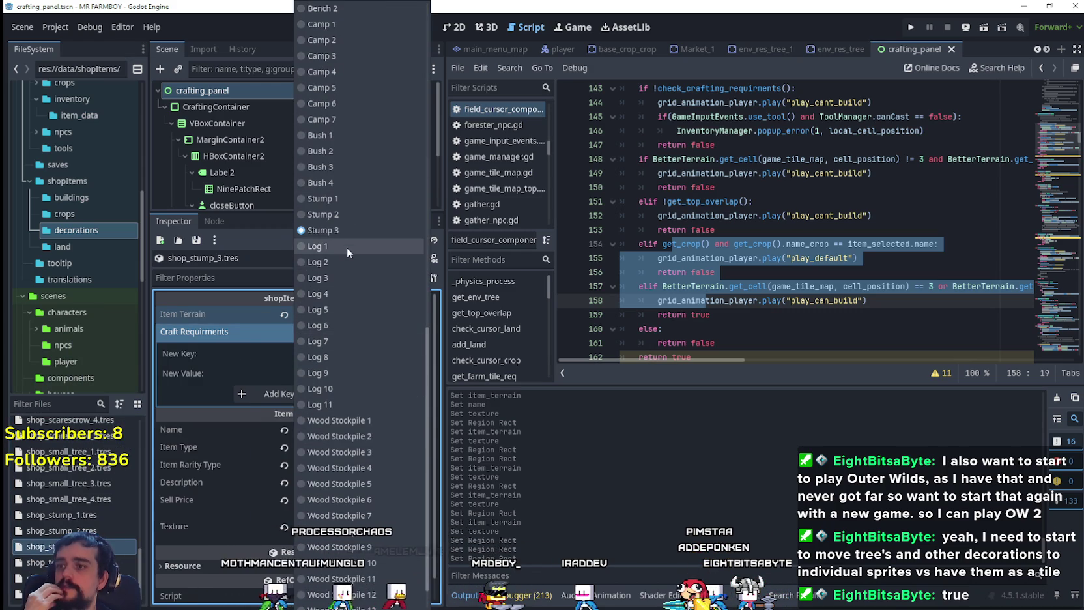
pyautogui.scroll(-2, 345, 410)
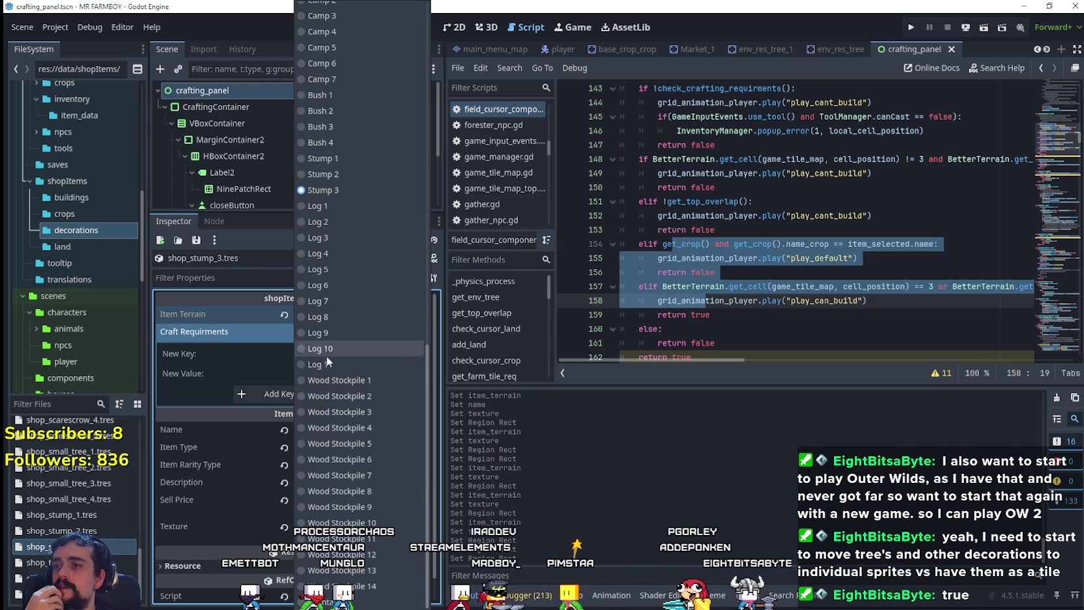
pyautogui.press('Escape')
pyautogui.rightClick(62, 547)
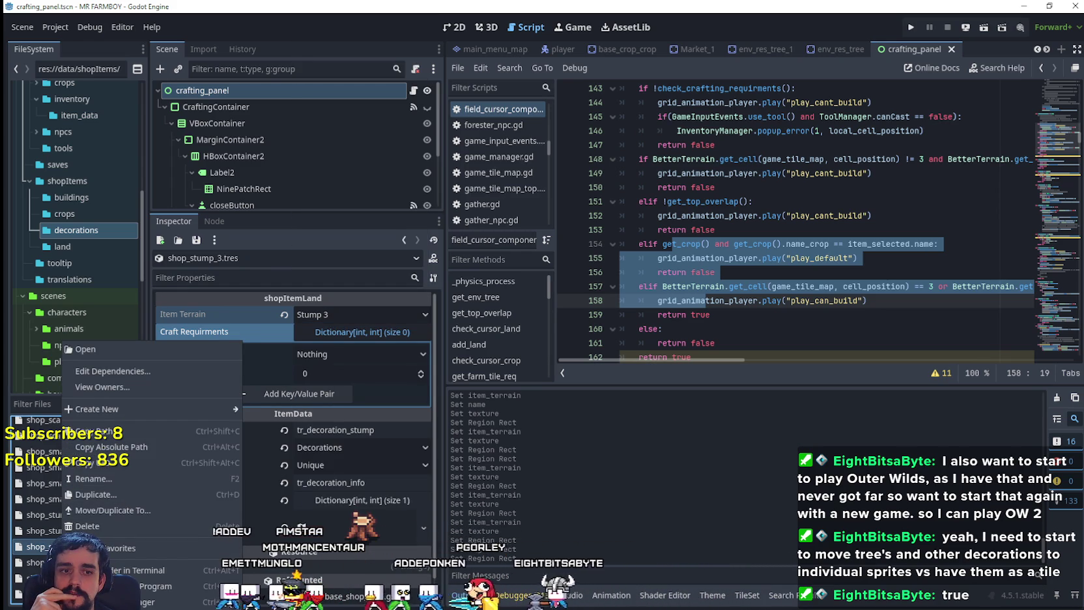
pyautogui.press('Escape')
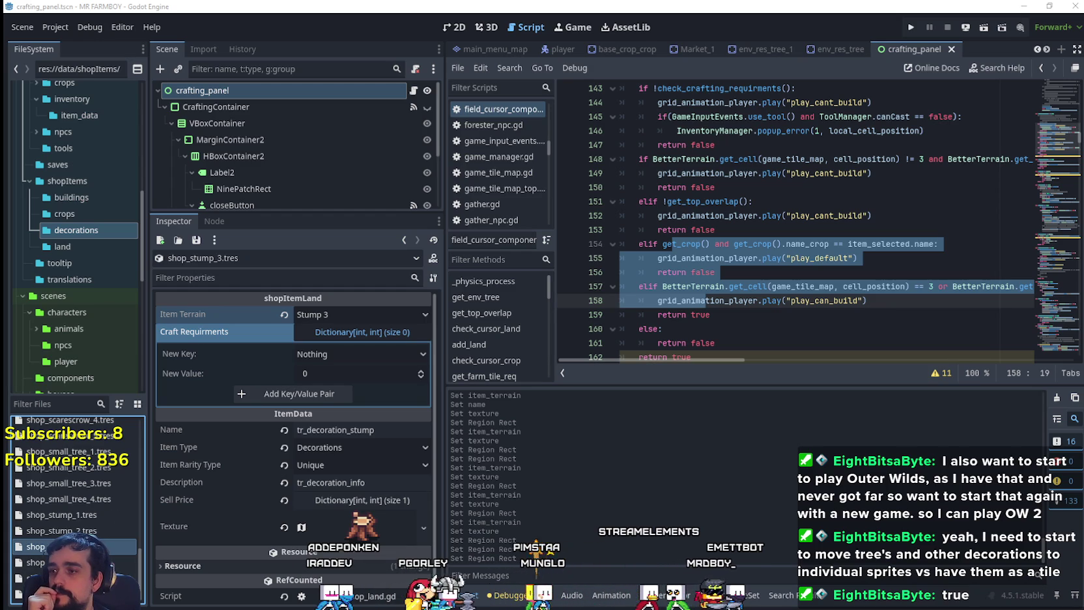
pyautogui.rightClick(42, 545)
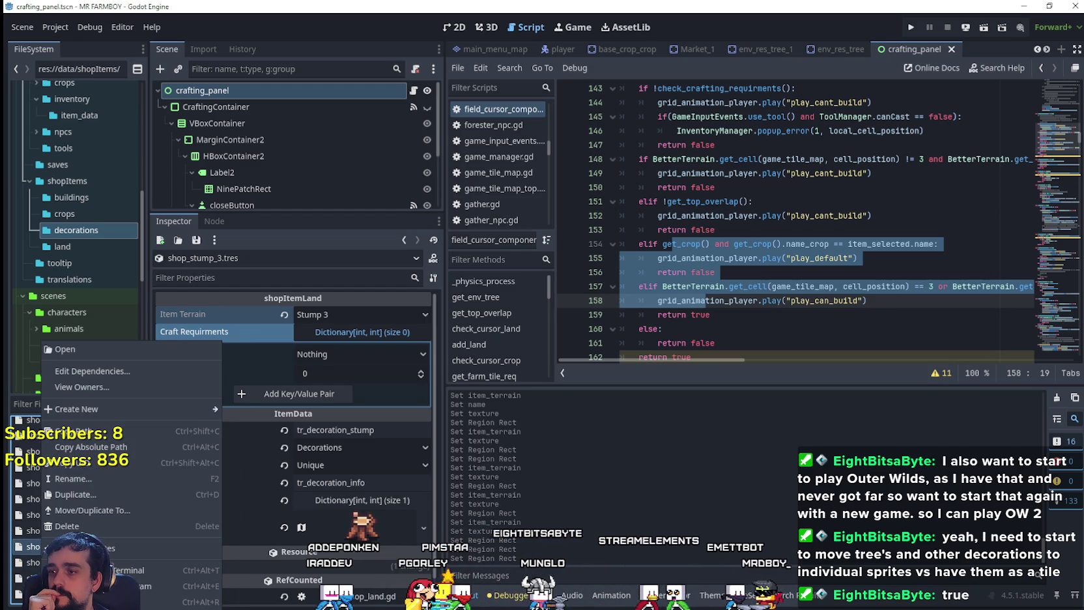
# - Duplicate shop_stump_3.tres as shop_founten.tres
pyautogui.click(103, 495)
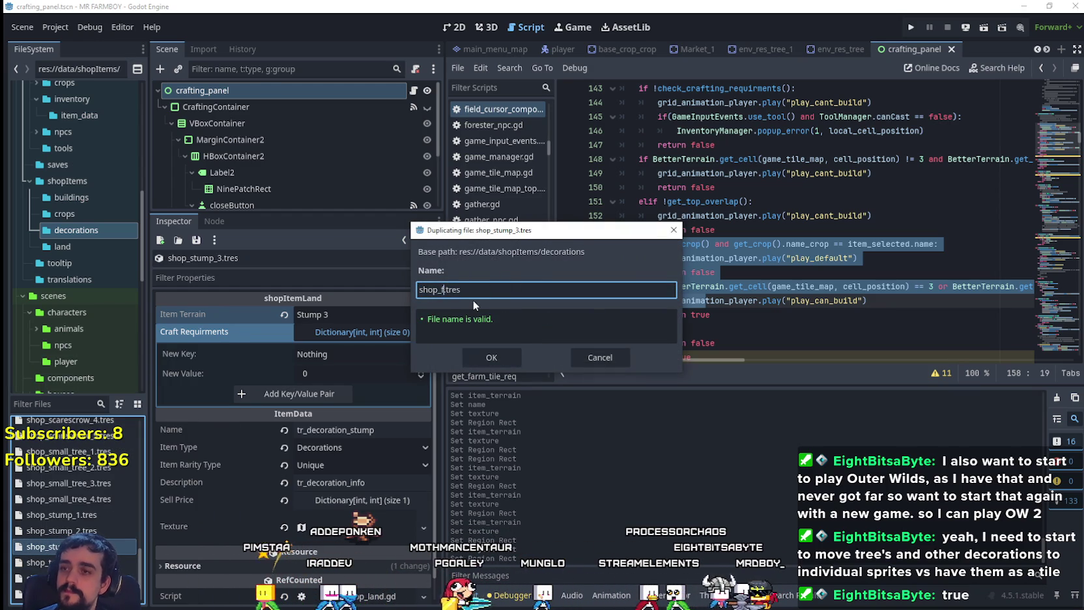
pyautogui.write('oun')
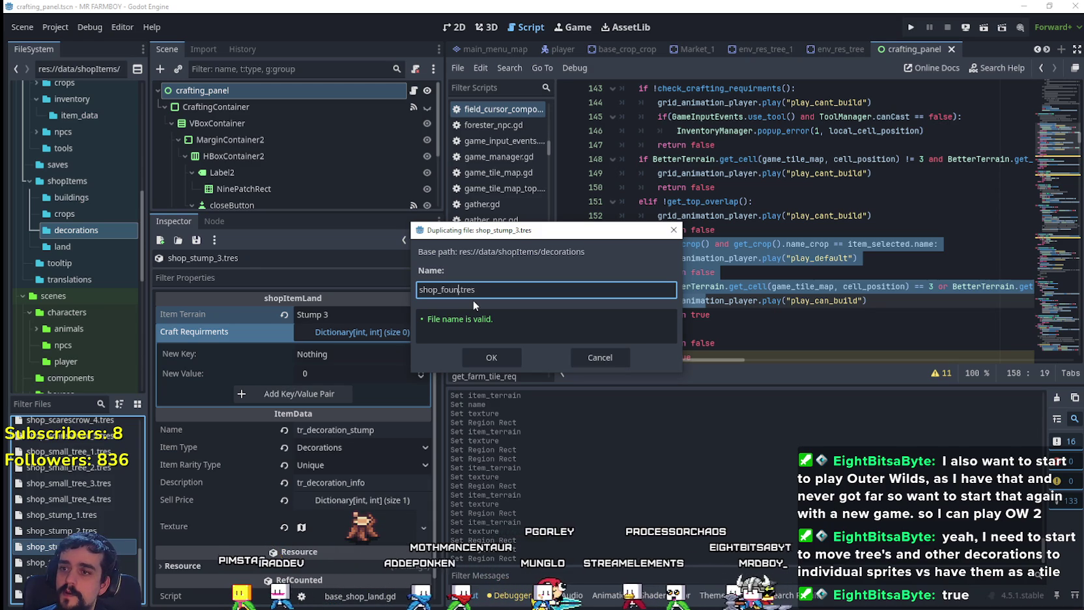
pyautogui.click(474, 356)
pyautogui.scroll(5, 75, 508)
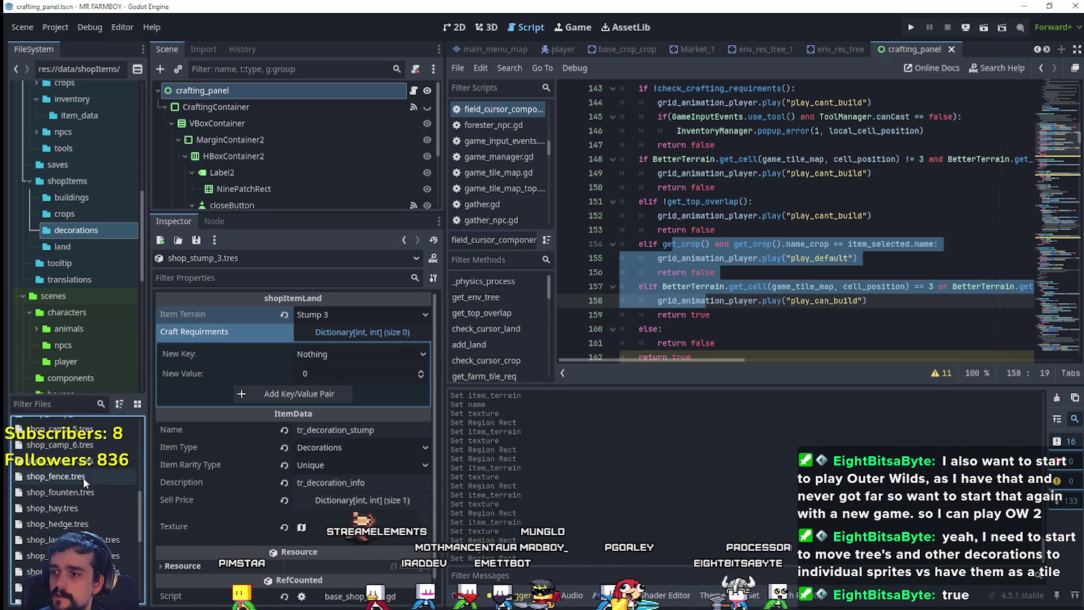
# - Set the new copy's Item Terrain to Fountain
pyautogui.click(75, 488)
pyautogui.click(349, 309)
pyautogui.scroll(-3, 365, 391)
pyautogui.click(329, 599)
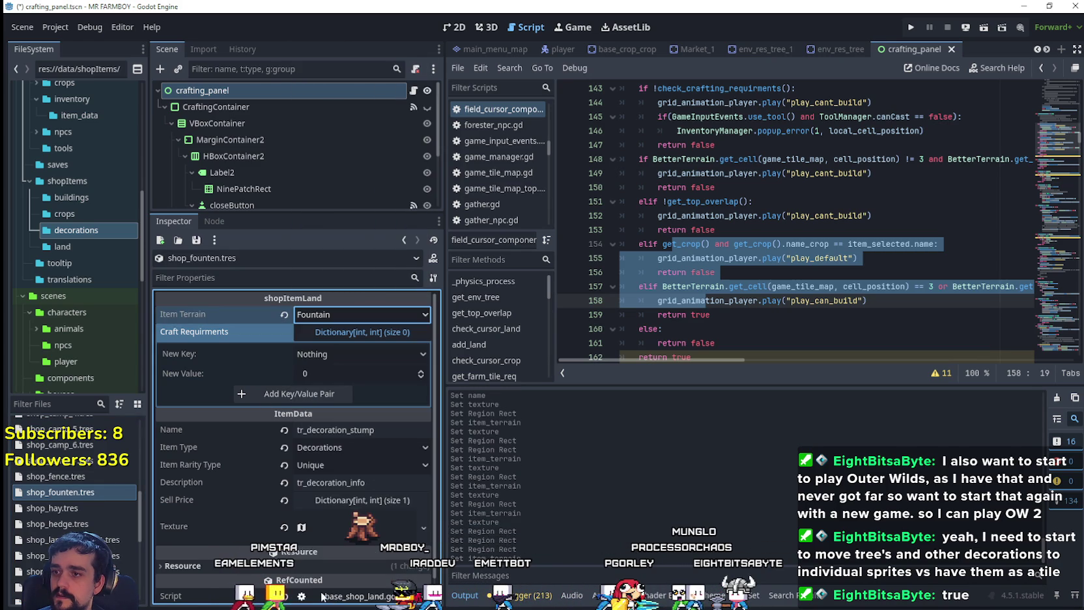
# - Rename shop_founten.tres to shop_fountain.tres
pyautogui.rightClick(77, 498)
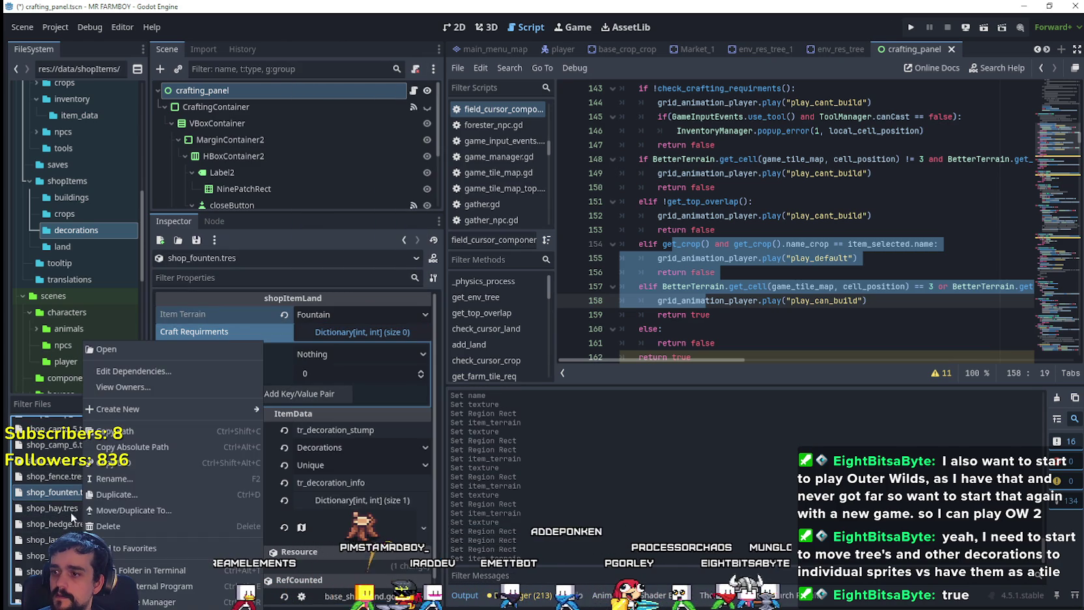
pyautogui.click(112, 478)
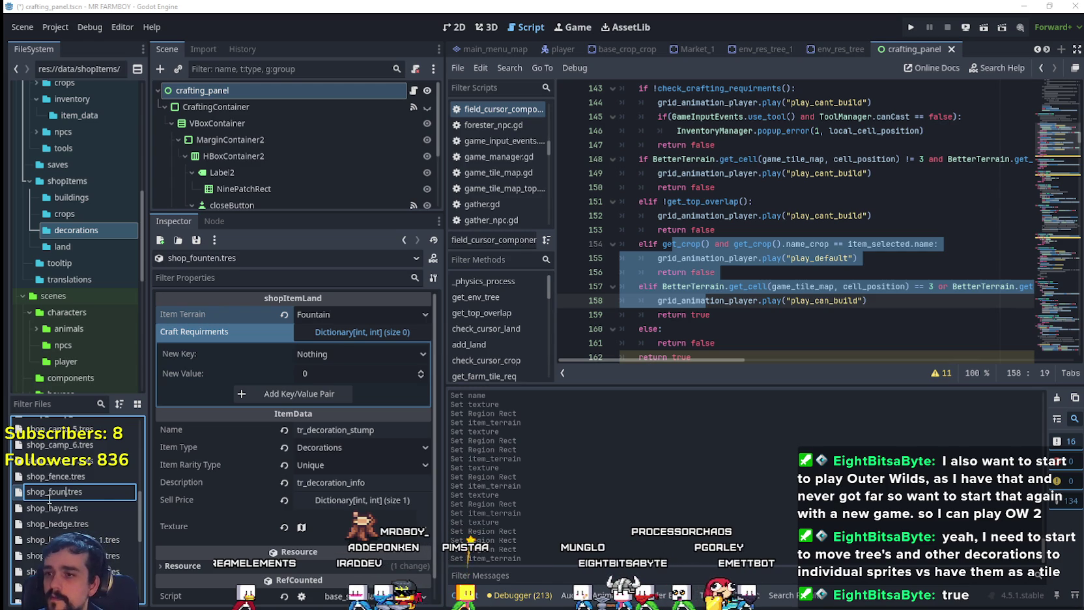
pyautogui.write('ain.t')
pyautogui.press('Return')
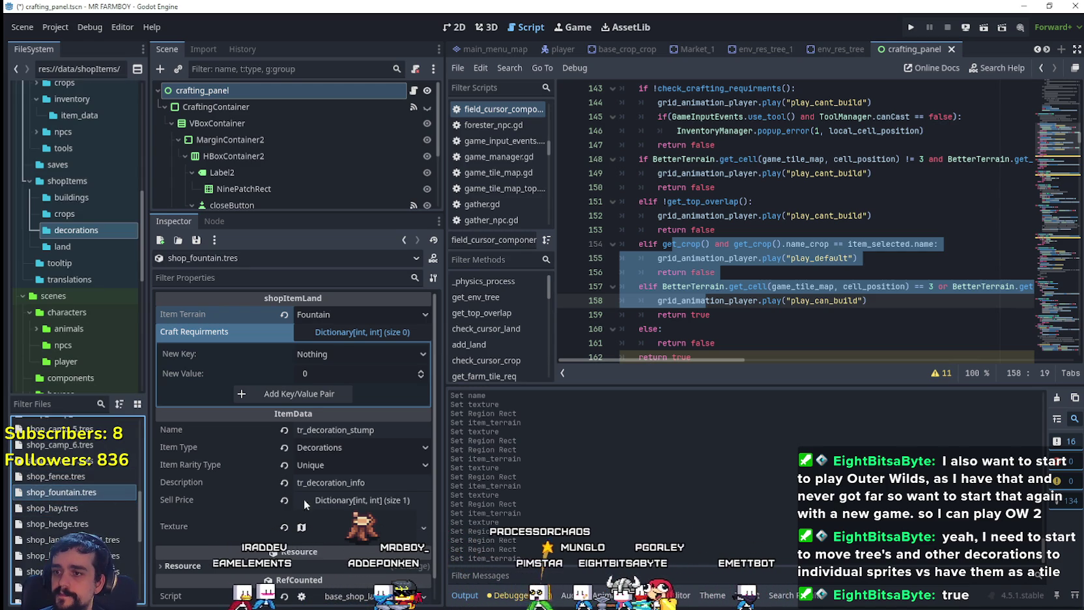
pyautogui.scroll(-1, 335, 502)
# - Name the item tr_decoration_fountain and make its texture unique
pyautogui.click(353, 406)
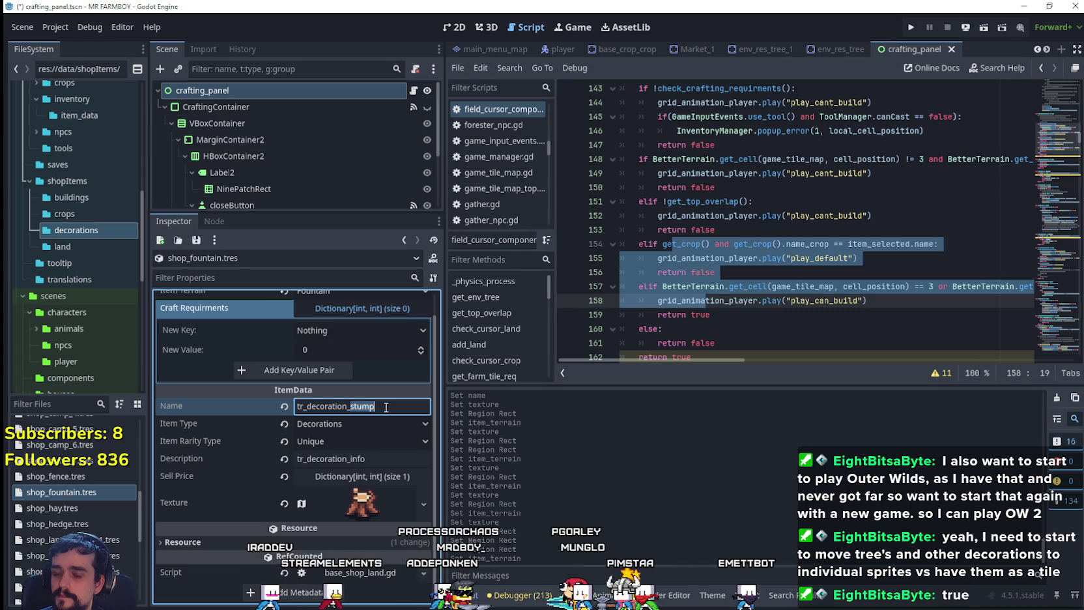
pyautogui.write('fountain')
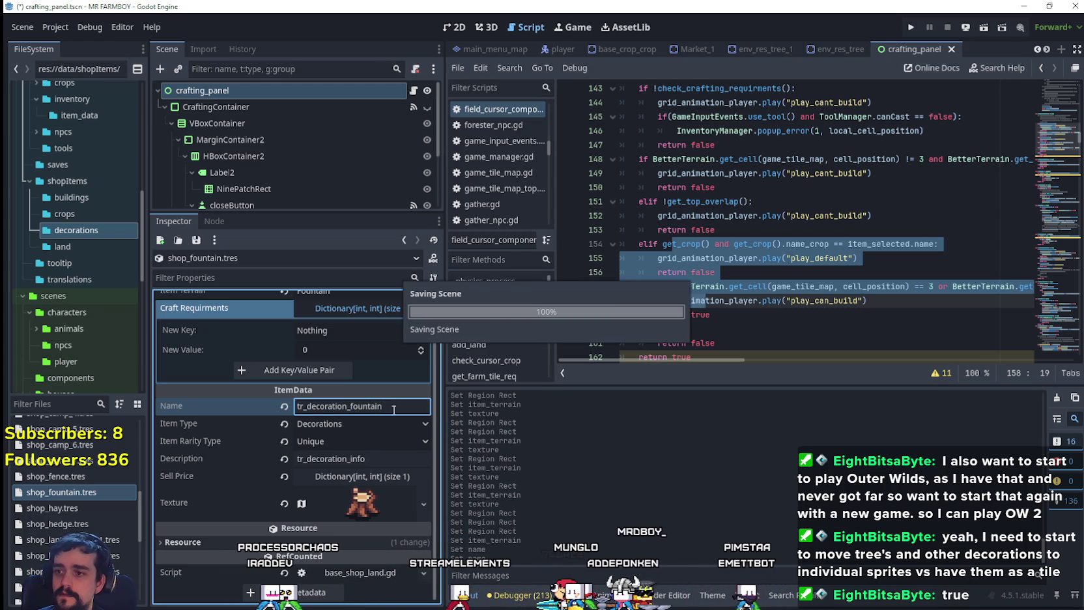
pyautogui.click(363, 503)
pyautogui.rightClick(356, 349)
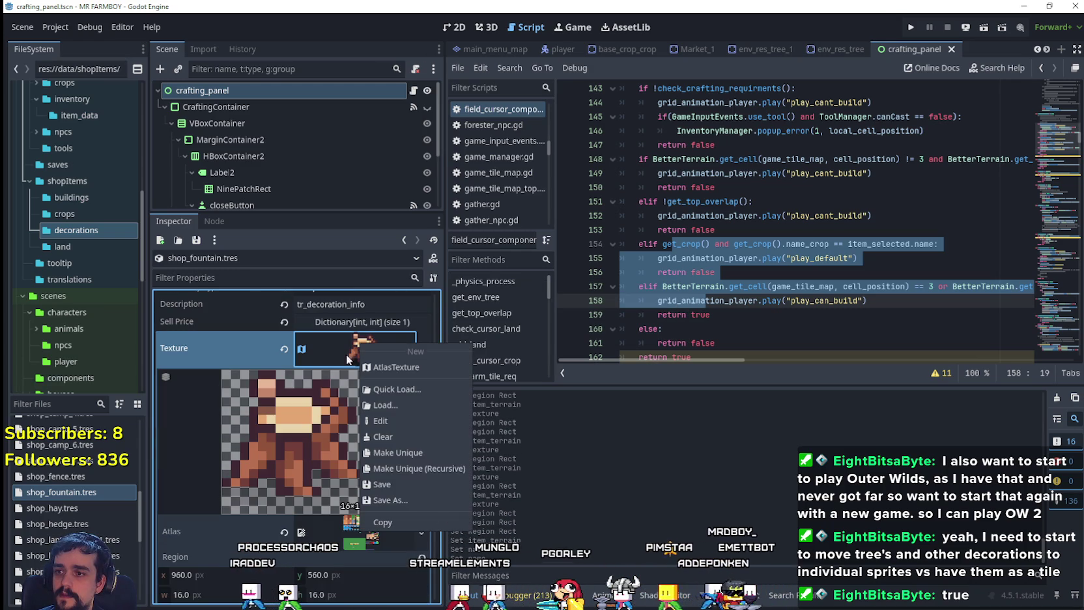
pyautogui.click(398, 452)
# - Using 8 px grid snap, crop the texture to the first fountain (32×40 px) and save
pyautogui.scroll(-2, 326, 495)
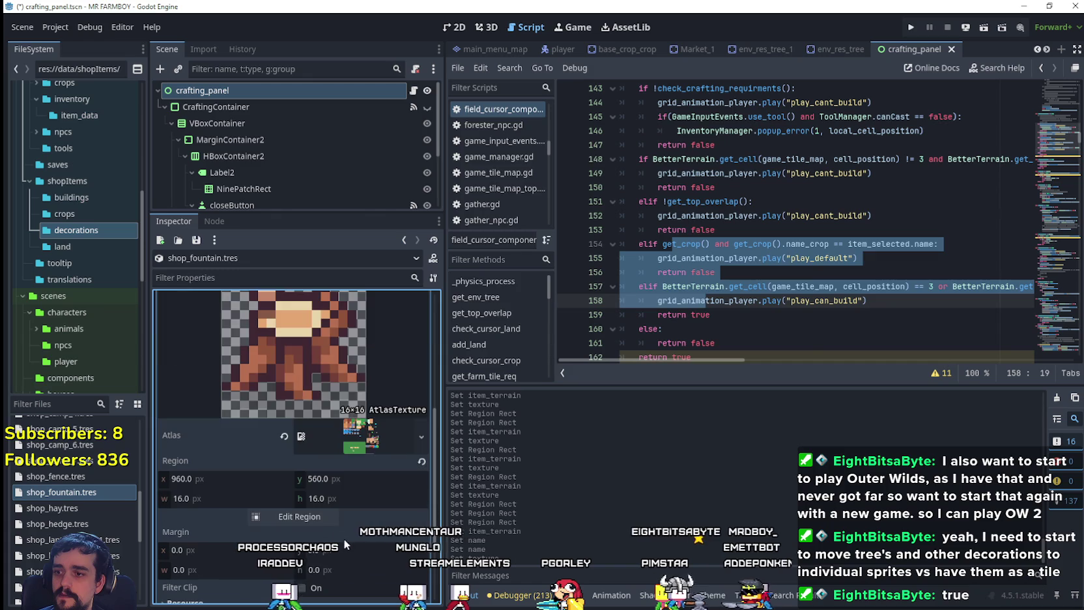
pyautogui.click(326, 518)
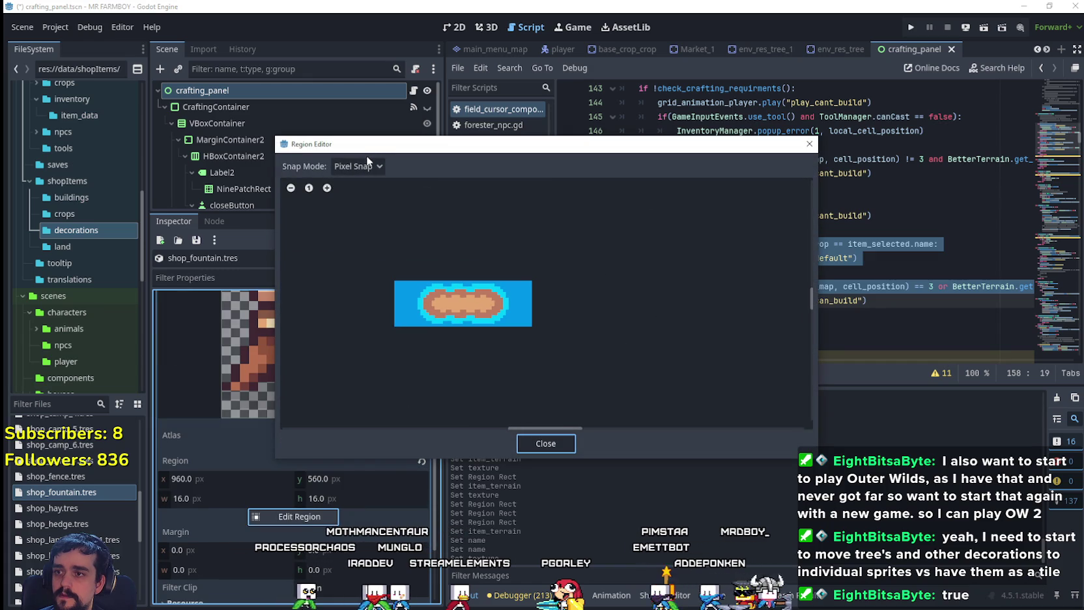
pyautogui.click(366, 215)
pyautogui.scroll(-10, 660, 327)
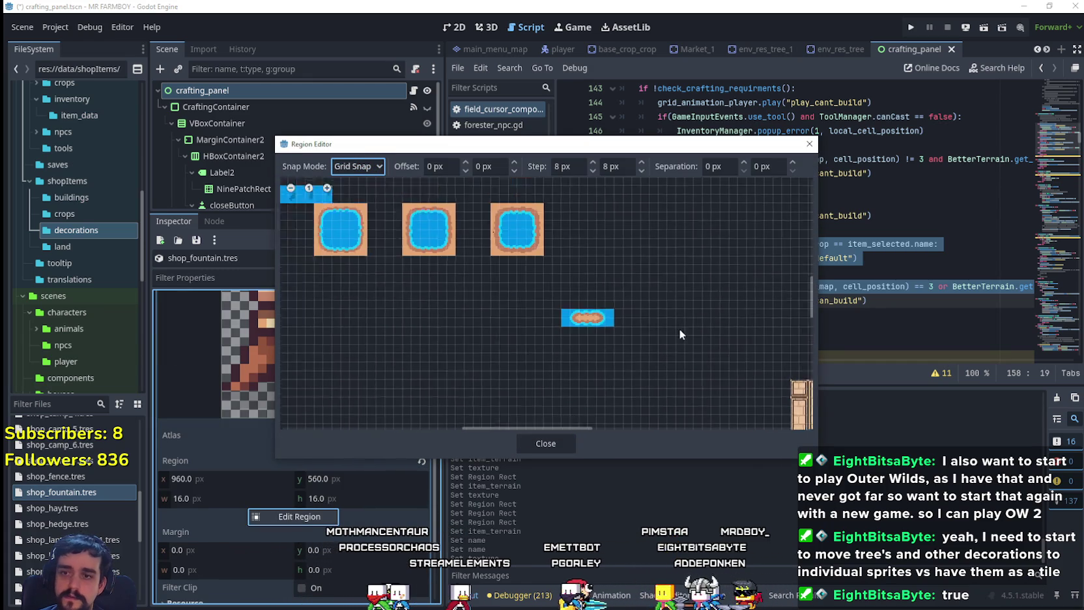
pyautogui.scroll(-5, 604, 392)
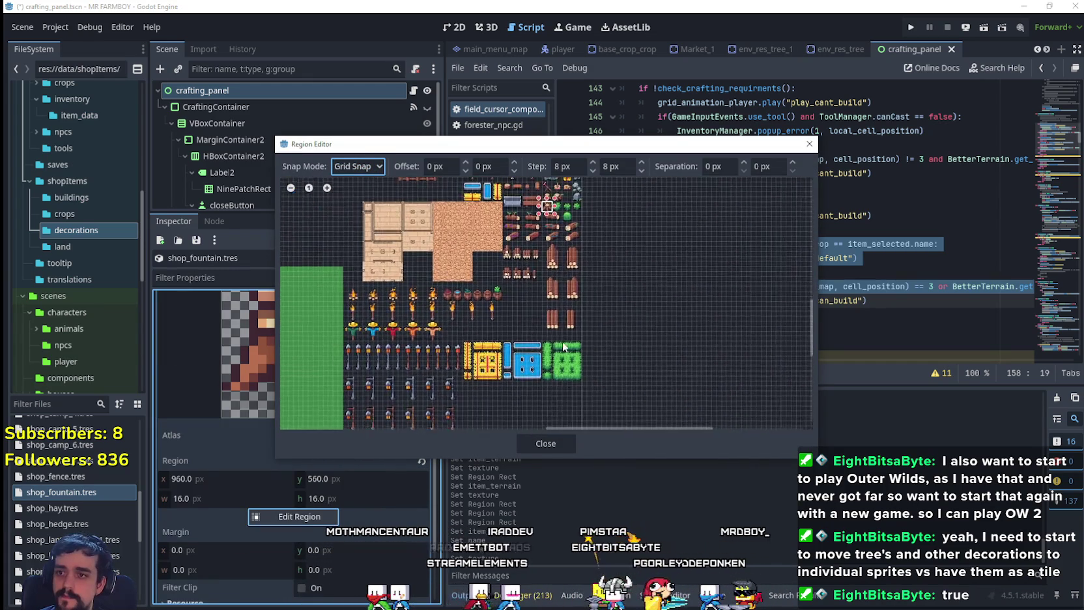
pyautogui.scroll(5, 368, 261)
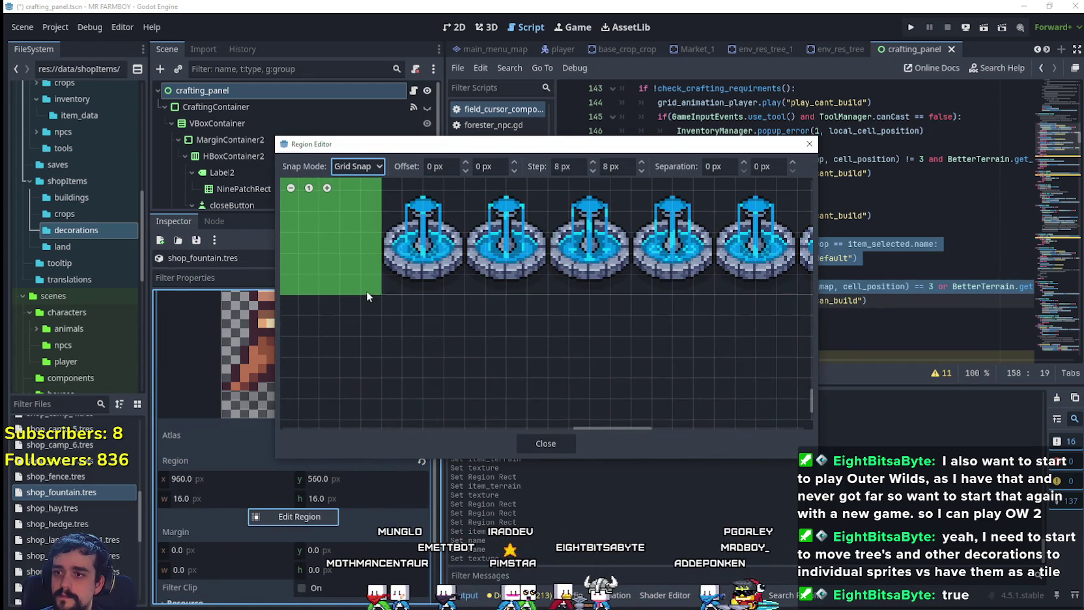
pyautogui.click(384, 292)
pyautogui.moveTo(387, 294); pyautogui.dragTo(464, 190)
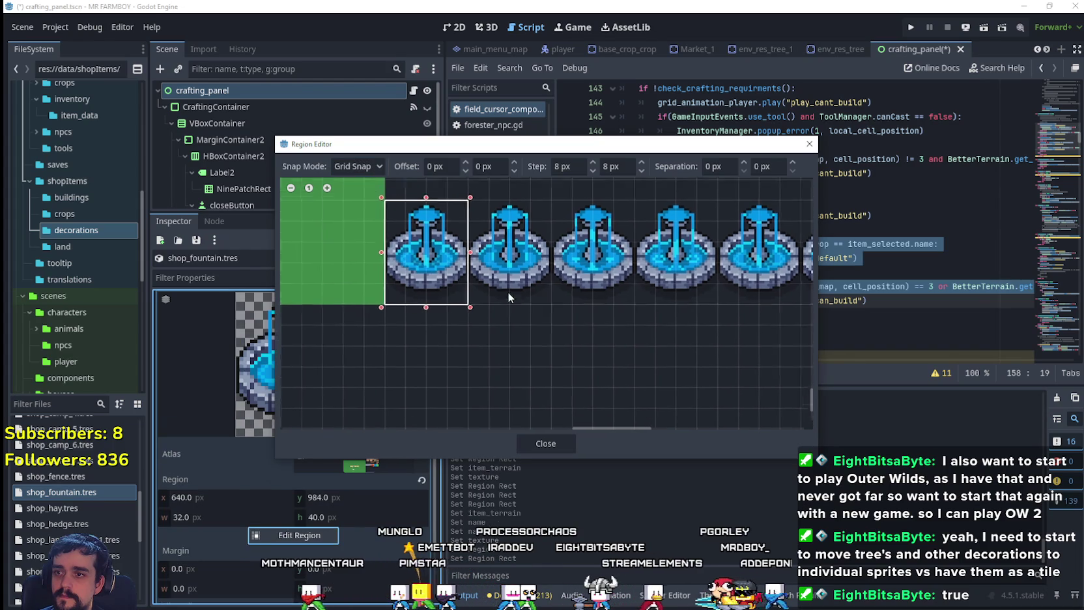
pyautogui.scroll(-2, 516, 337)
pyautogui.scroll(-1, 508, 325)
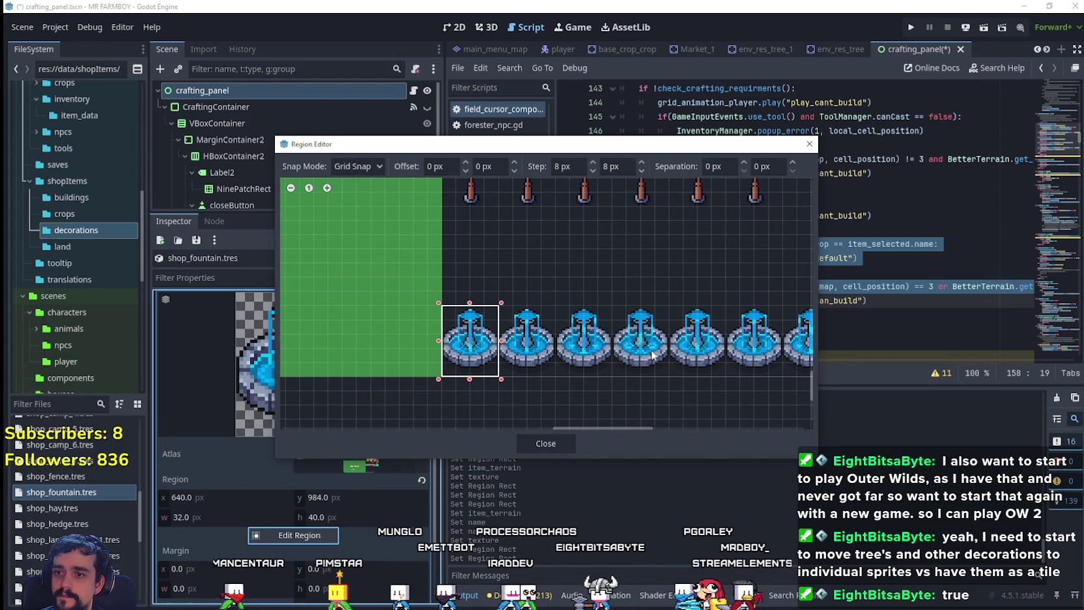
pyautogui.click(541, 448)
pyautogui.hotkey('ctrl', 's')
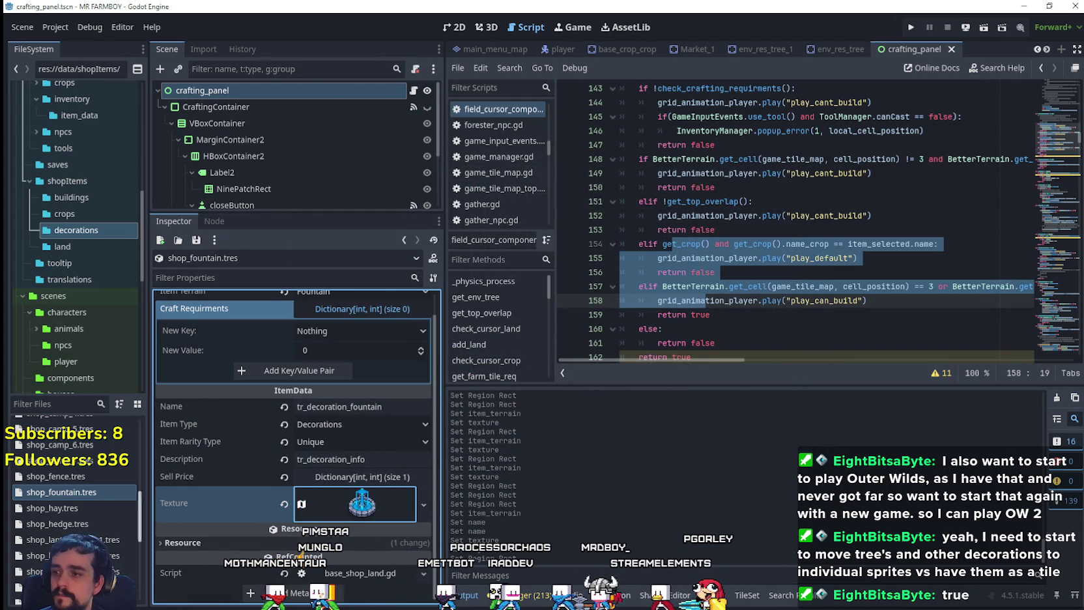
# - Open shop_camp_7.tres (tr_decoration_camp, Camp 7 terrain) in the inspector
pyautogui.scroll(4, 124, 514)
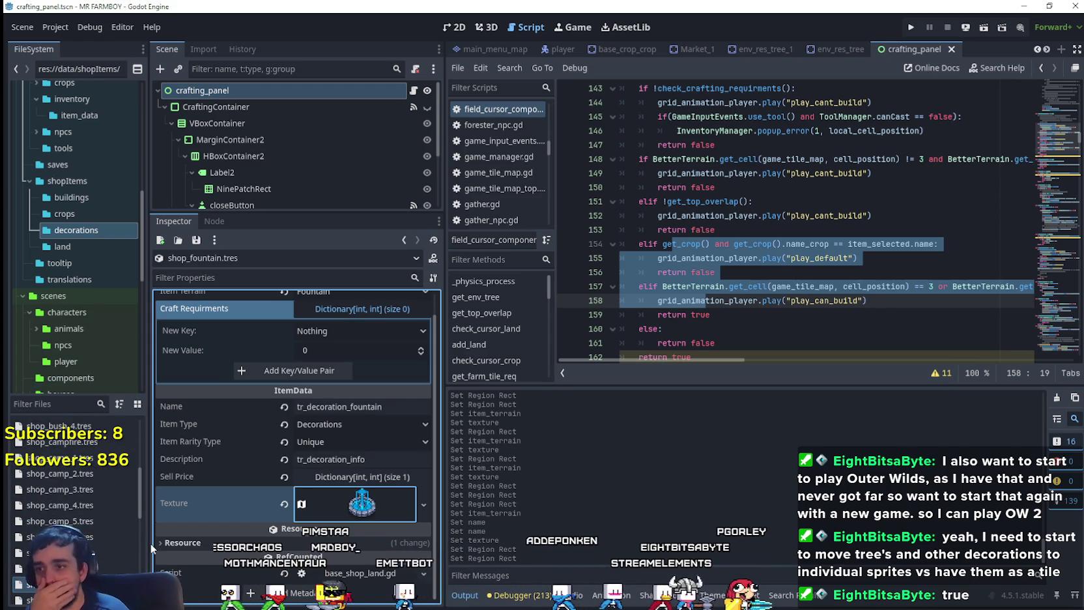
pyautogui.scroll(-5, 73, 503)
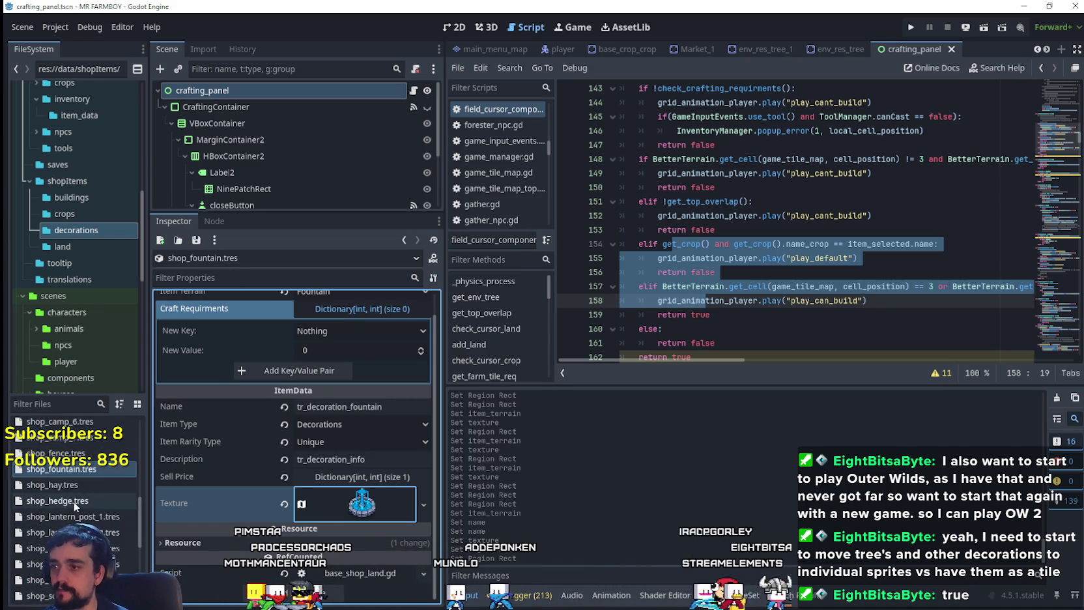
pyautogui.rightClick(74, 471)
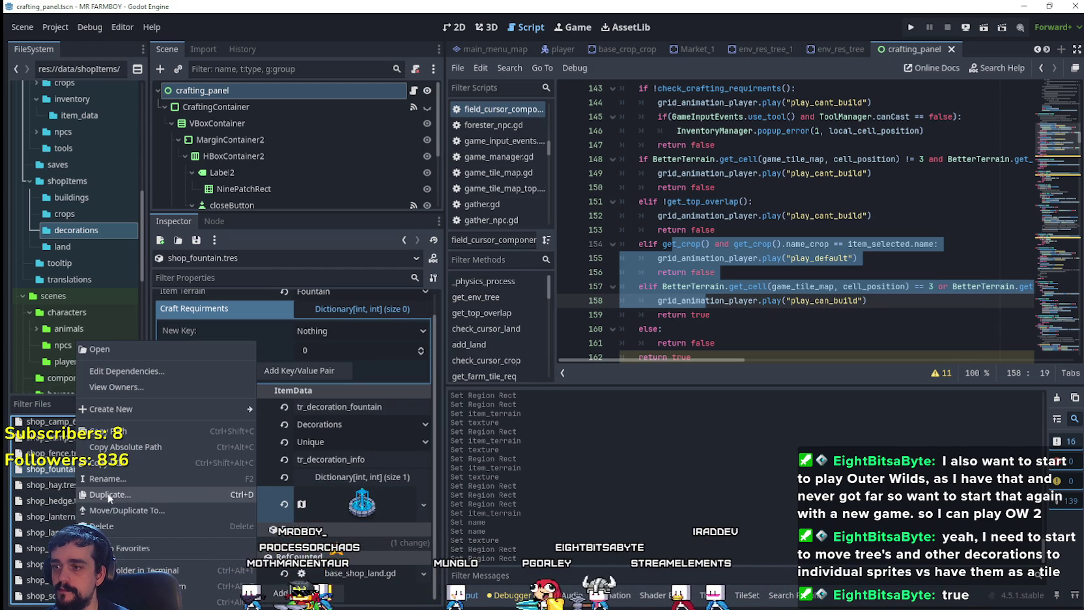
pyautogui.press('Escape')
pyautogui.scroll(-5, 73, 501)
pyautogui.scroll(5, 73, 514)
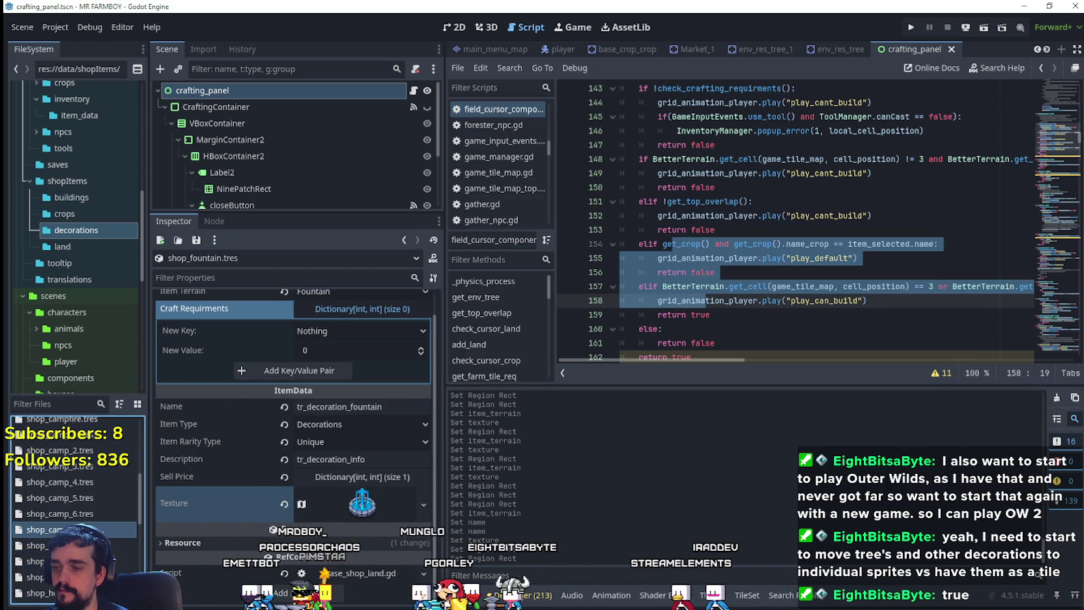
pyautogui.click(65, 529)
pyautogui.rightClick(93, 530)
pyautogui.scroll(-2, 88, 495)
pyautogui.scroll(-3, 73, 501)
pyautogui.scroll(-3, 73, 502)
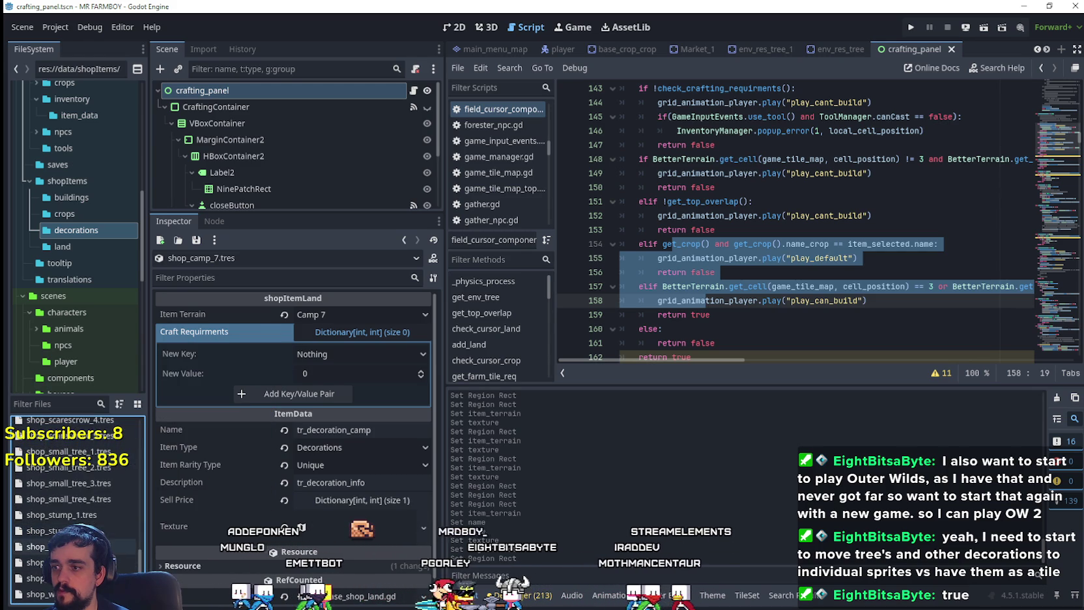
# - Duplicate shop_stump_3.tres as shop_log_1.tres
pyautogui.click(65, 545)
pyautogui.rightClick(65, 546)
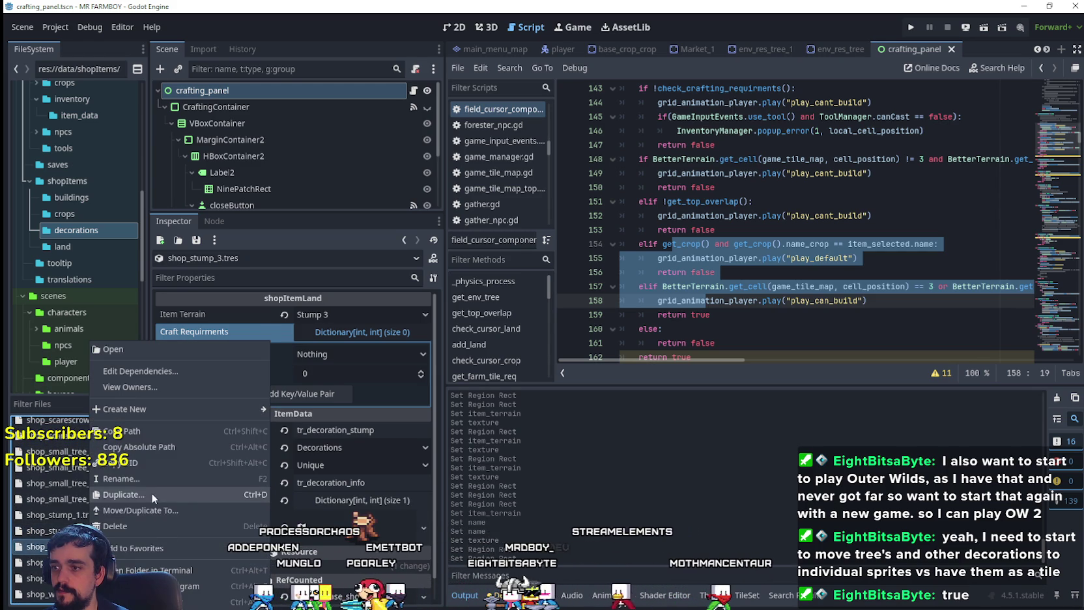
pyautogui.click(124, 494)
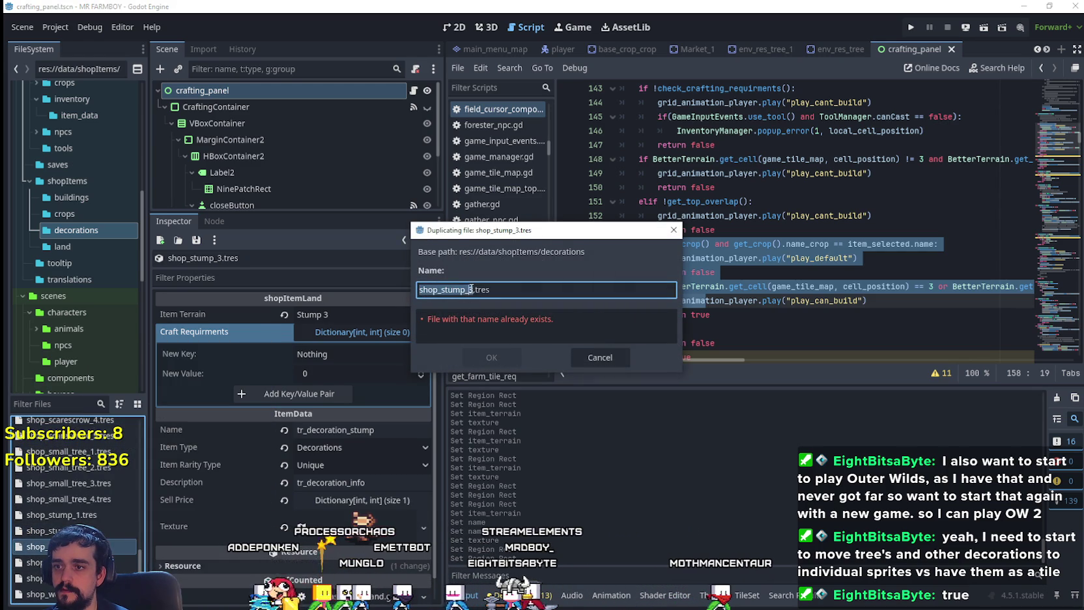
pyautogui.moveTo(446, 282); pyautogui.dragTo(441, 289)
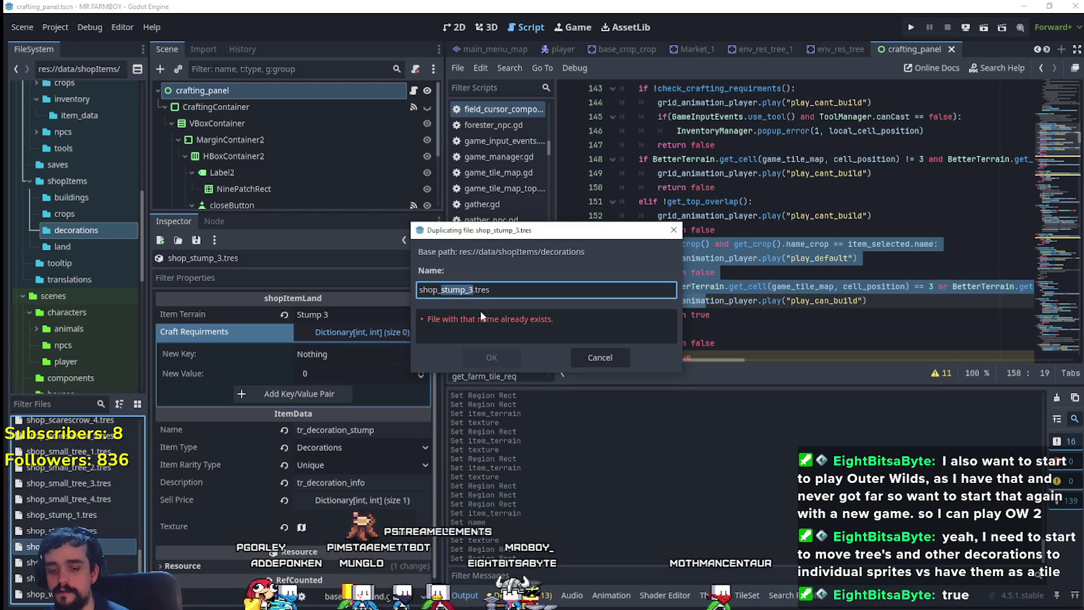
pyautogui.write('log')
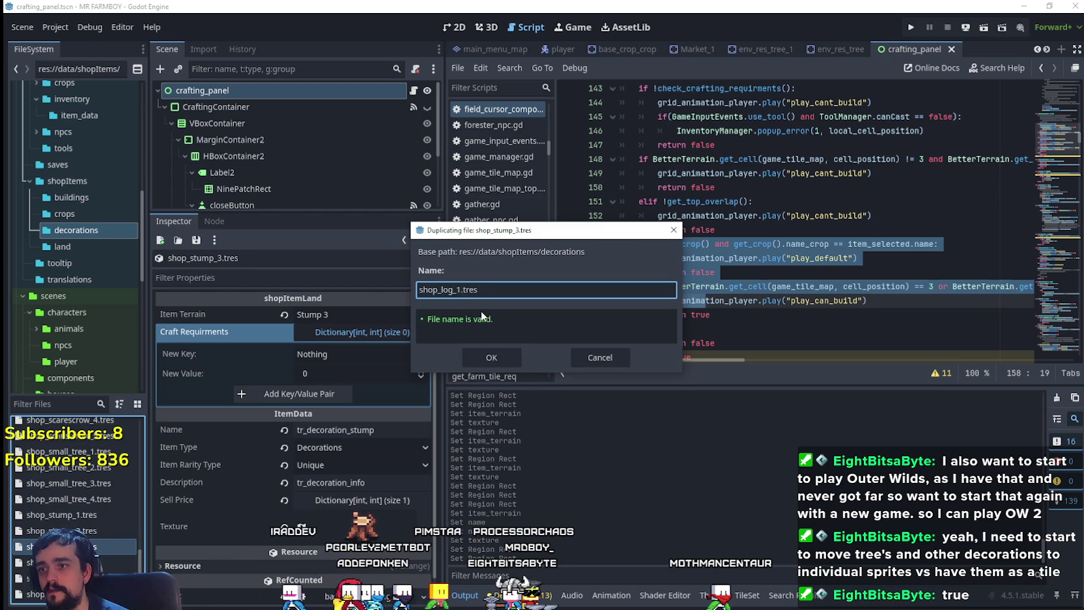
pyautogui.press('Return')
pyautogui.scroll(5, 84, 504)
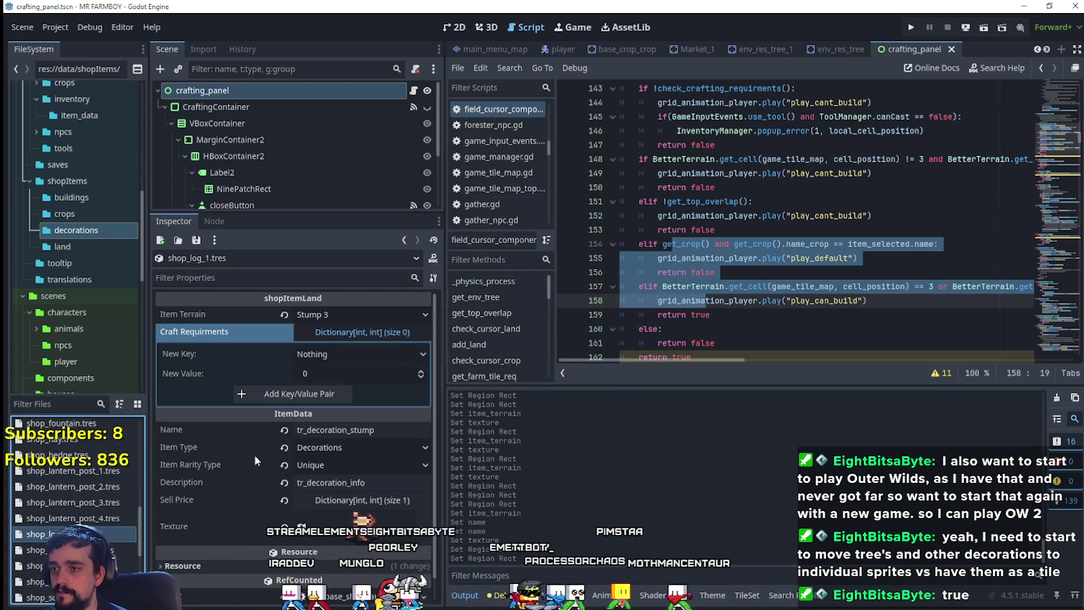
# - Set shop_log_1's Item Terrain to Log 1
pyautogui.click(39, 533)
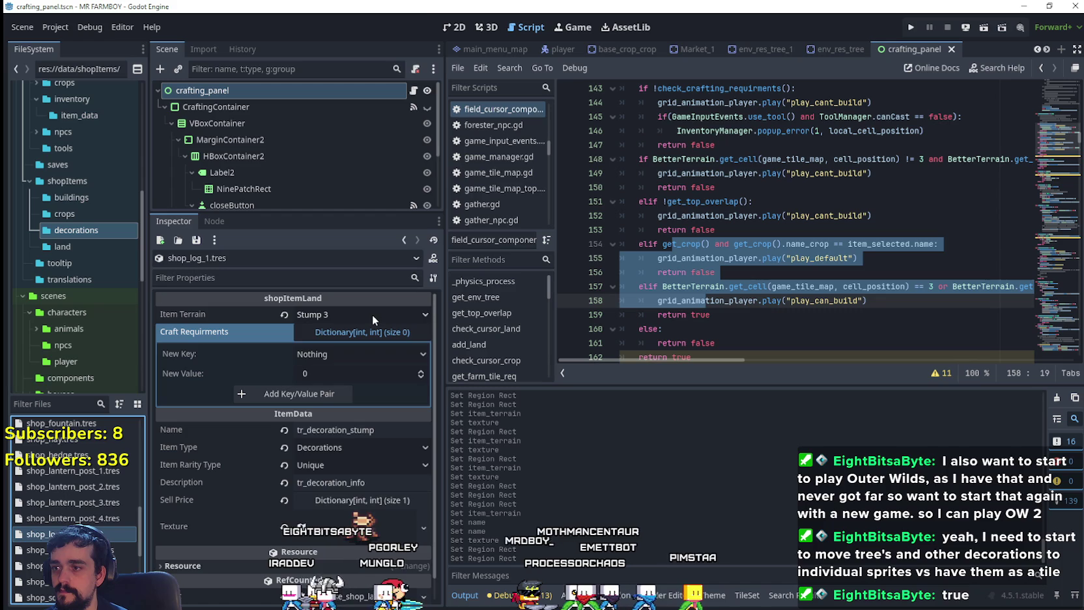
pyautogui.click(371, 314)
pyautogui.scroll(-10, 383, 308)
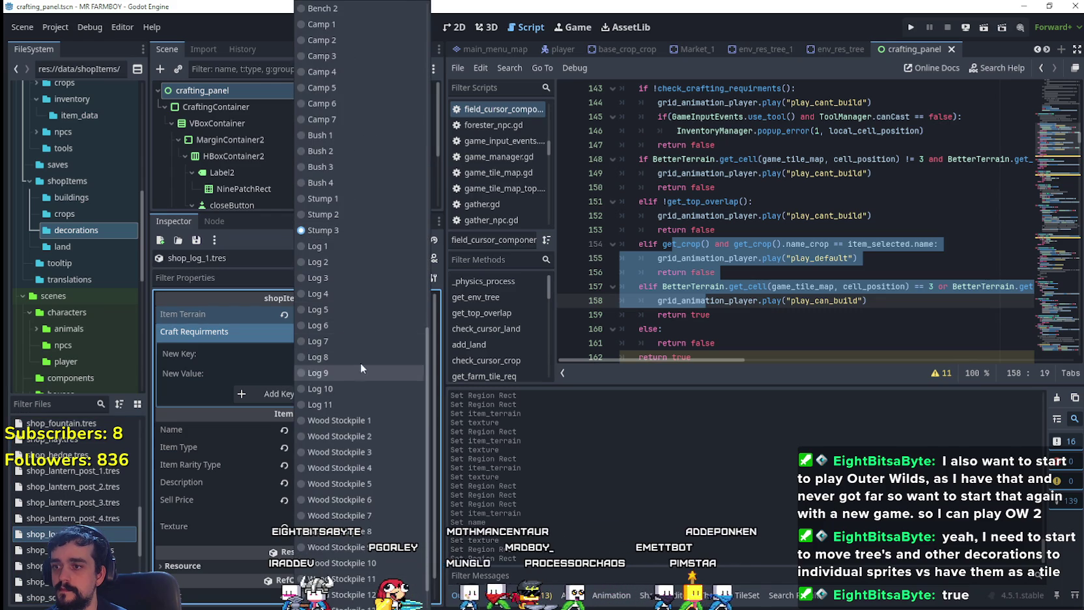
pyautogui.click(362, 250)
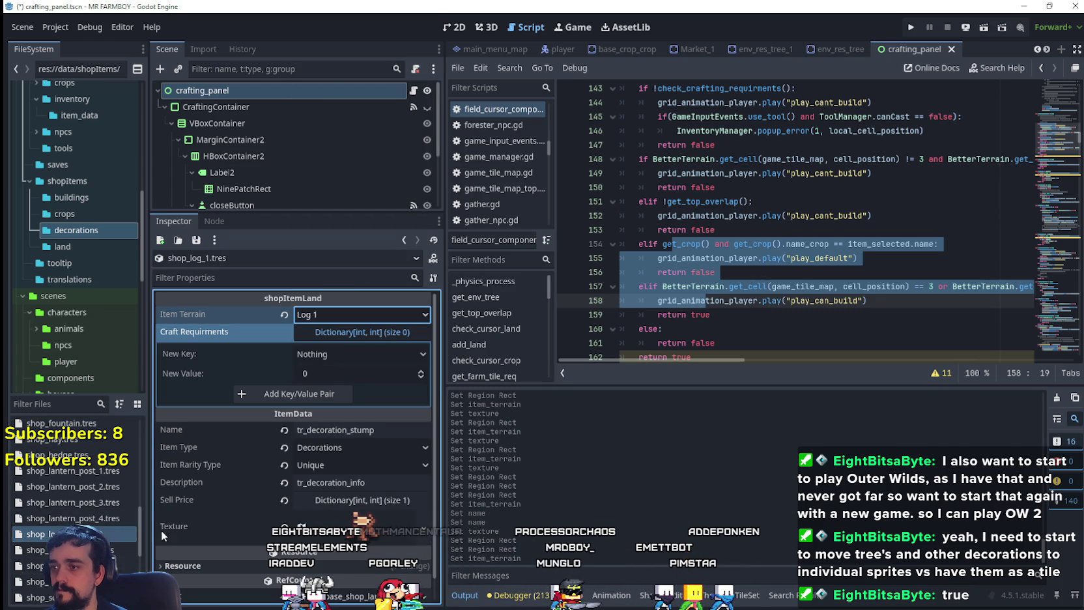
pyautogui.scroll(-1, 350, 499)
# - Crop shop_log_1's texture region to the leafy log sprite and save
pyautogui.click(365, 502)
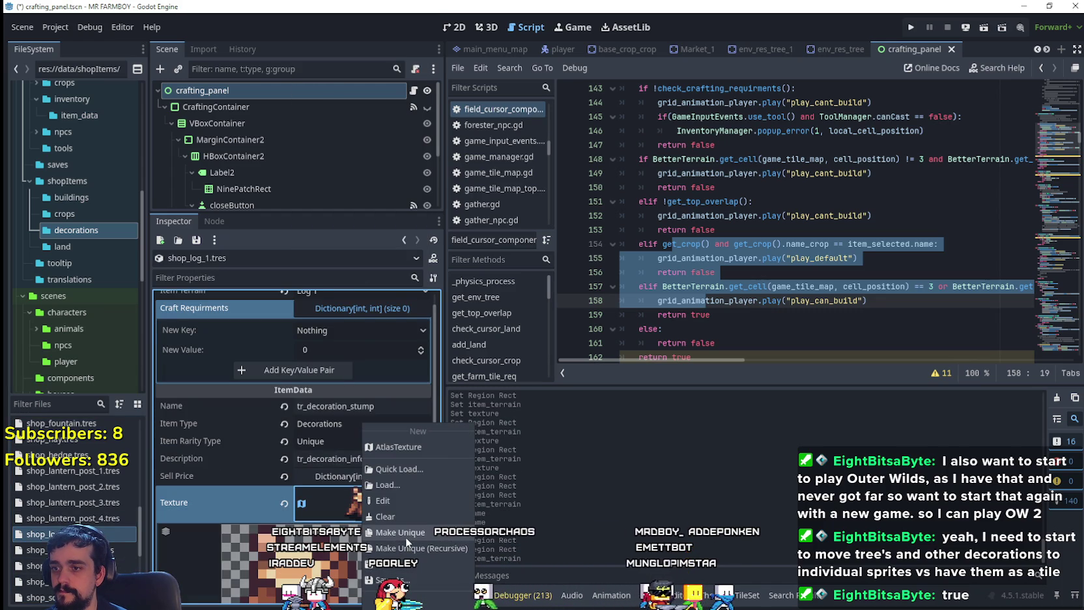
pyautogui.scroll(-5, 352, 503)
pyautogui.click(299, 555)
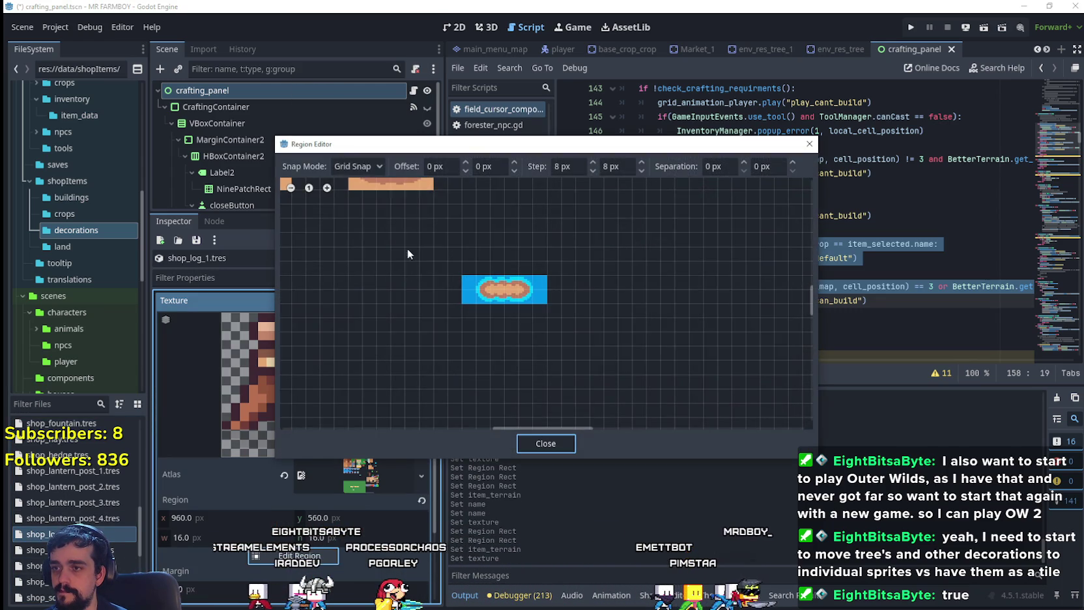
pyautogui.scroll(-8, 580, 296)
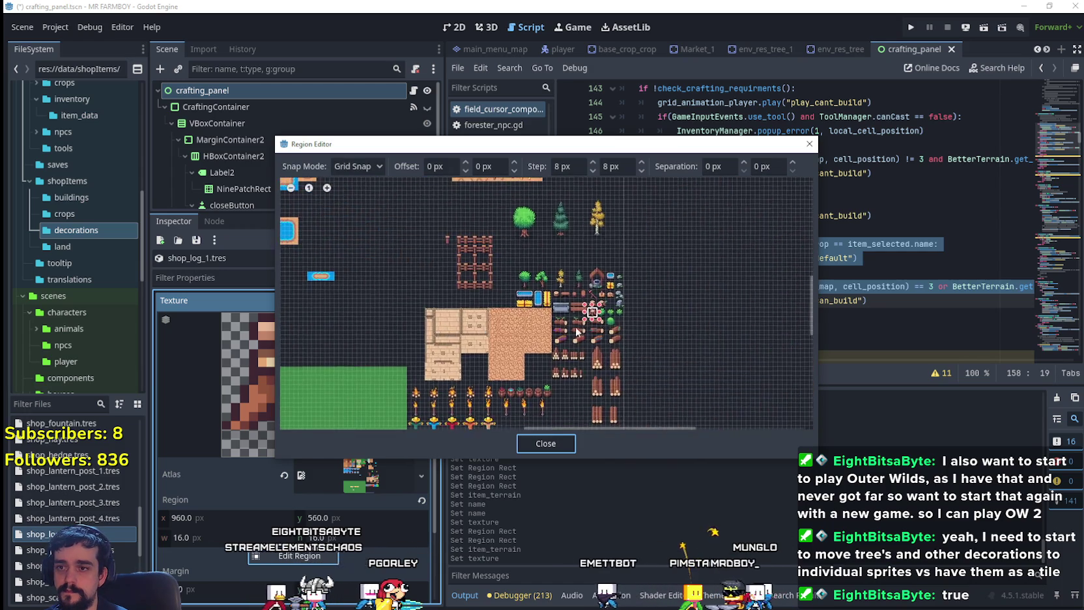
pyautogui.scroll(4, 563, 323)
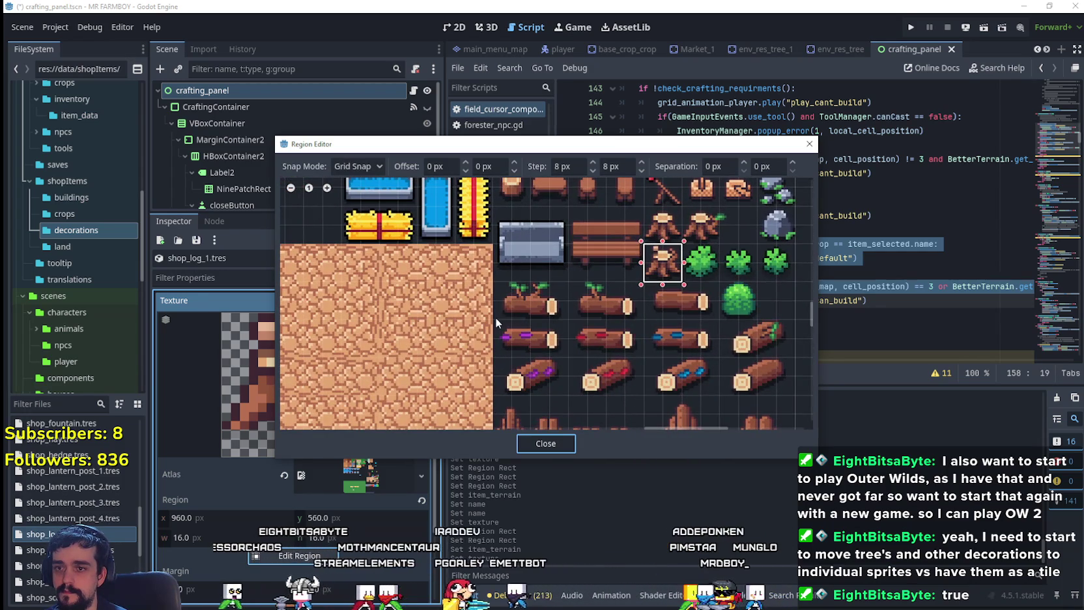
pyautogui.moveTo(495, 318); pyautogui.dragTo(564, 287)
pyautogui.click(546, 443)
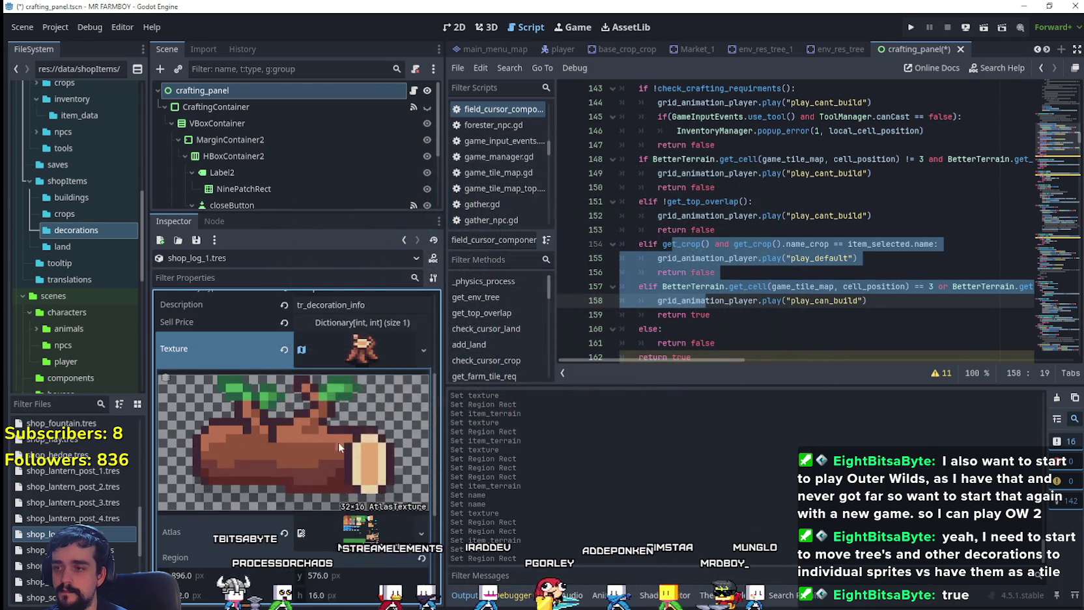
pyautogui.scroll(5, 365, 402)
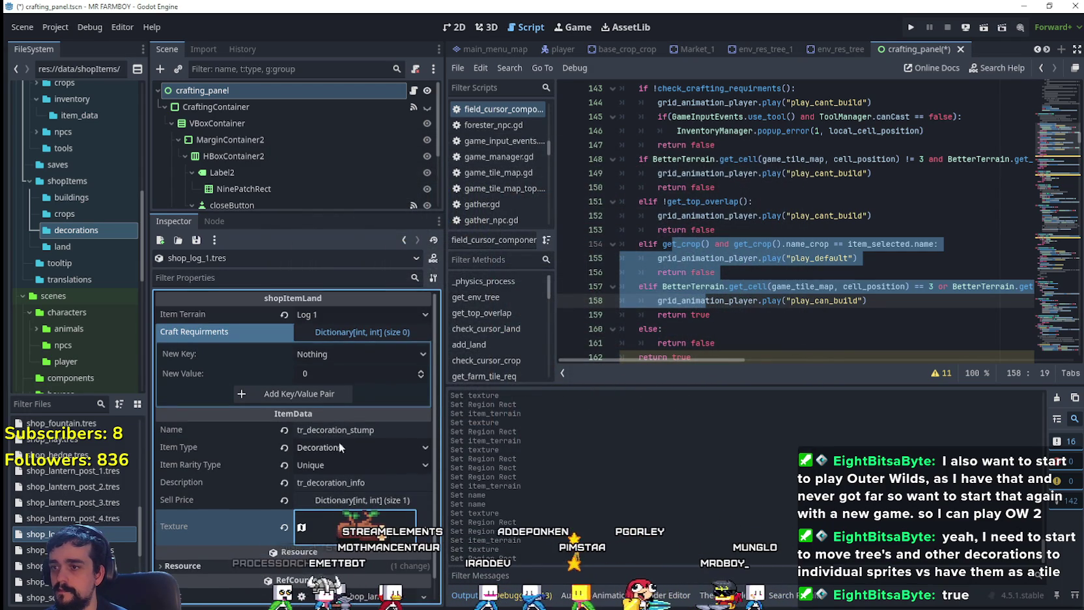
pyautogui.hotkey('ctrl', 's')
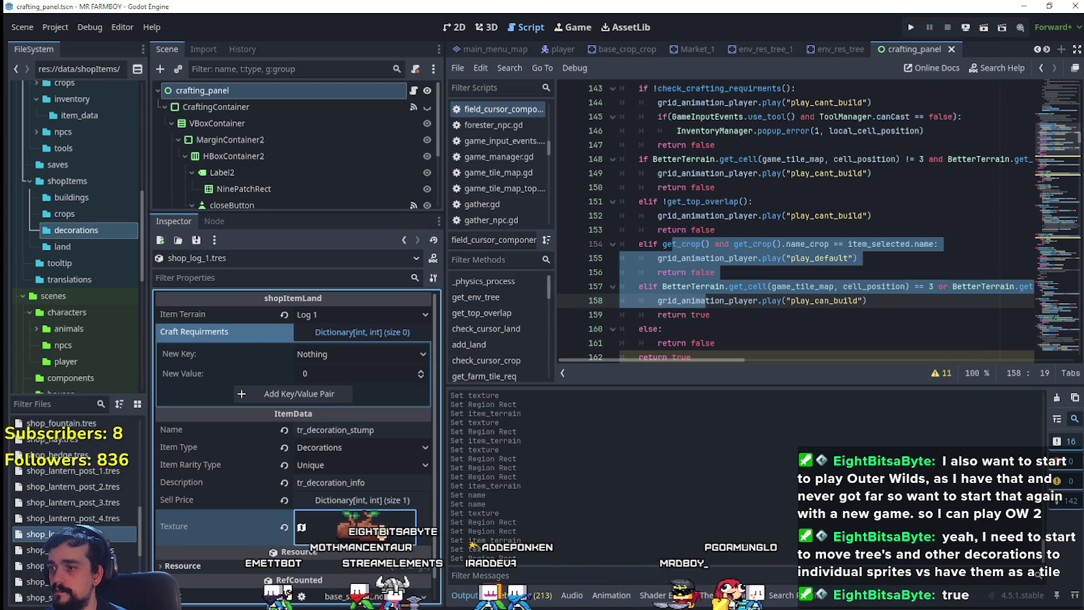
pyautogui.rightClick(67, 533)
# - Duplicate shop_log_1.tres as shop_log_2.tres
pyautogui.click(115, 491)
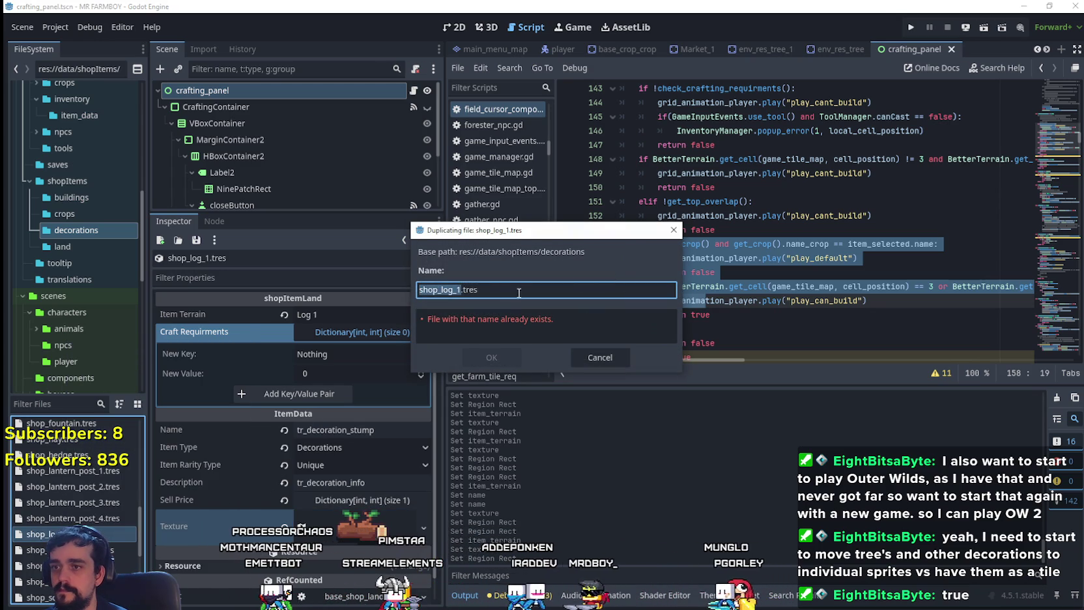
pyautogui.click(459, 289)
pyautogui.press('BackSpace')
pyautogui.write('2')
pyautogui.click(491, 357)
pyautogui.click(65, 549)
# - Set shop_log_2's Item Terrain to Log 2
pyautogui.click(353, 314)
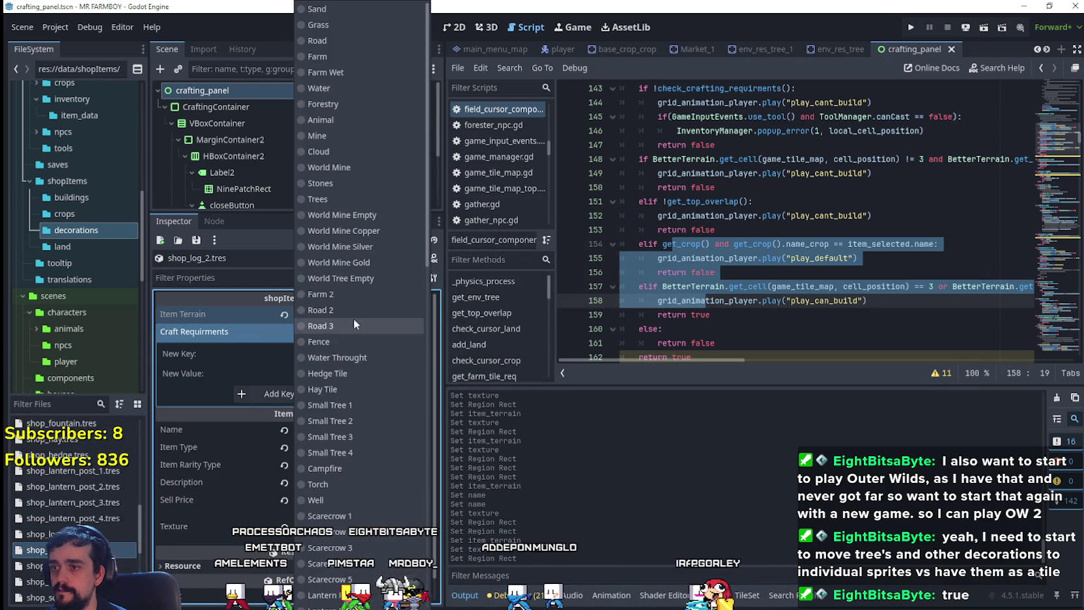
pyautogui.keyDown('shift'); pyautogui.click(787, 314); pyautogui.keyUp('shift')
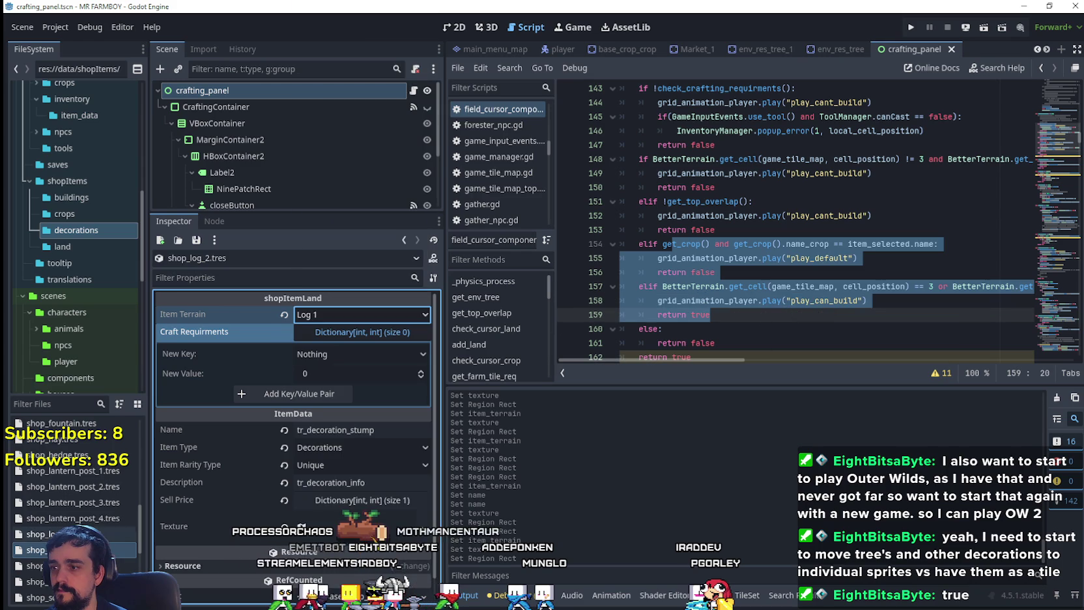
pyautogui.click(36, 550)
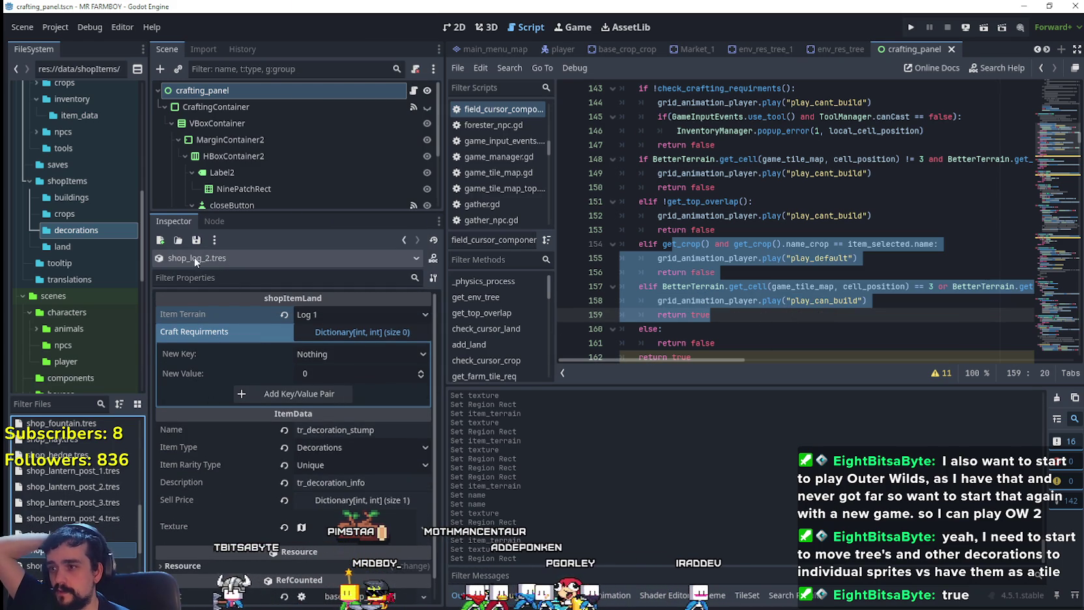
pyautogui.click(309, 316)
pyautogui.scroll(-3, 378, 444)
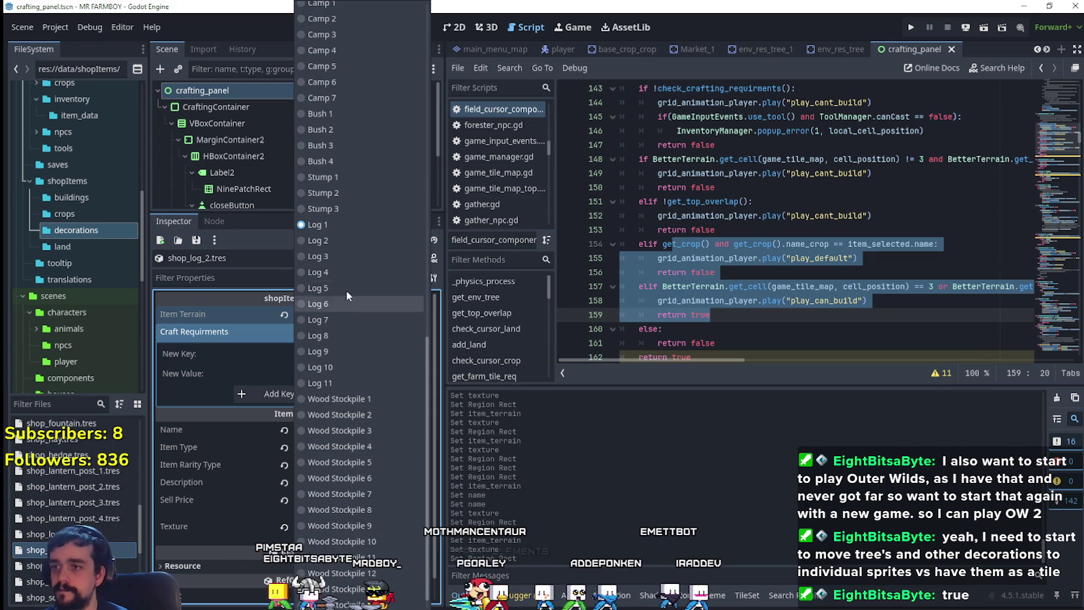
pyautogui.click(331, 248)
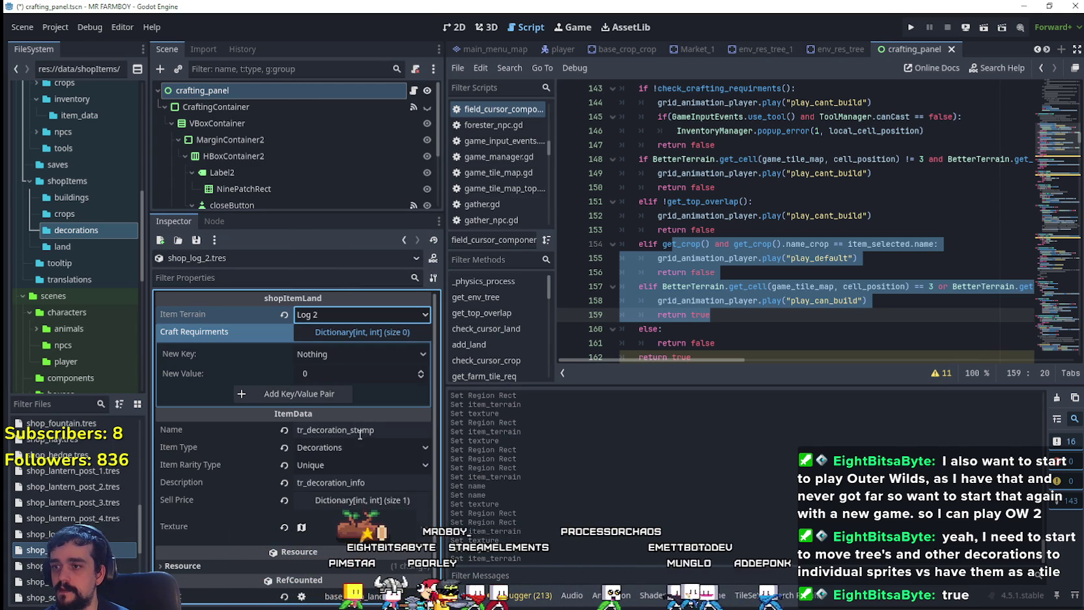
# - Change the display names of shop_log_1 and shop_log_2 from stump to log
pyautogui.click(124, 533)
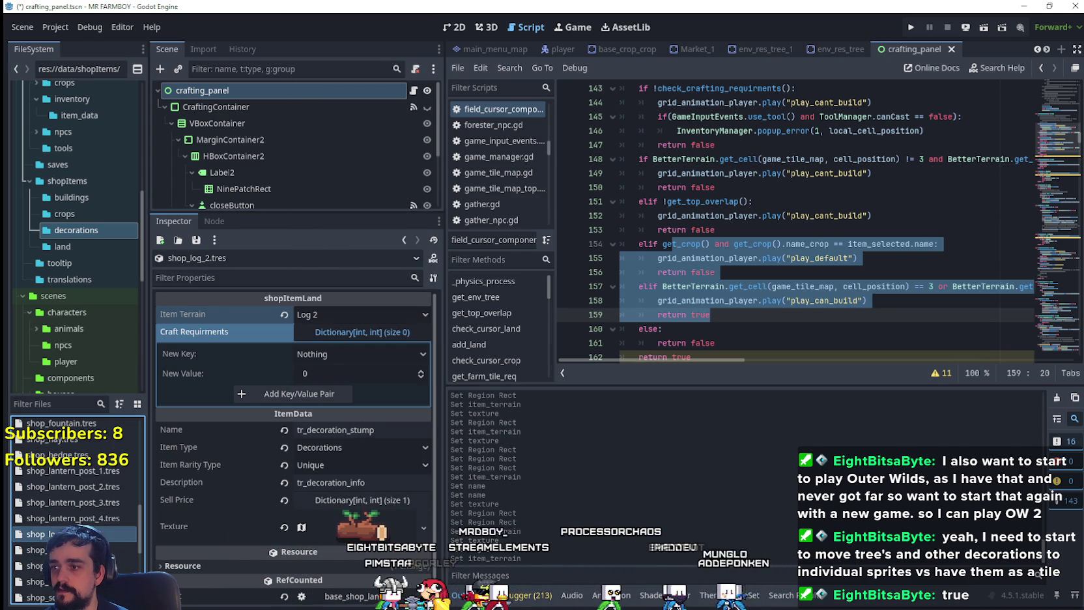
pyautogui.click(355, 429)
pyautogui.write('_log')
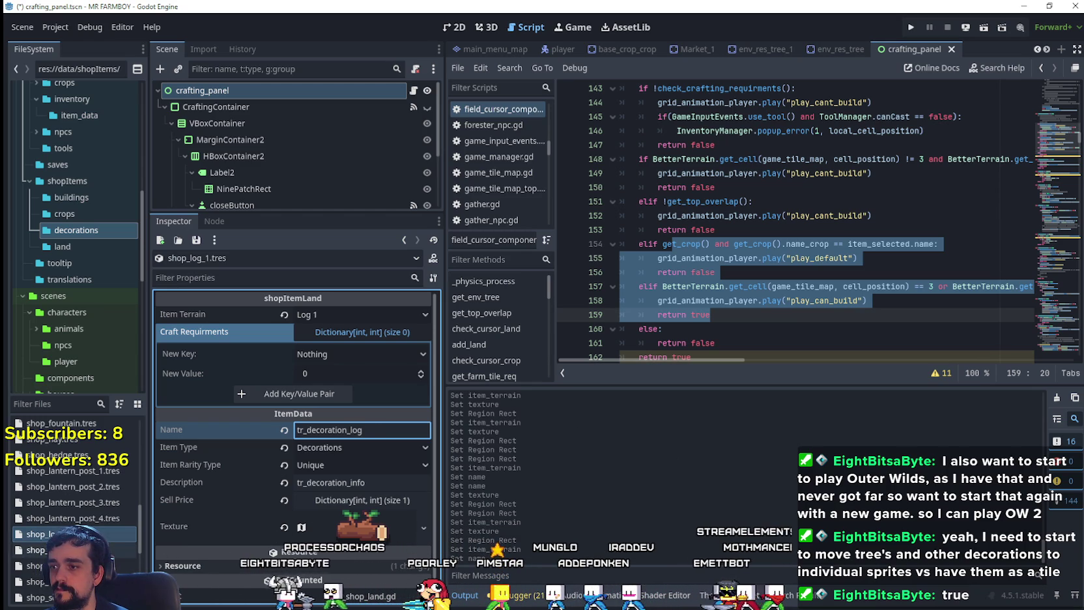
pyautogui.click(114, 546)
pyautogui.moveTo(350, 430); pyautogui.dragTo(403, 431)
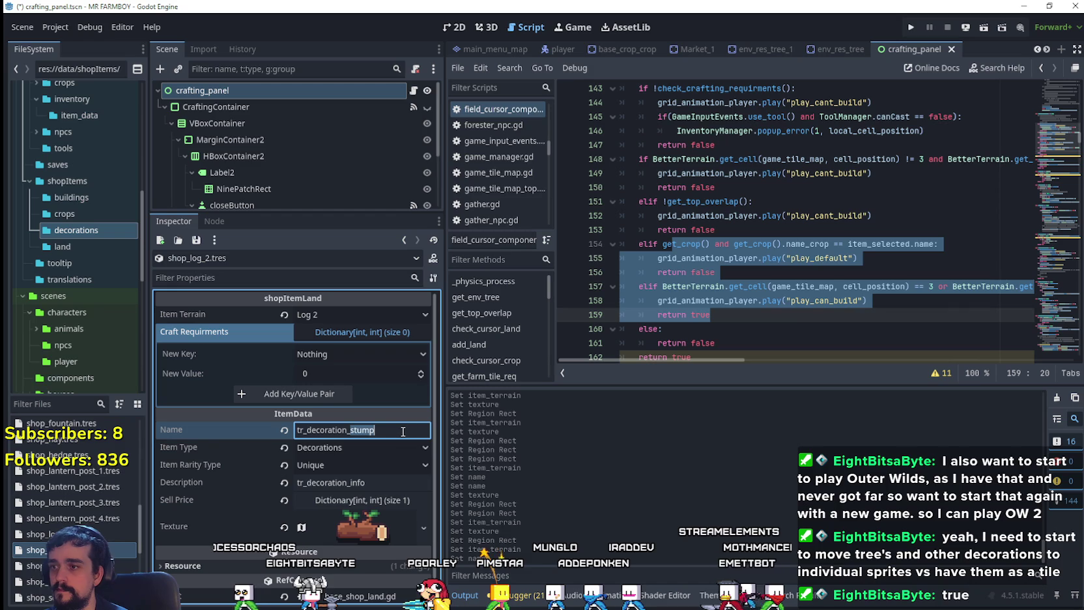
pyautogui.write('log')
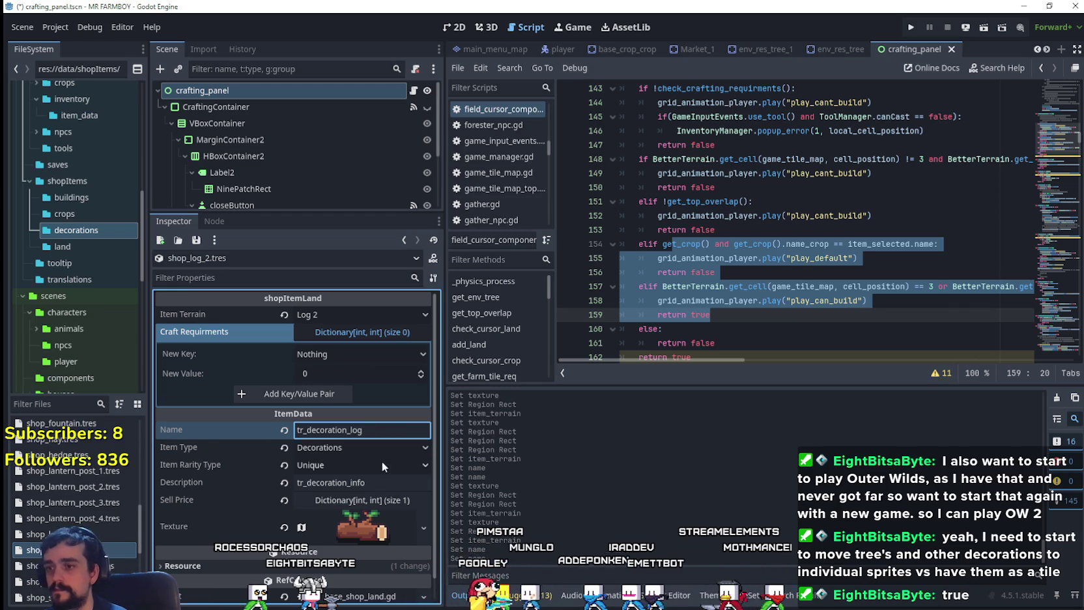
# - Give shop_log_2 its own unique copy of the atlas texture
pyautogui.rightClick(345, 525)
pyautogui.click(368, 504)
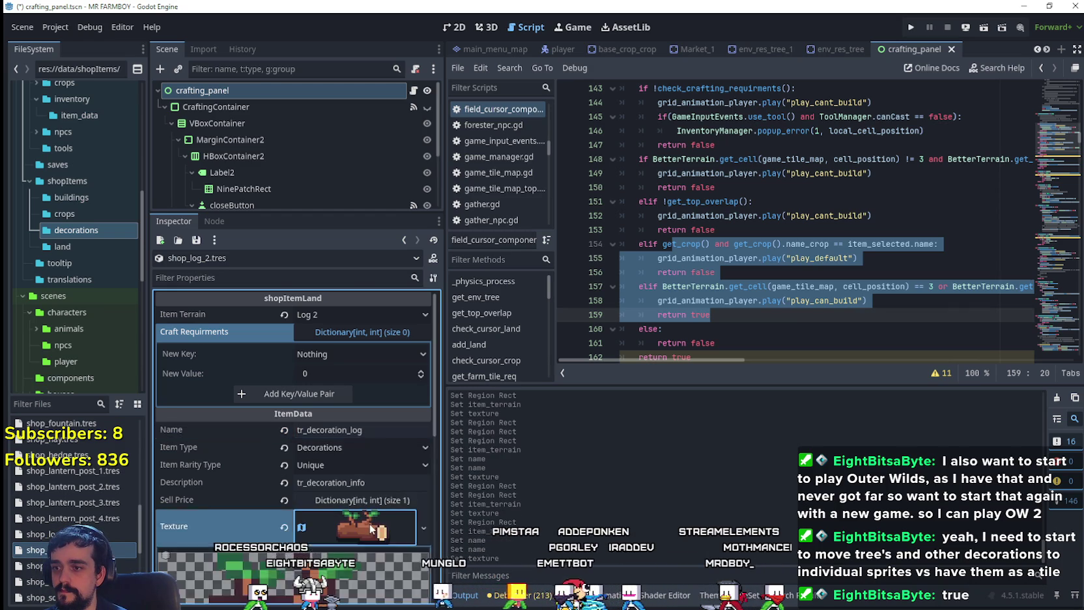
pyautogui.scroll(-2, 372, 327)
pyautogui.rightClick(360, 313)
pyautogui.click(400, 407)
# - Crop shop_log_2's texture region to a single leafy log sprite and save
pyautogui.scroll(-1, 293, 391)
pyautogui.click(299, 540)
pyautogui.scroll(-5, 586, 305)
pyautogui.scroll(2, 679, 365)
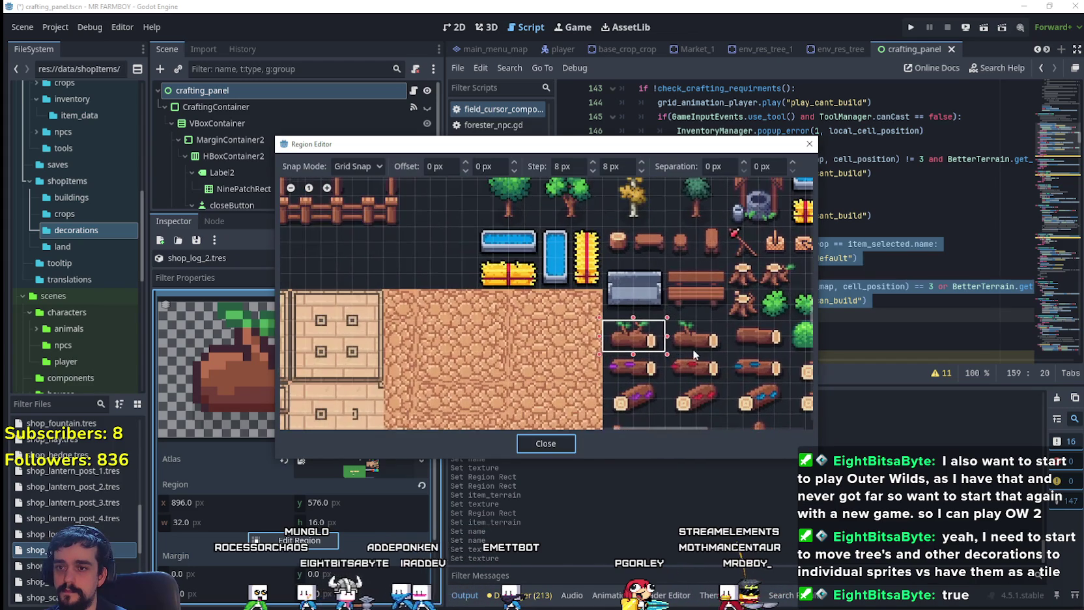
pyautogui.moveTo(665, 350); pyautogui.dragTo(728, 338)
pyautogui.moveTo(665, 351); pyautogui.dragTo(726, 326)
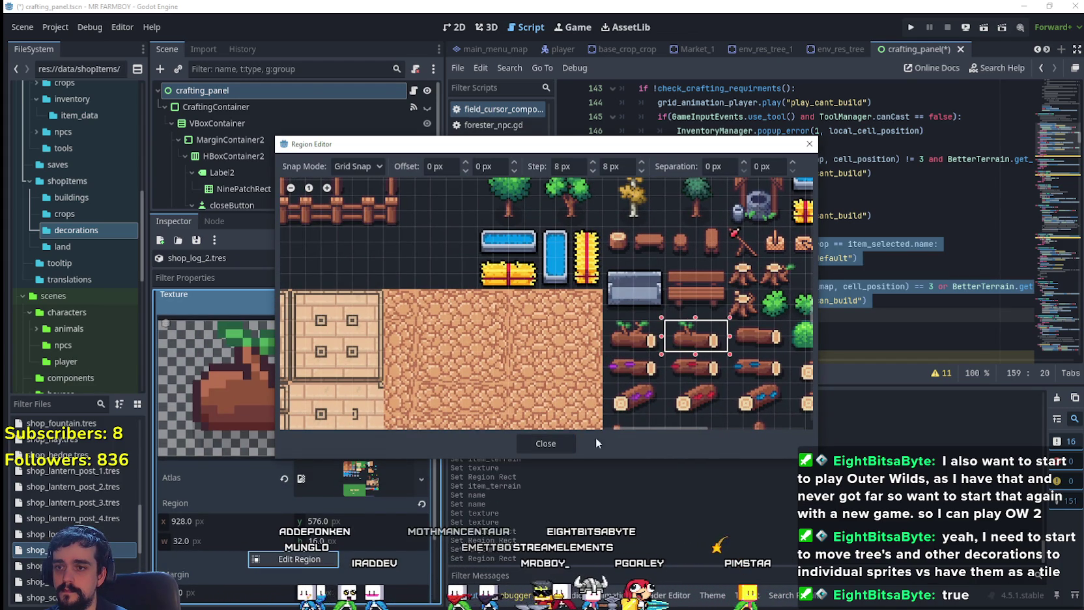
pyautogui.click(546, 443)
pyautogui.scroll(5, 330, 401)
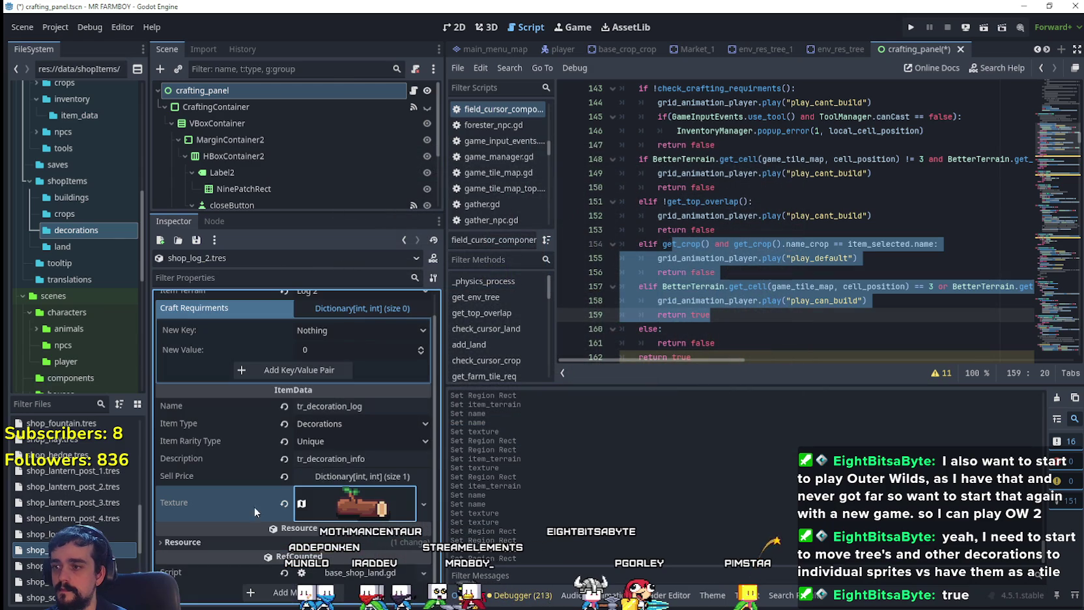
pyautogui.hotkey('ctrl', 's')
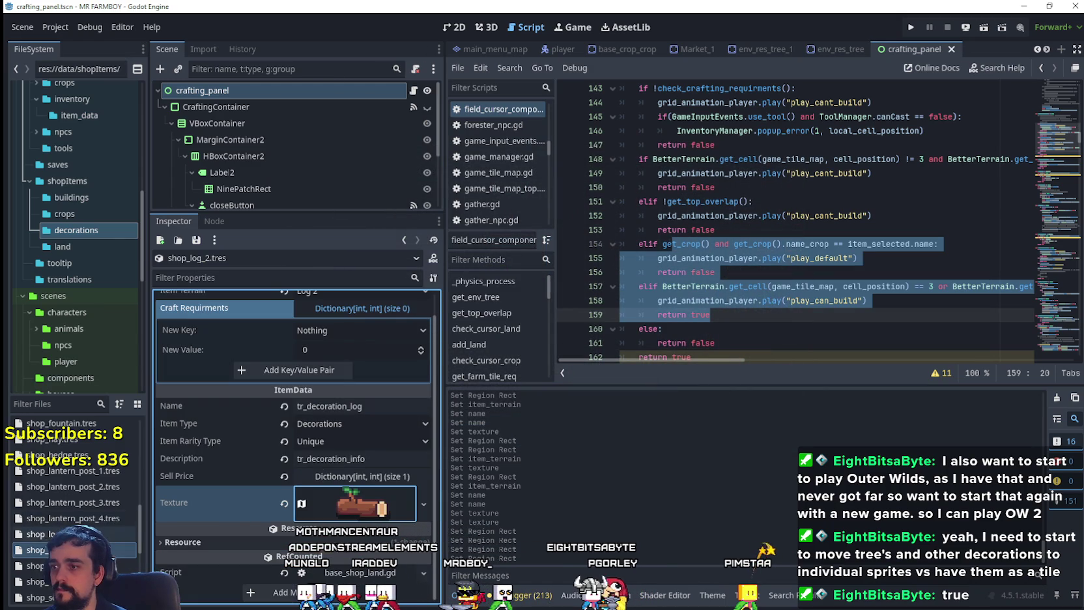
pyautogui.rightClick(65, 549)
# - Duplicate shop_log_2.tres as shop_log_3.tres
pyautogui.click(113, 495)
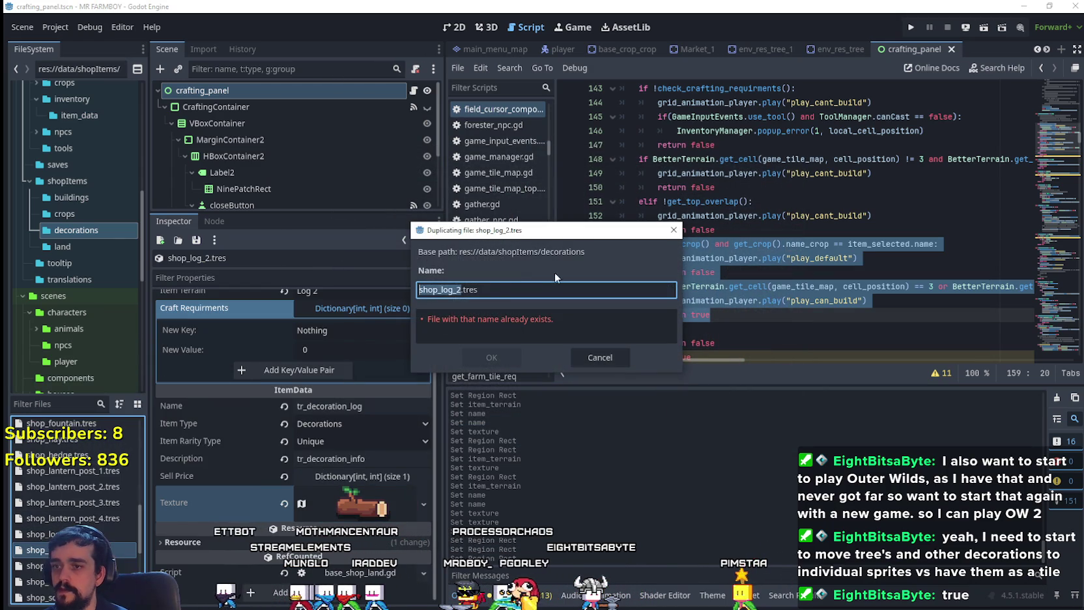
pyautogui.press('BackSpace')
pyautogui.write('3')
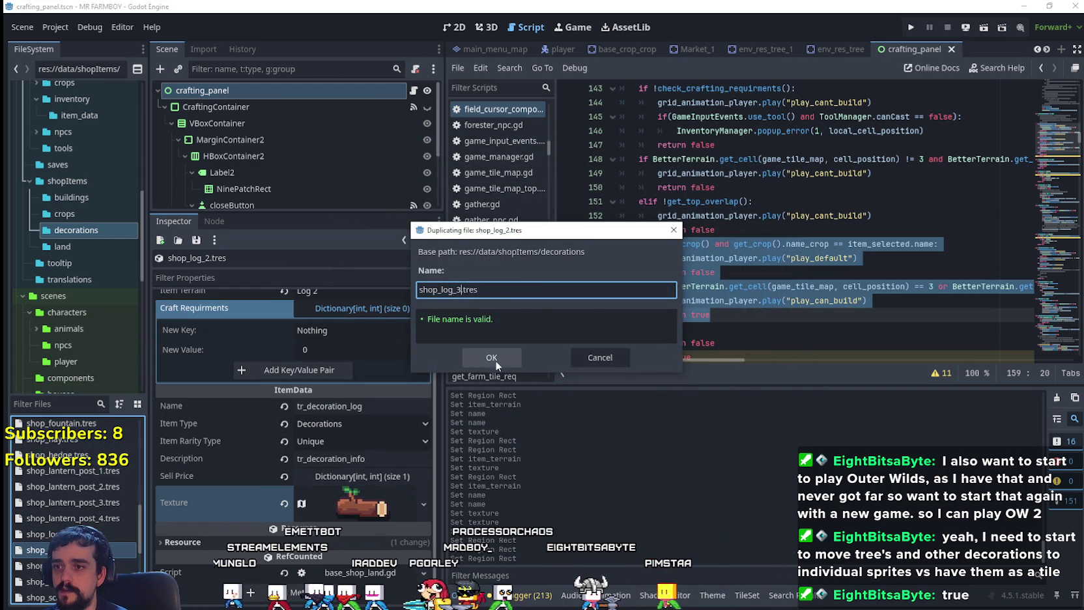
pyautogui.click(495, 359)
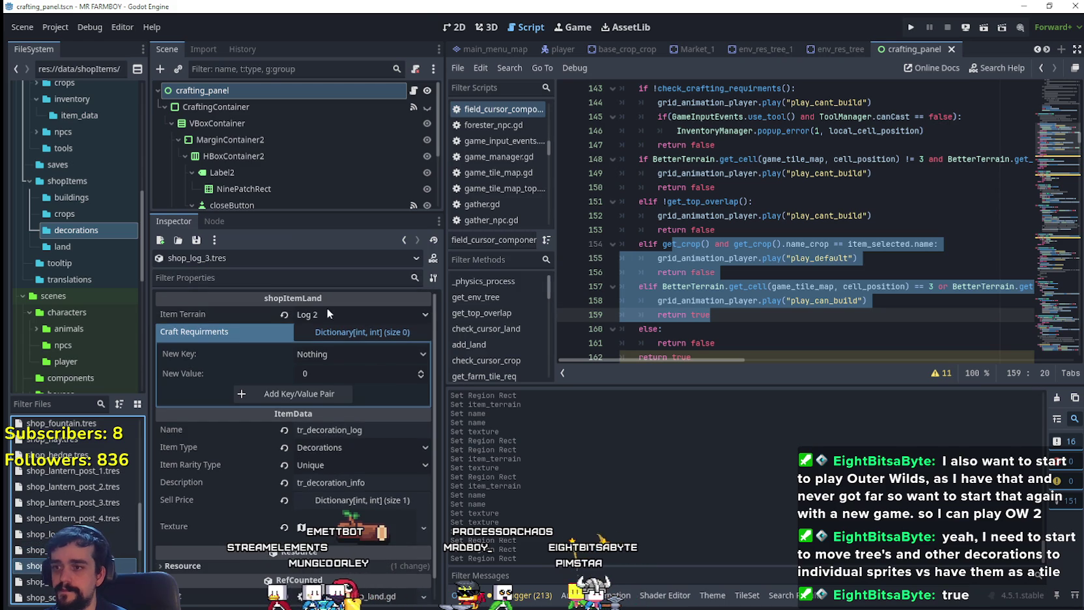
# - Set the Item Terrain to Log 3 and make the texture unique
pyautogui.click(326, 314)
pyautogui.scroll(3, 359, 376)
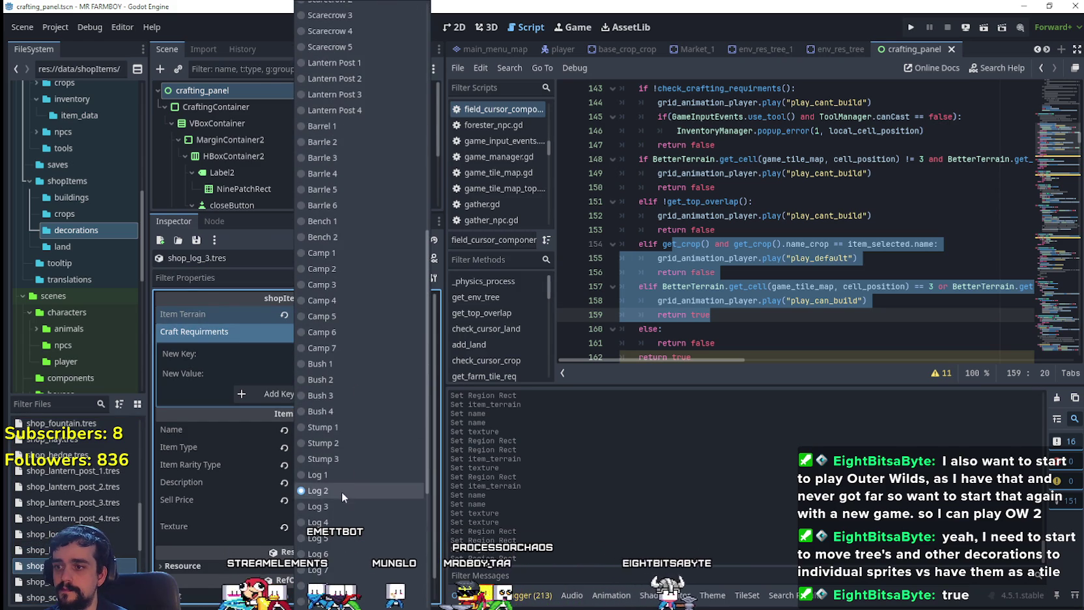
pyautogui.click(339, 506)
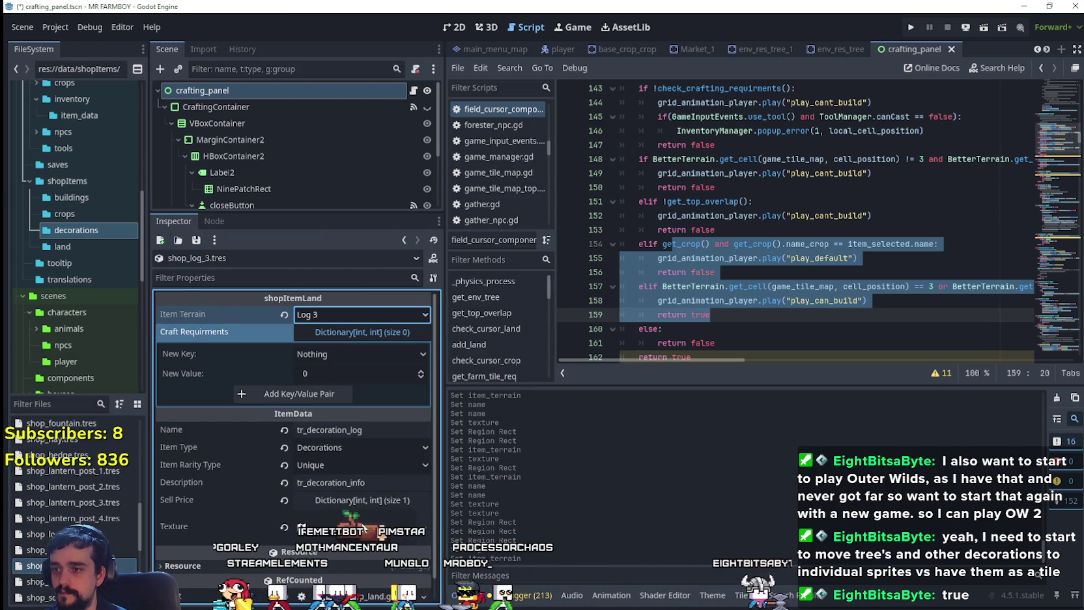
pyautogui.click(362, 524)
pyautogui.rightClick(354, 531)
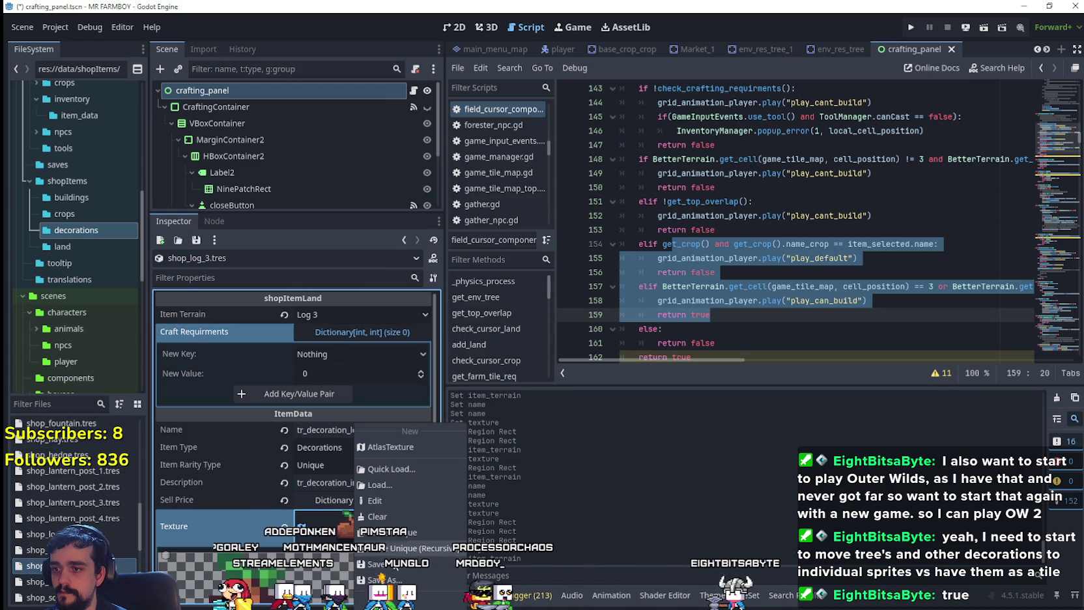
pyautogui.click(409, 532)
# - Crop the texture region to the 24×16 plain log sprite and save
pyautogui.click(316, 577)
pyautogui.scroll(-5, 725, 324)
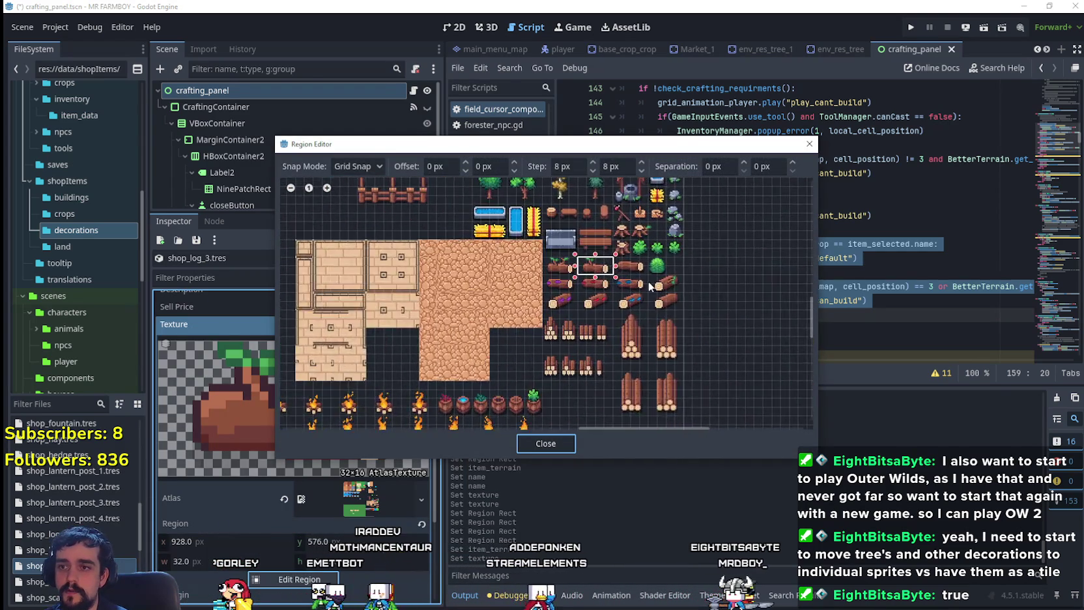
pyautogui.scroll(2, 644, 271)
pyautogui.moveTo(606, 256); pyautogui.dragTo(636, 273)
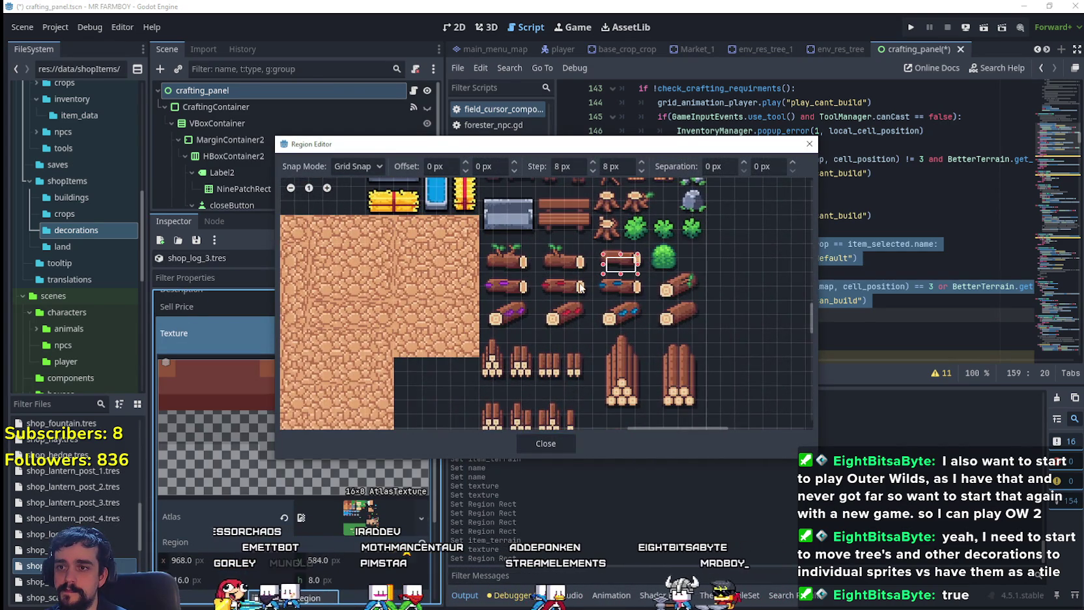
pyautogui.scroll(-1, 581, 288)
pyautogui.moveTo(590, 246); pyautogui.dragTo(630, 274)
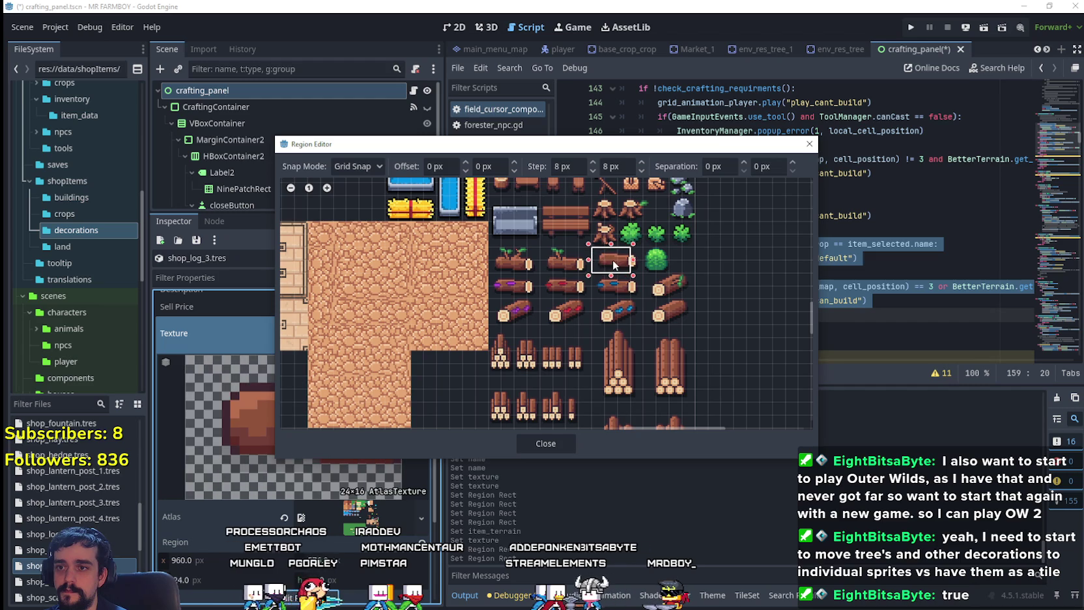
pyautogui.click(562, 444)
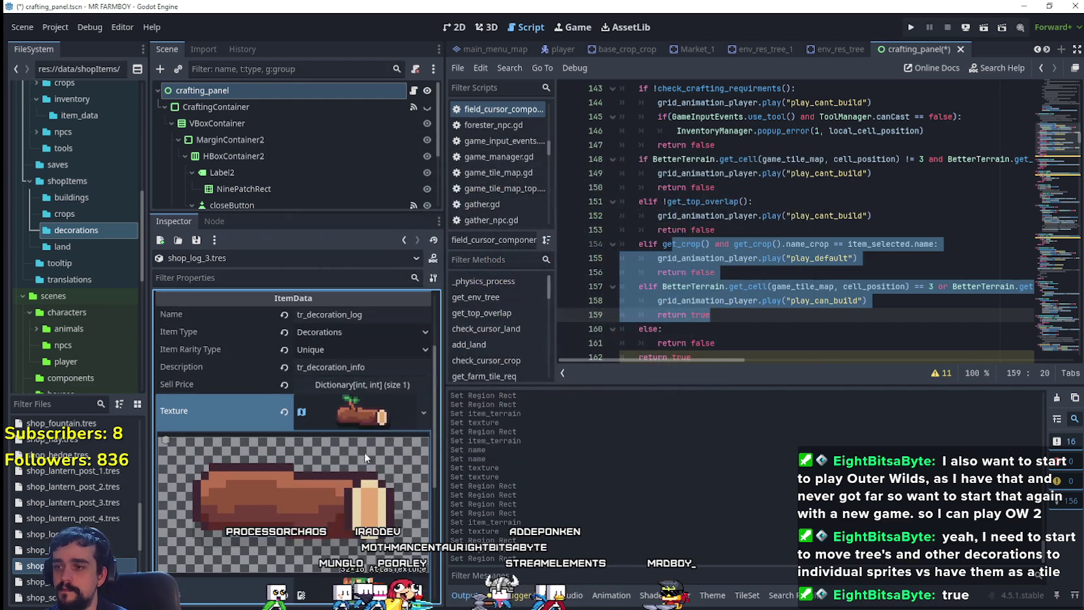
pyautogui.hotkey('ctrl', 's')
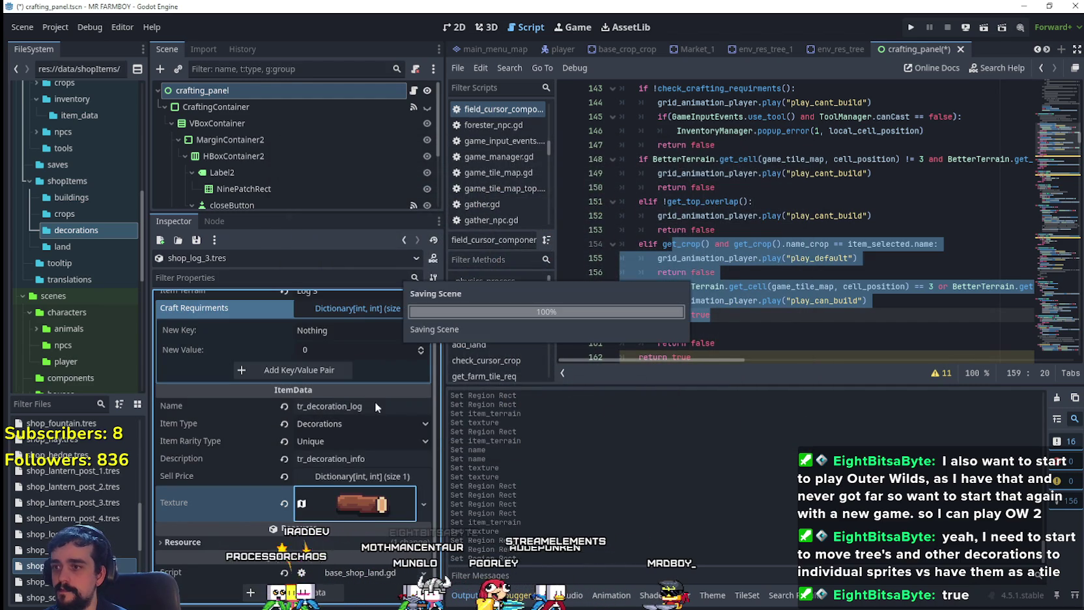
pyautogui.scroll(-2, 103, 468)
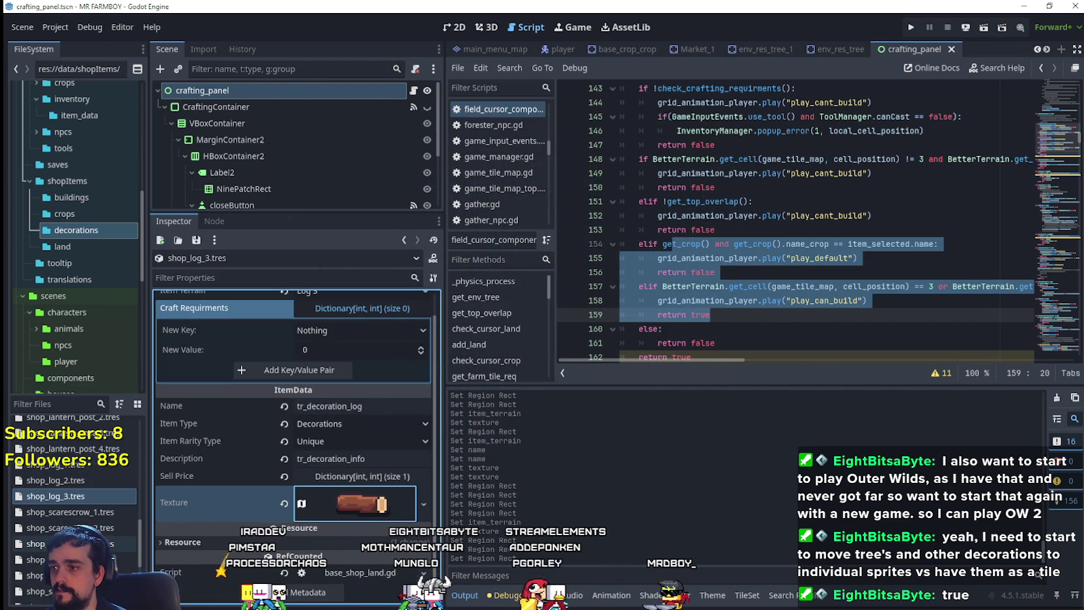
pyautogui.scroll(1, 260, 466)
pyautogui.rightClick(73, 496)
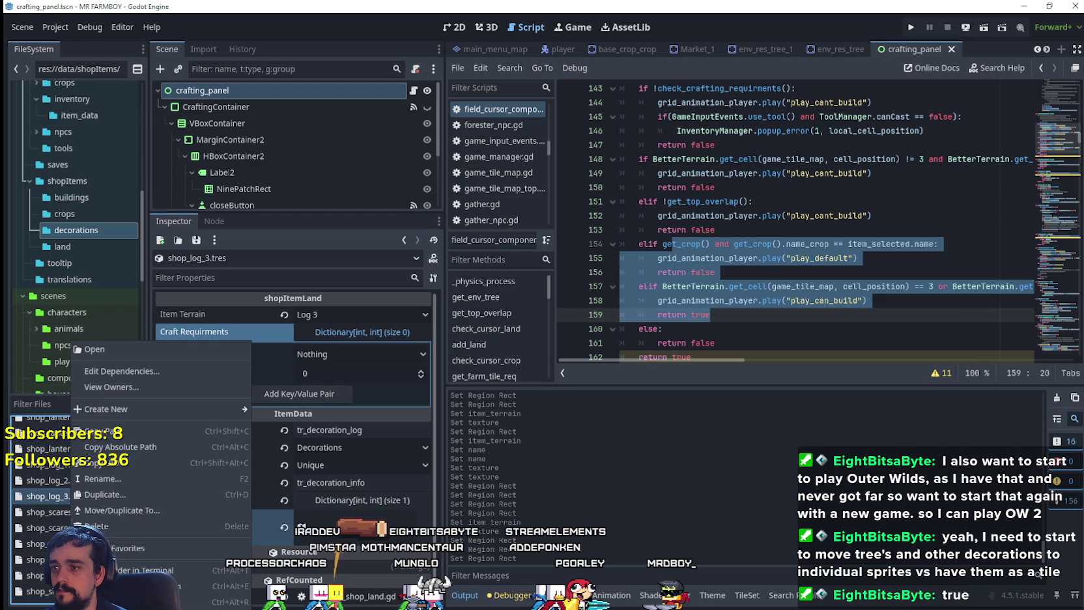
# - Duplicate shop_log_3.tres as shop_log_4.tres and set its Item Terrain to Log 4
pyautogui.click(115, 495)
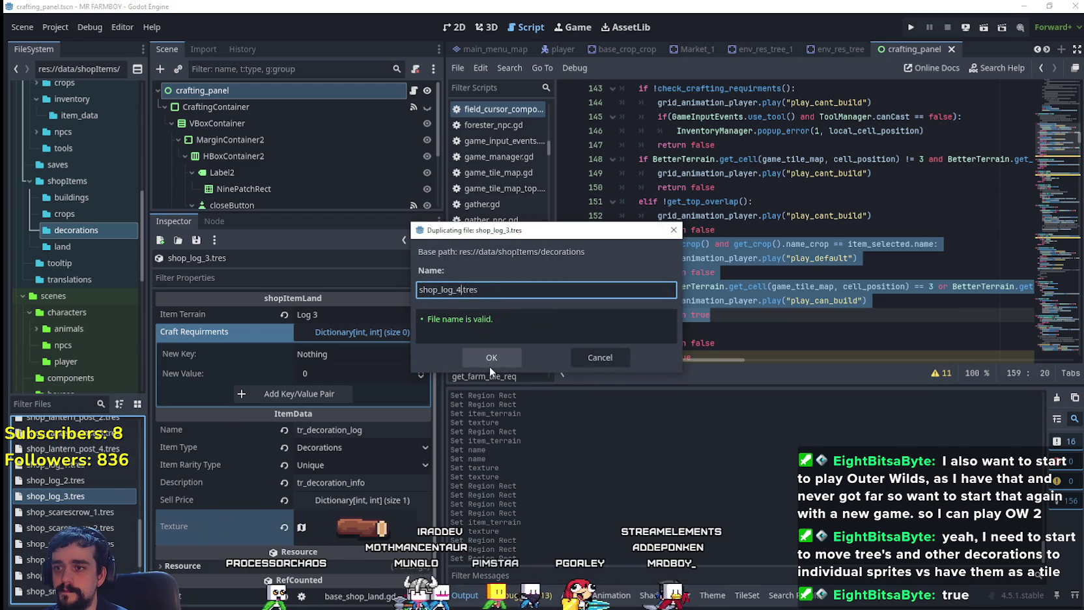
pyautogui.click(489, 365)
pyautogui.click(96, 512)
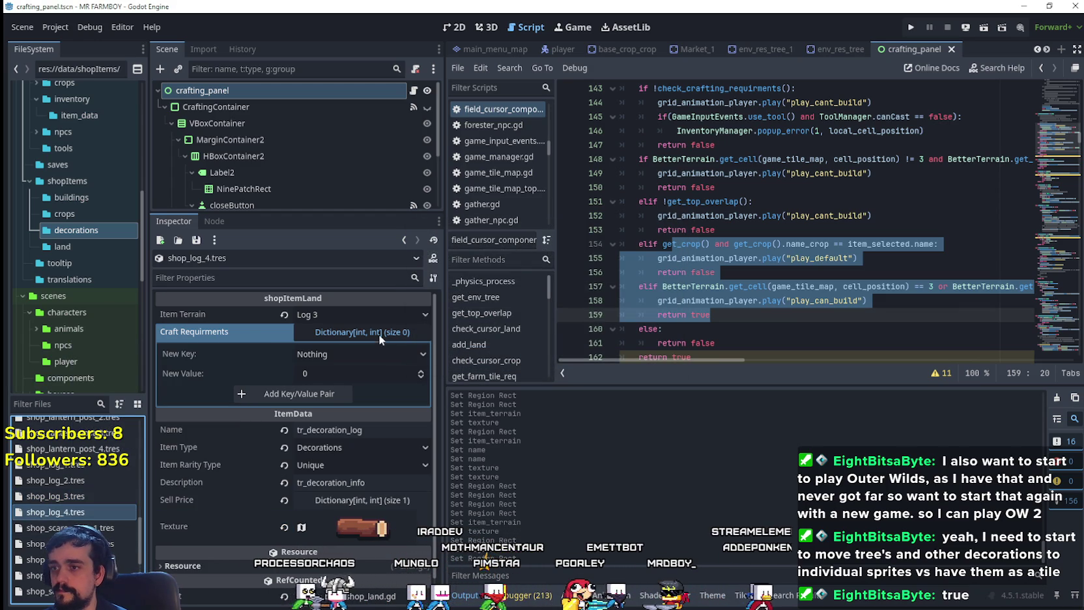
pyautogui.click(359, 315)
pyautogui.scroll(-5, 372, 430)
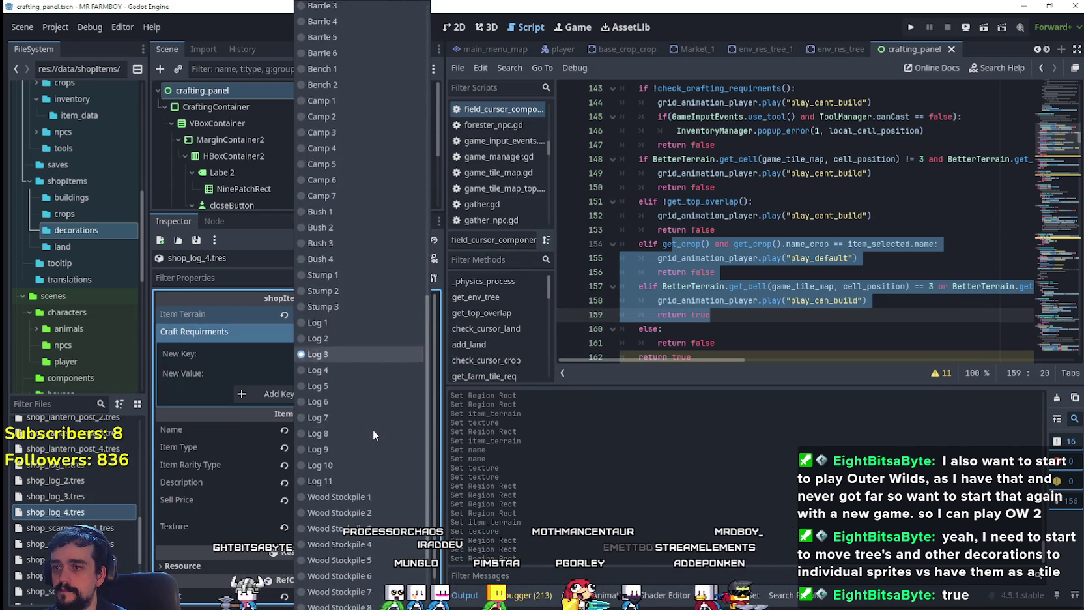
pyautogui.click(359, 357)
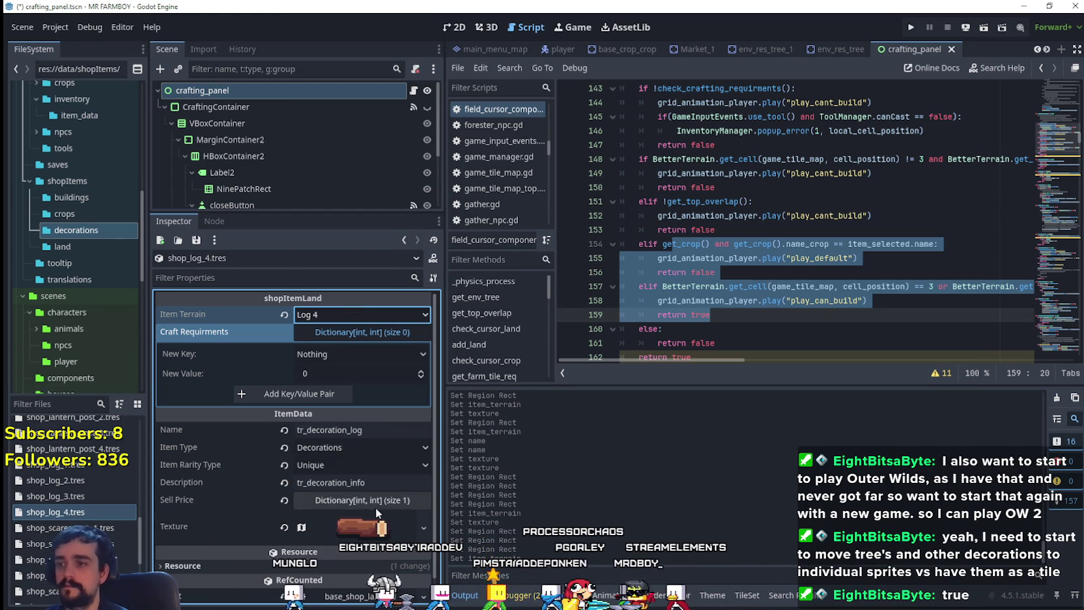
# - Make the texture unique and crop its atlas region to the purple log
pyautogui.click(363, 529)
pyautogui.rightClick(363, 527)
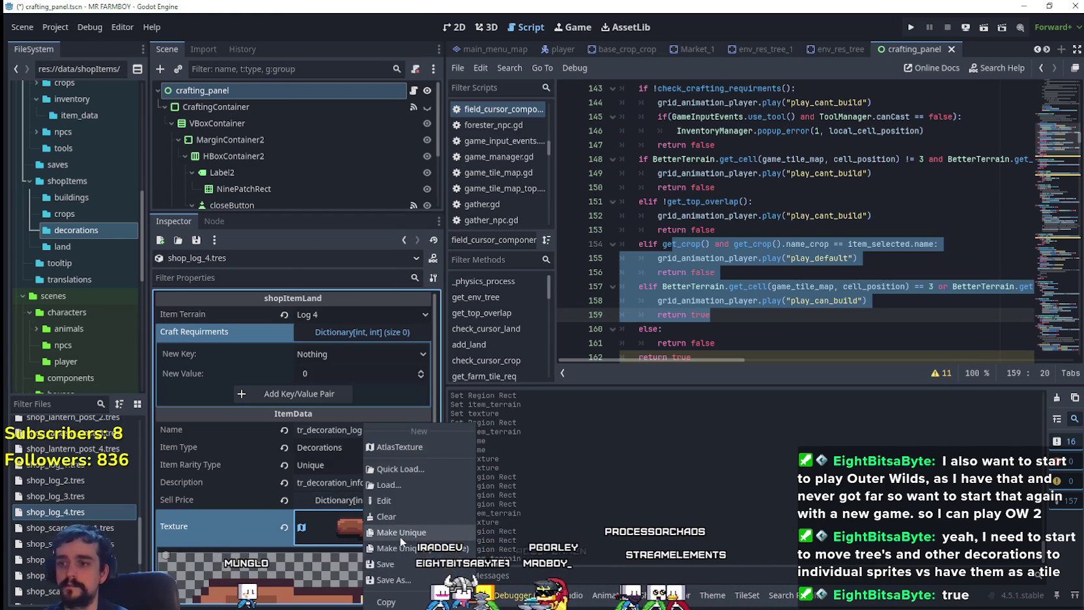
pyautogui.click(384, 501)
pyautogui.click(296, 579)
pyautogui.scroll(-5, 633, 302)
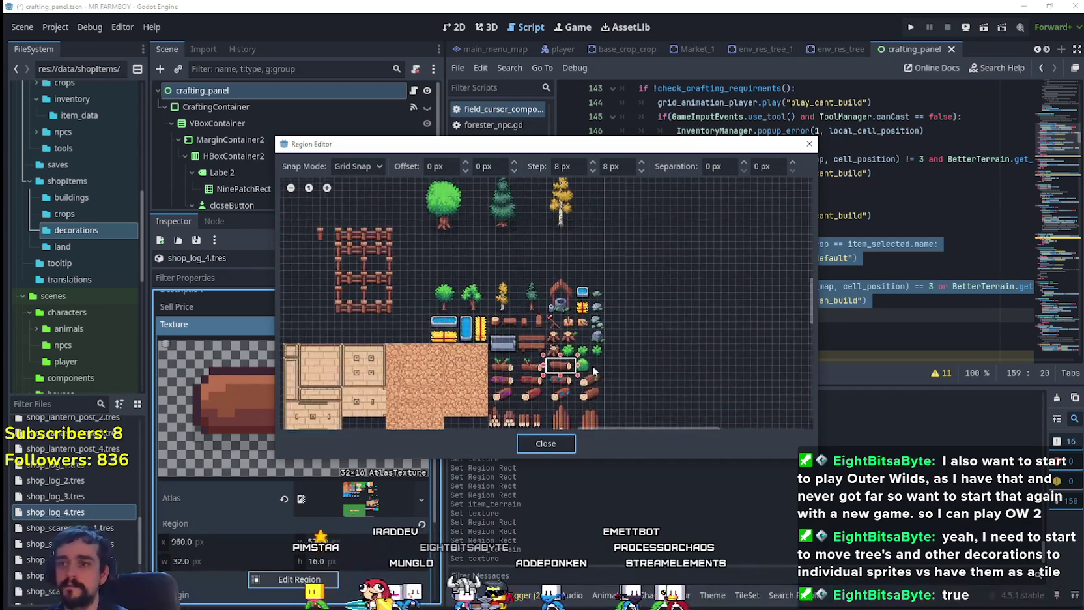
pyautogui.scroll(2, 592, 366)
pyautogui.scroll(1, 430, 394)
pyautogui.moveTo(409, 396); pyautogui.dragTo(463, 373)
pyautogui.scroll(-2, 566, 328)
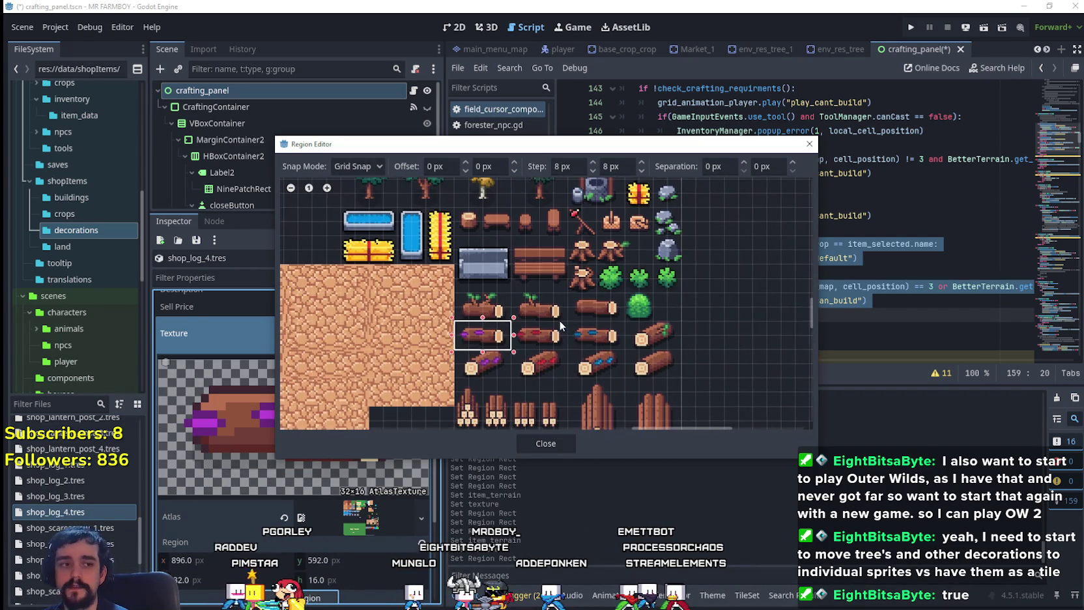
pyautogui.scroll(3, 538, 342)
pyautogui.click(541, 439)
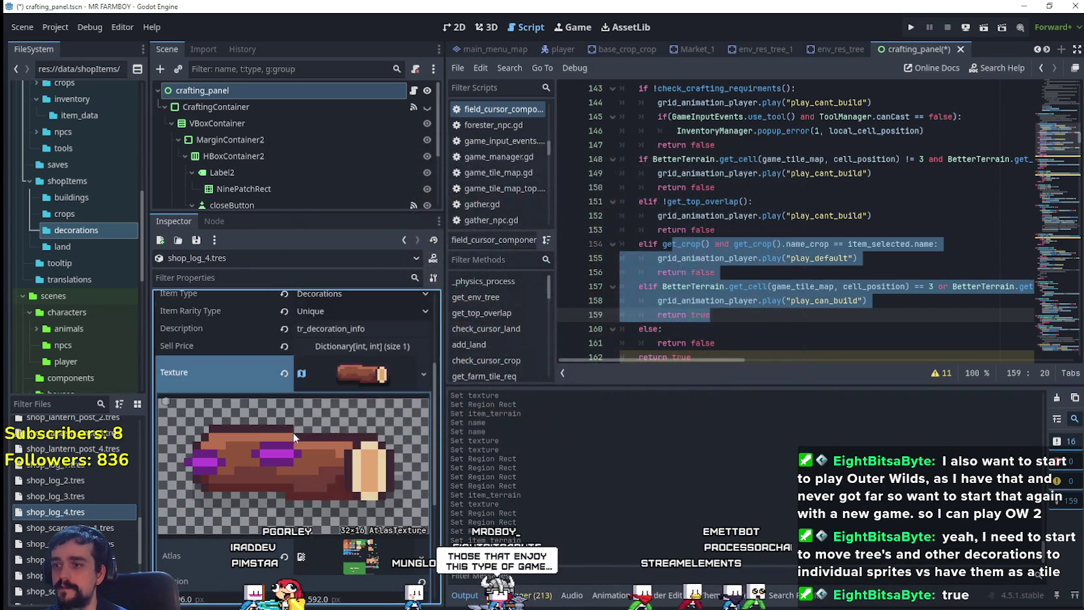
# - Save the scene and bring up file actions for shop_log_4.tres
pyautogui.scroll(2, 368, 377)
pyautogui.scroll(1, 356, 456)
pyautogui.hotkey('ctrl', 's')
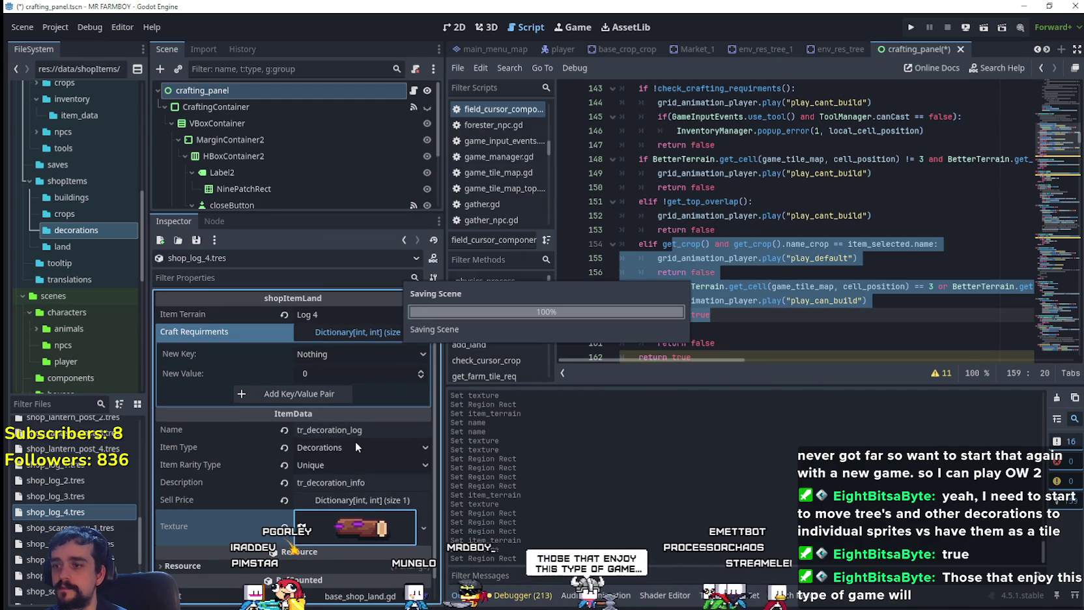
pyautogui.rightClick(91, 510)
# - Duplicate shop_log_4.tres as shop_log_5.tres and set its Item Terrain to Log 5
pyautogui.click(129, 495)
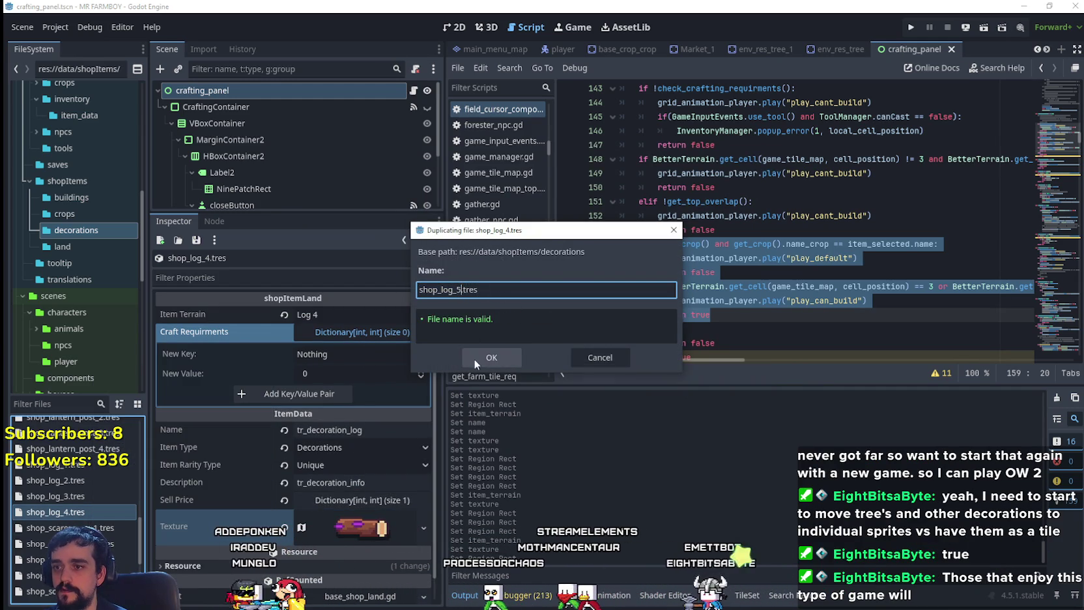
pyautogui.click(472, 359)
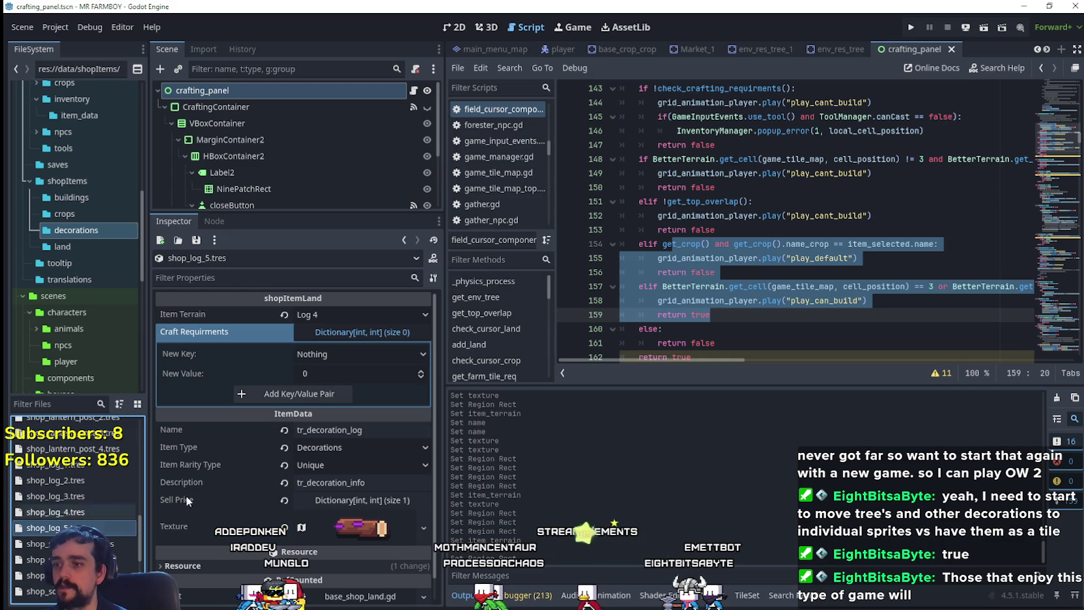
pyautogui.click(324, 314)
pyautogui.scroll(-5, 383, 420)
pyautogui.click(360, 540)
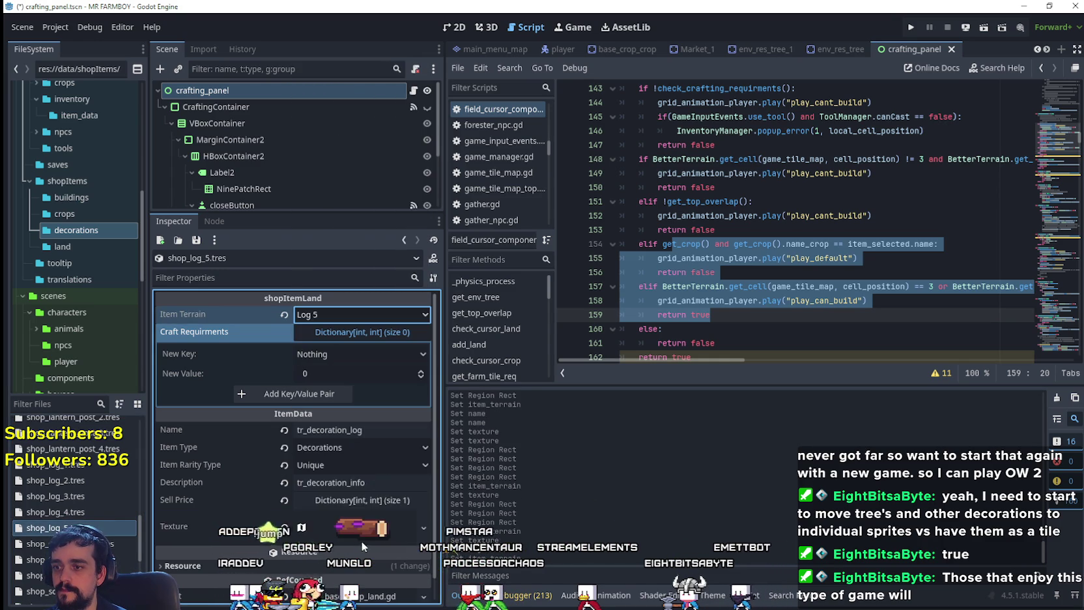
# - Crop the atlas texture region to the red log sprite and save the scene
pyautogui.click(357, 531)
pyautogui.rightClick(357, 531)
pyautogui.click(379, 500)
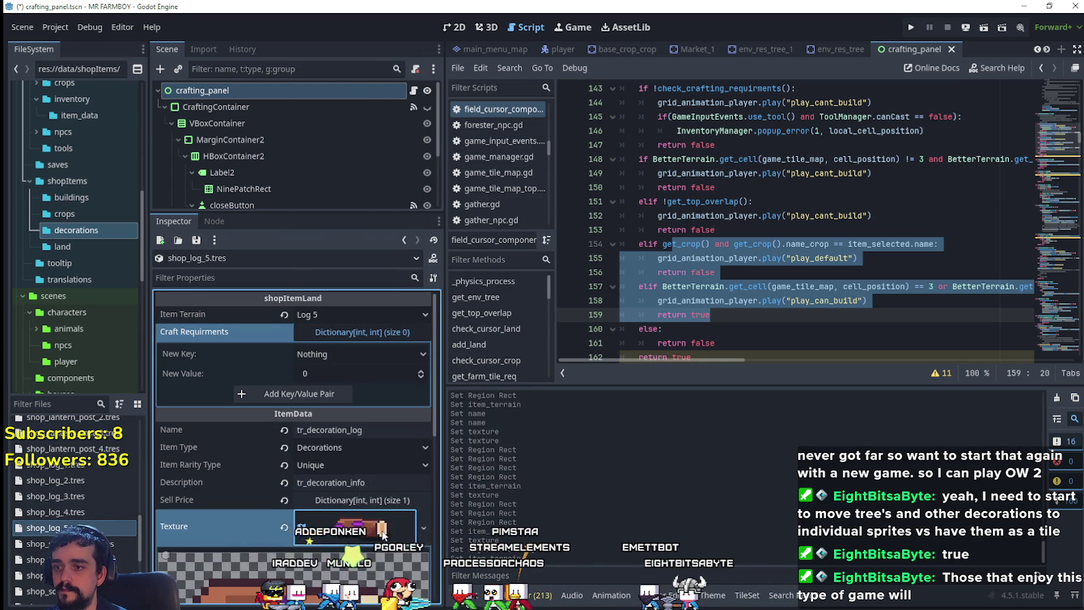
pyautogui.click(329, 576)
pyautogui.scroll(-5, 532, 337)
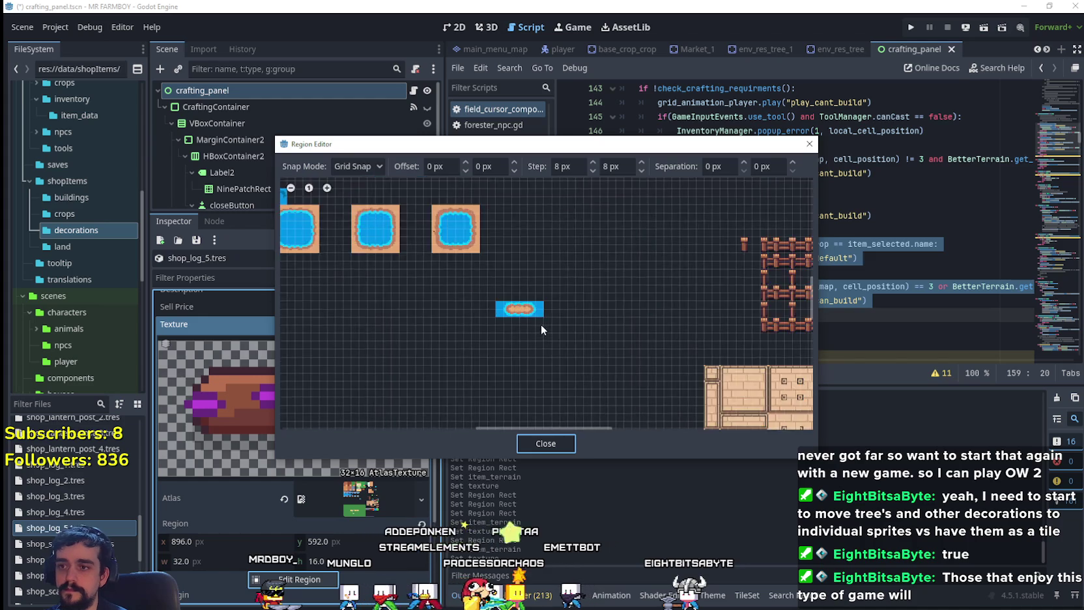
pyautogui.scroll(5, 555, 363)
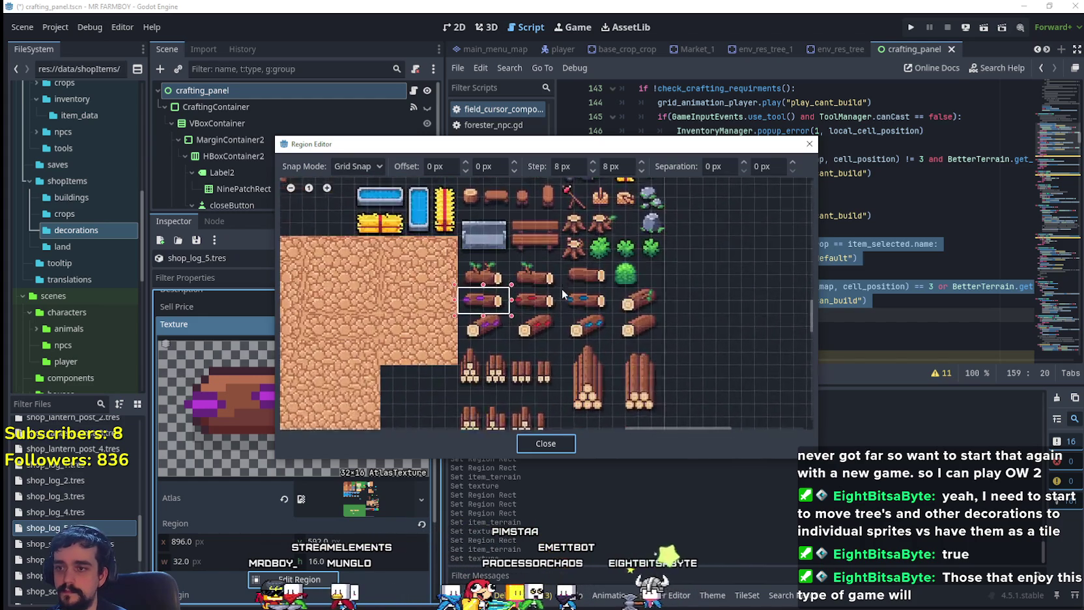
pyautogui.click(553, 319)
pyautogui.moveTo(511, 299); pyautogui.dragTo(484, 288)
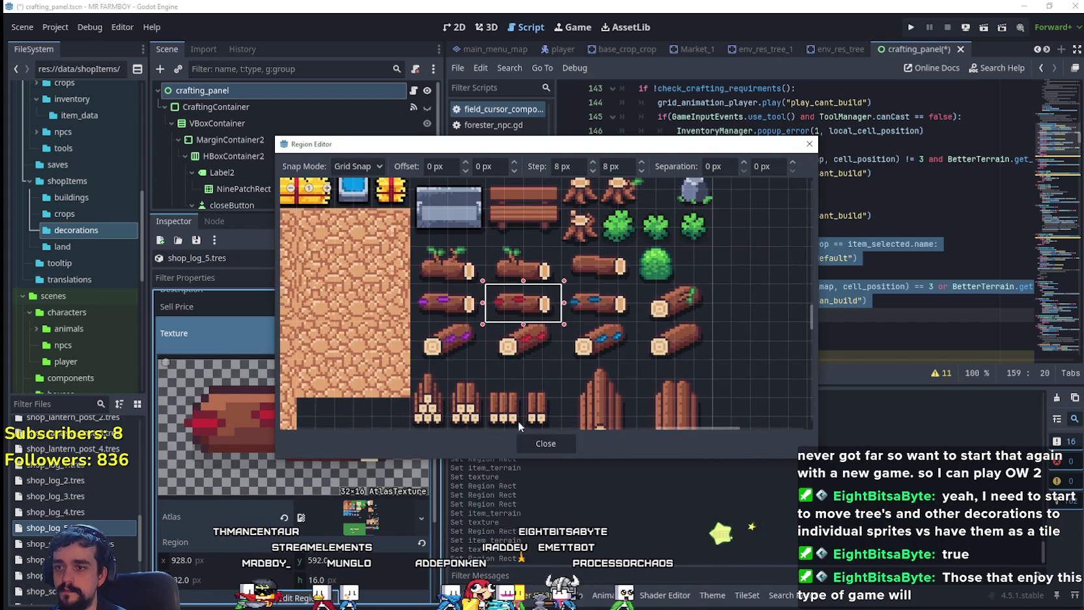
pyautogui.click(538, 446)
pyautogui.click(378, 387)
pyautogui.hotkey('ctrl', 's')
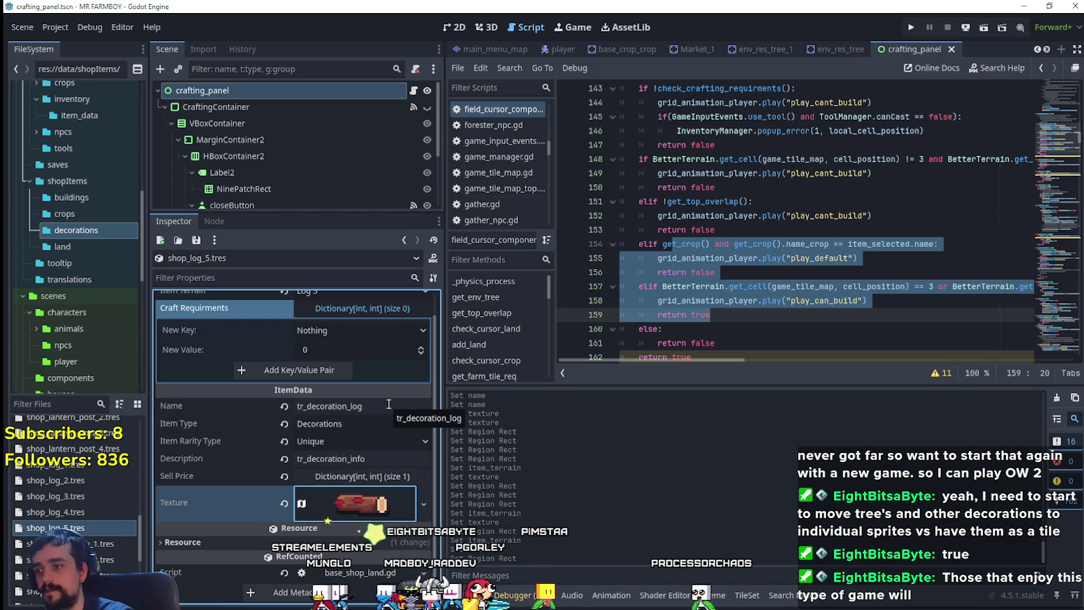
pyautogui.scroll(-2, 45, 471)
# - Duplicate shop_log_5.tres as shop_log_6.tres and set its Item Terrain to Log 6
pyautogui.rightClick(51, 486)
pyautogui.click(72, 511)
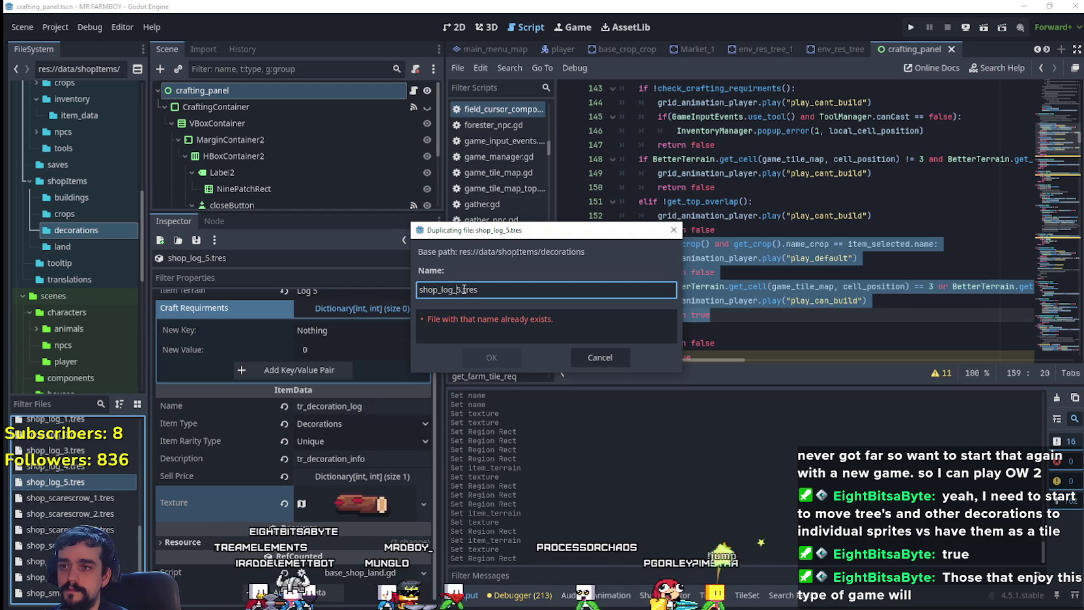
pyautogui.click(485, 355)
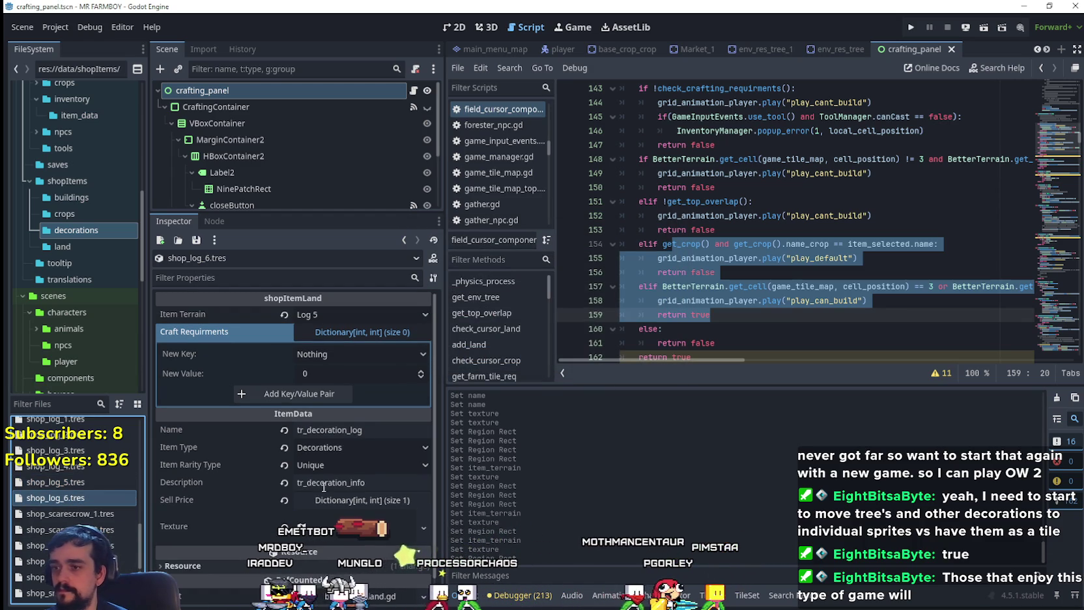
pyautogui.click(359, 314)
pyautogui.scroll(-10, 373, 335)
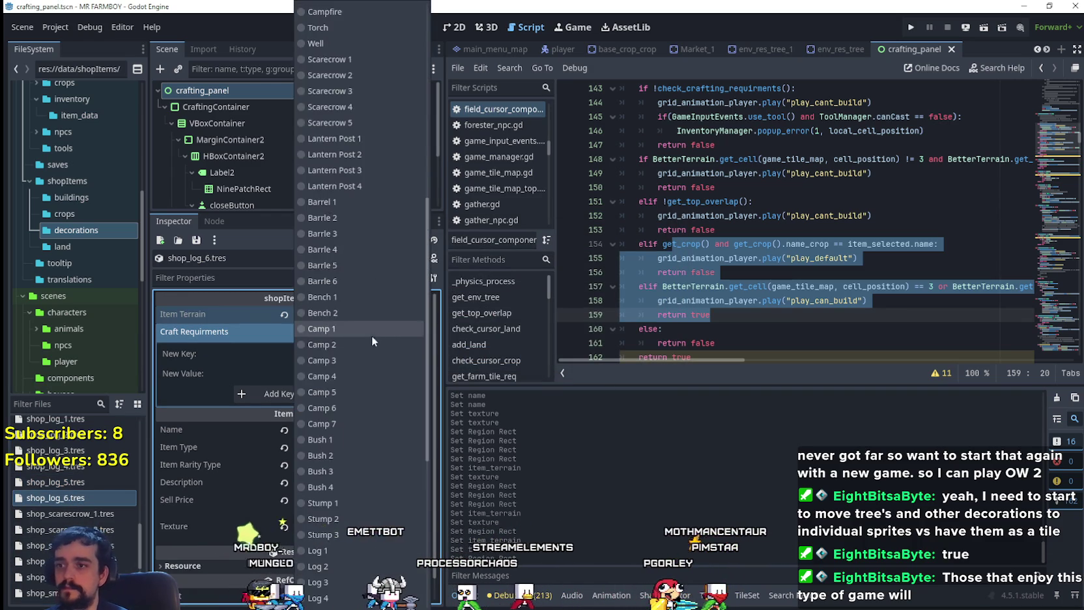
pyautogui.click(329, 391)
# - Reframe the atlas texture region around the blue-gem log
pyautogui.scroll(-1, 337, 413)
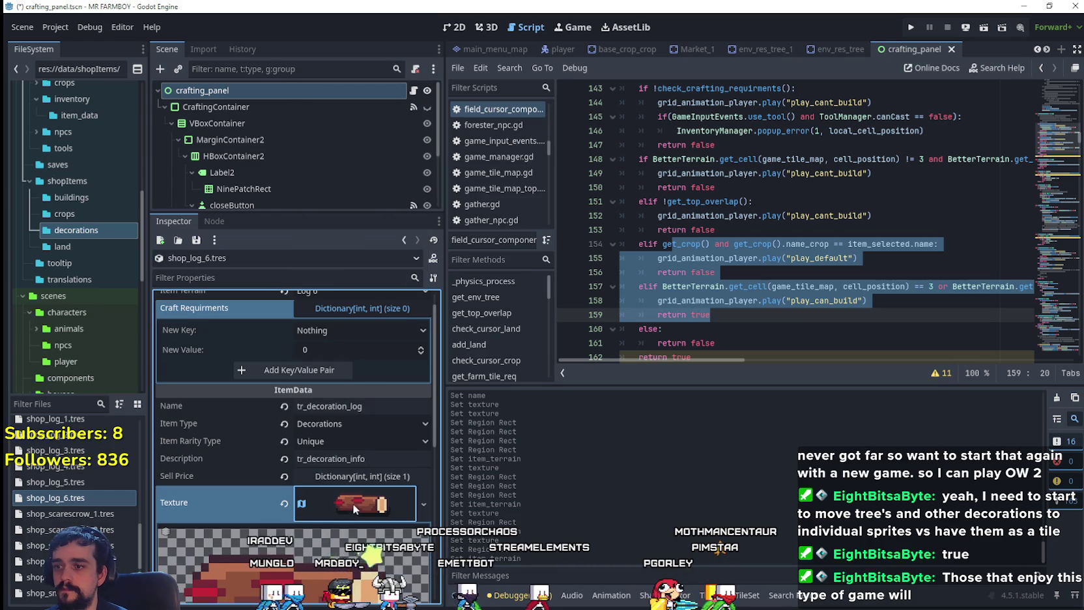
pyautogui.rightClick(350, 501)
pyautogui.click(369, 500)
pyautogui.scroll(-3, 349, 499)
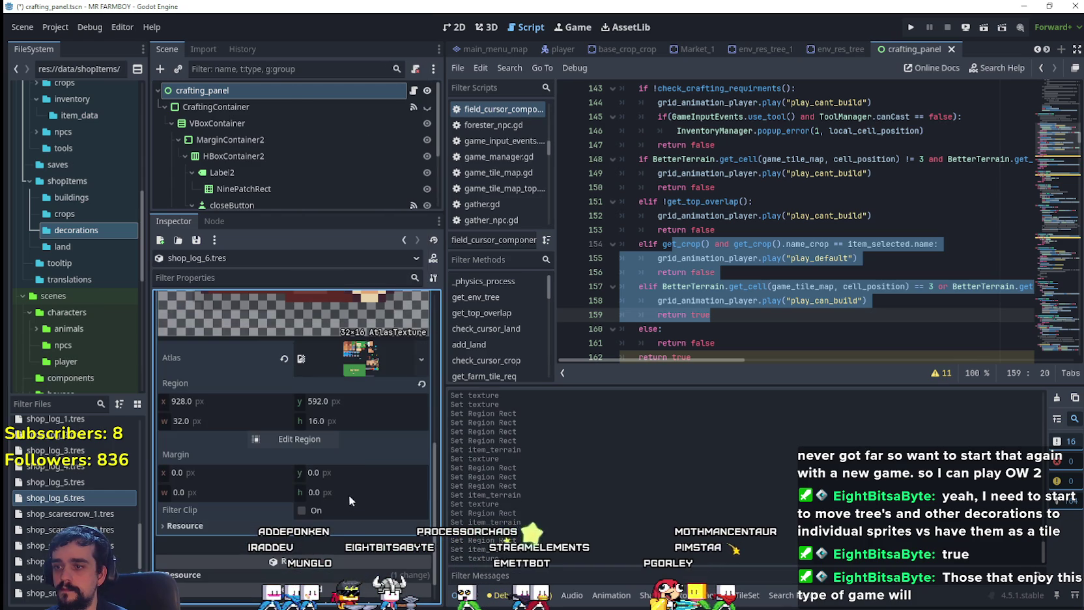
pyautogui.click(298, 438)
pyautogui.scroll(-4, 636, 282)
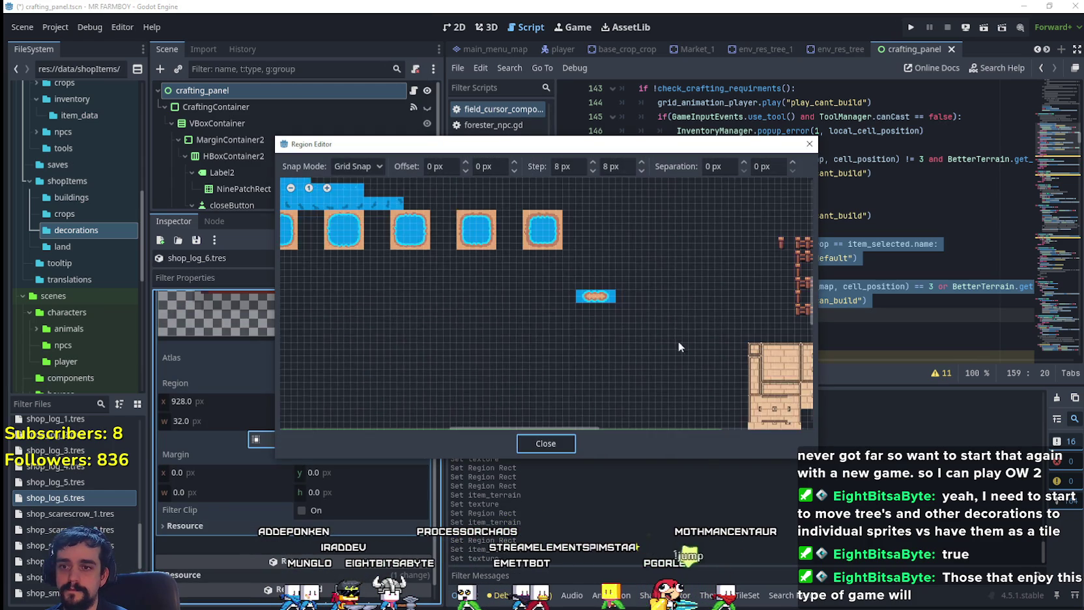
pyautogui.moveTo(776, 364); pyautogui.dragTo(522, 310)
pyautogui.scroll(5, 634, 296)
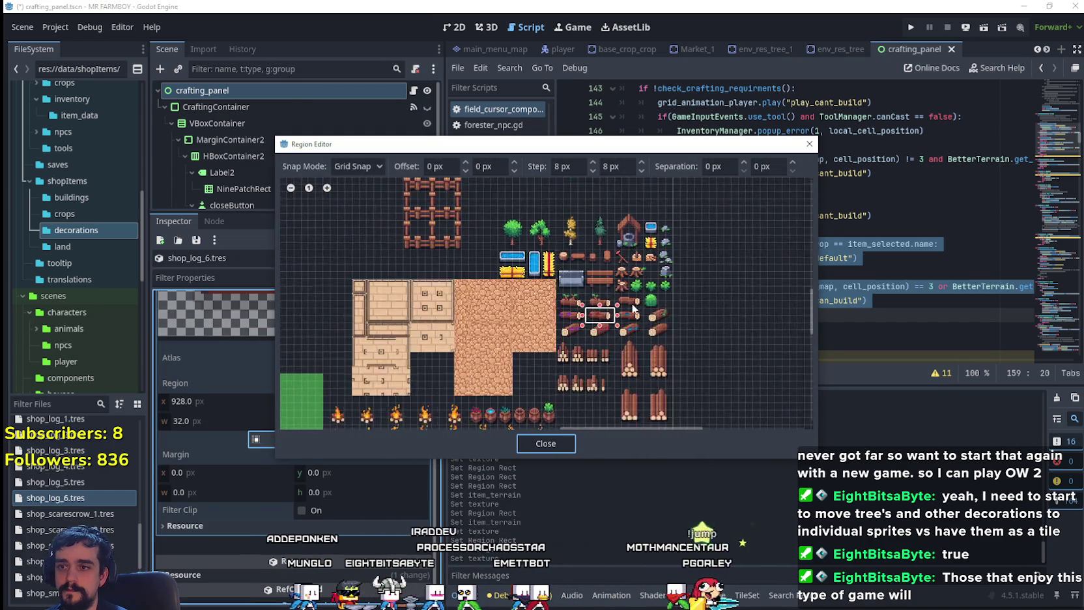
pyautogui.moveTo(607, 294); pyautogui.dragTo(572, 282)
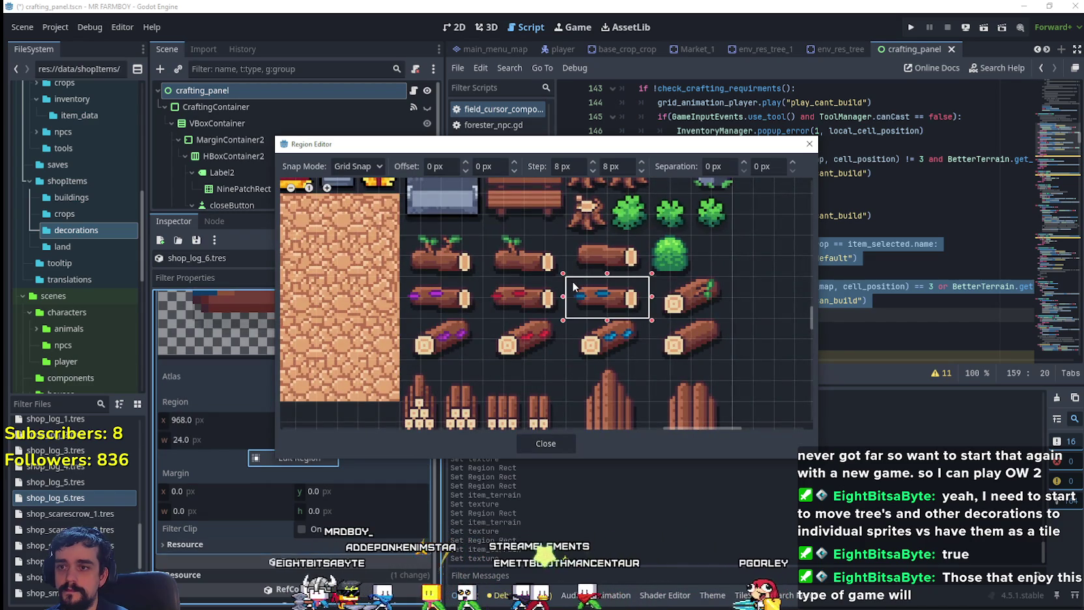
pyautogui.click(561, 448)
# - Save the scene and bring up file actions for shop_log_6.tres
pyautogui.scroll(5, 331, 421)
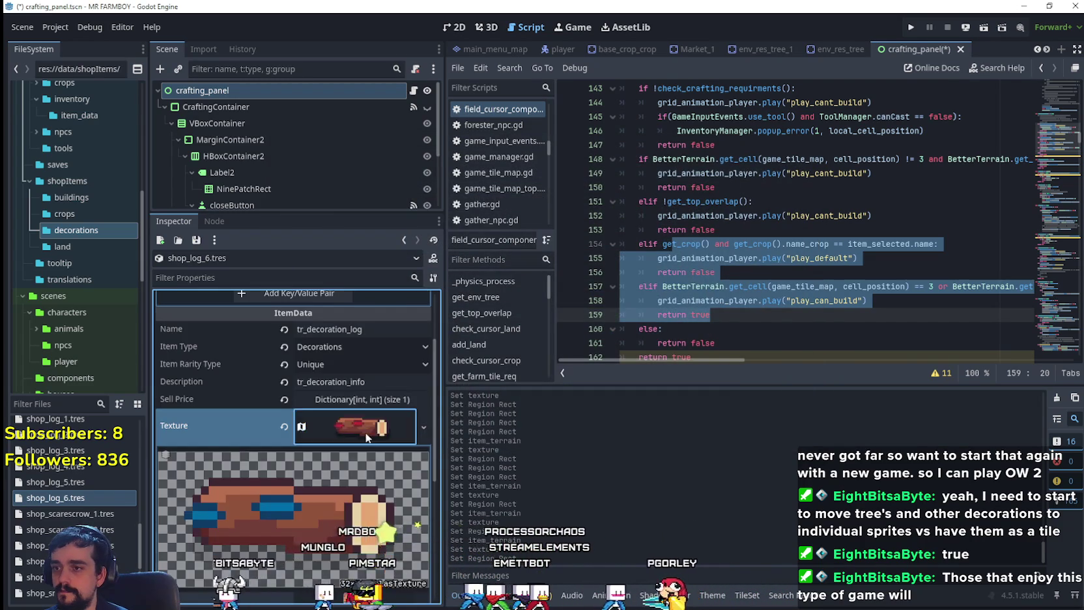
pyautogui.hotkey('ctrl', 's')
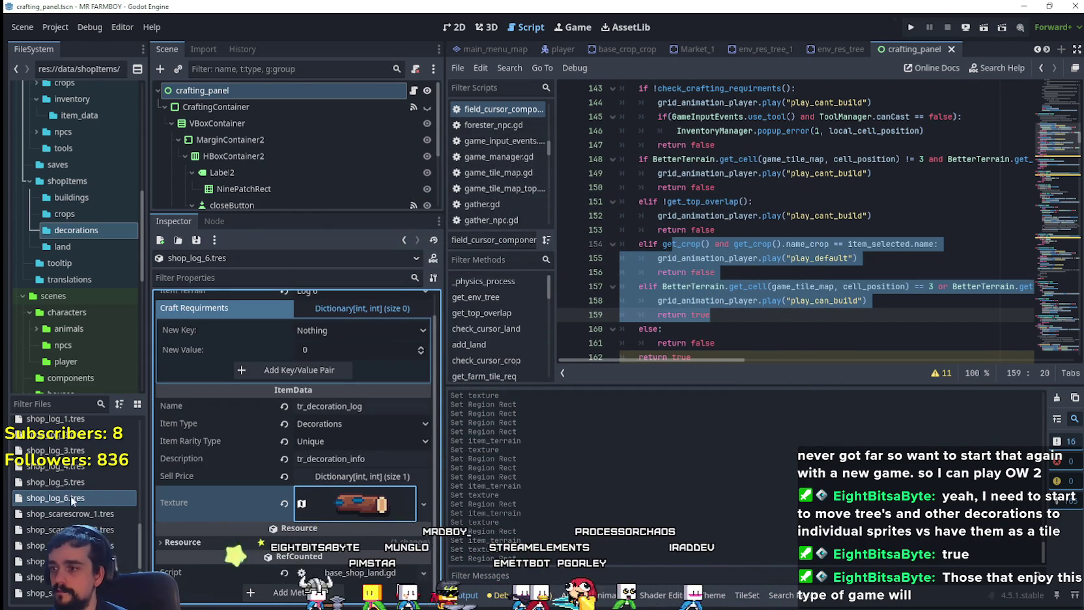
pyautogui.scroll(-2, 73, 501)
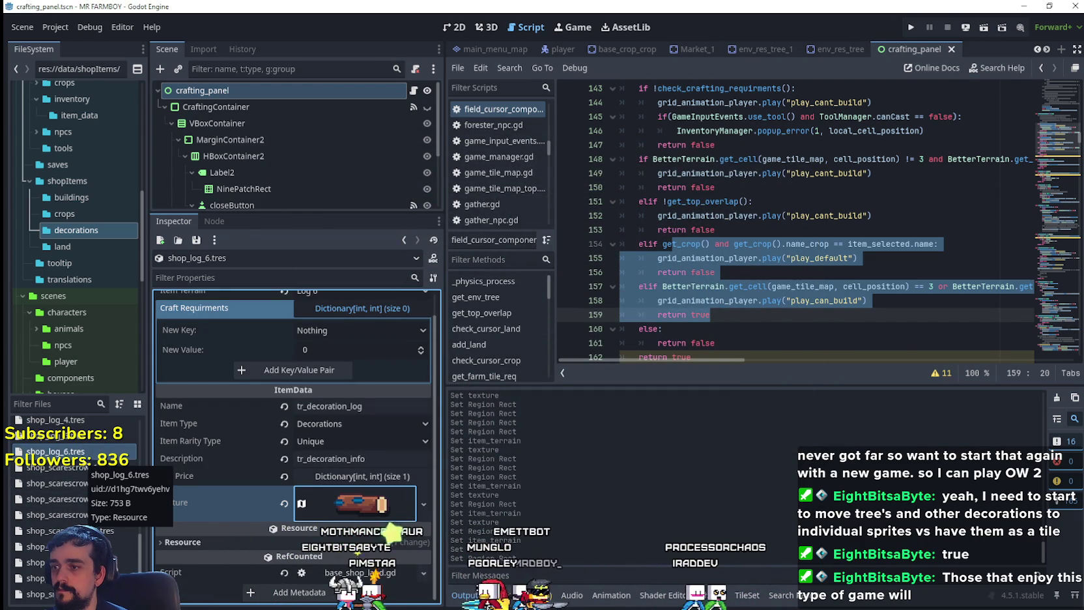
pyautogui.scroll(1, 171, 447)
pyautogui.rightClick(82, 452)
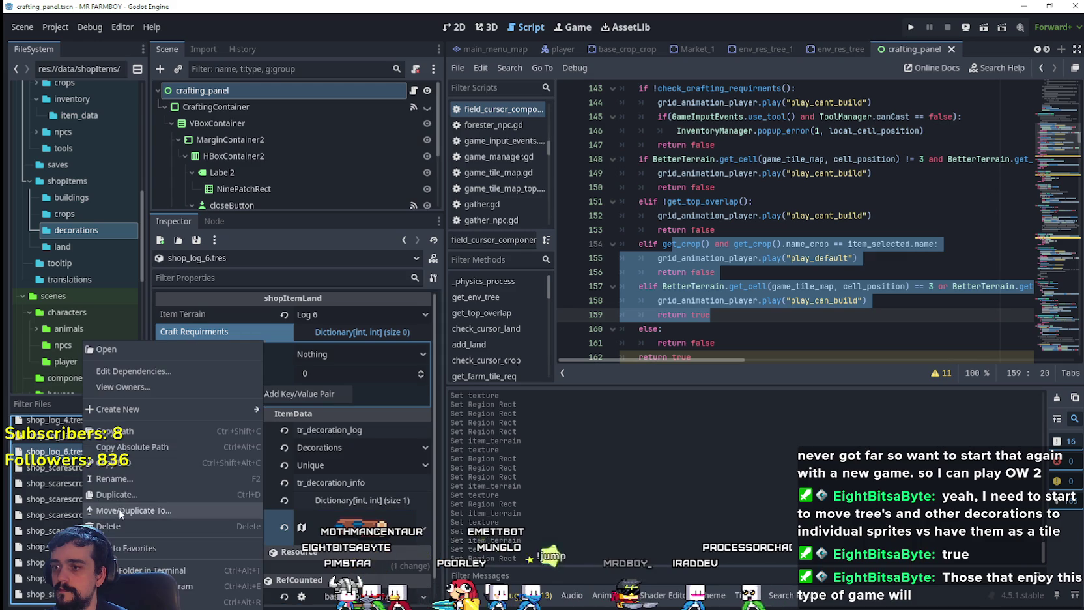
# - Duplicate shop_log_6.tres as shop_log_7.tres and set its Item Terrain to Log 7
pyautogui.click(122, 496)
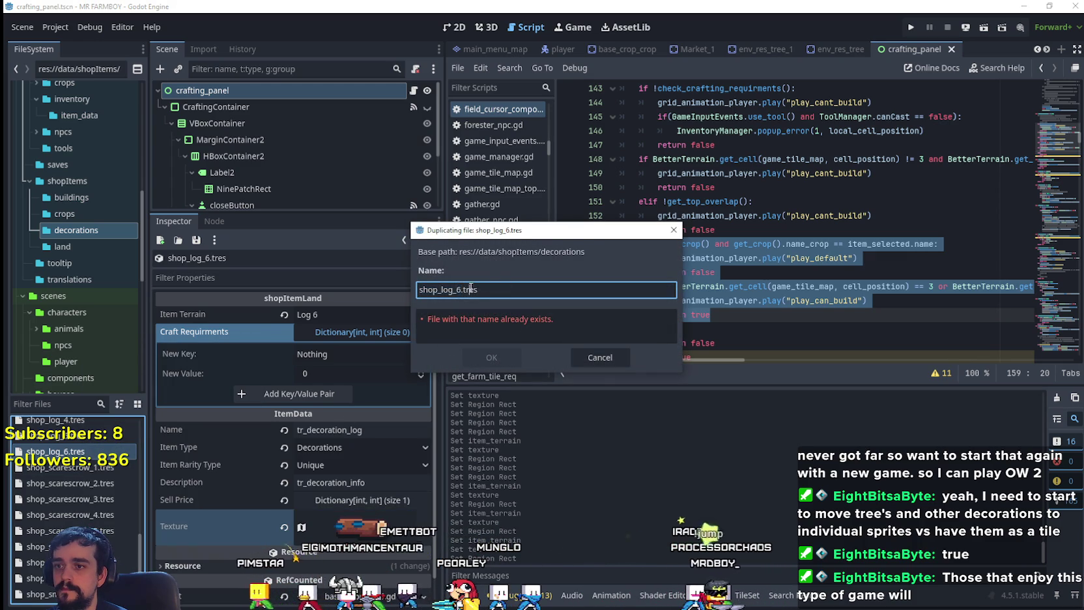
pyautogui.click(473, 353)
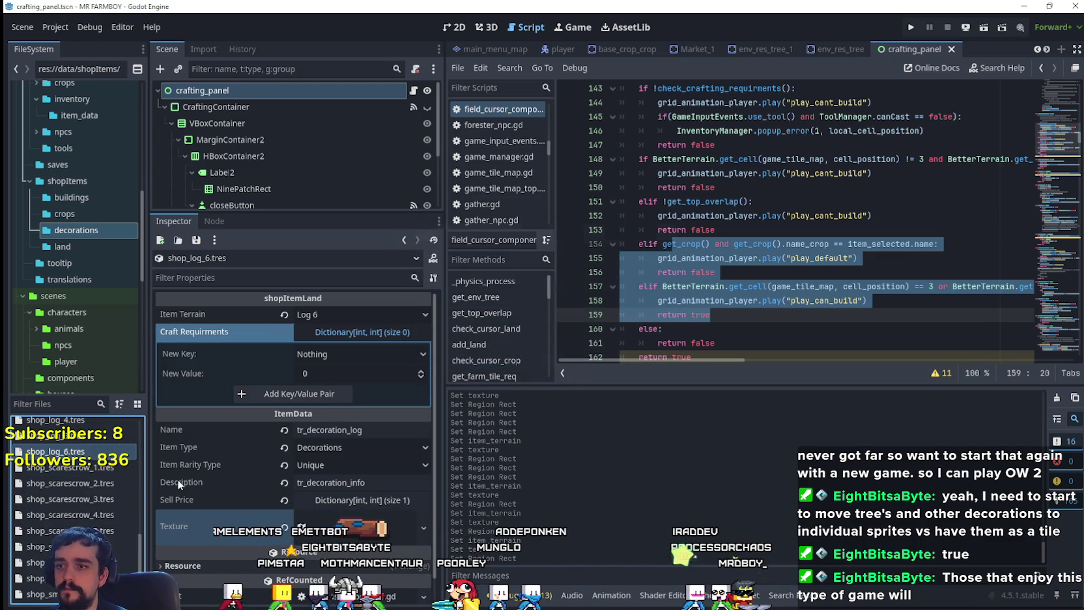
pyautogui.click(72, 469)
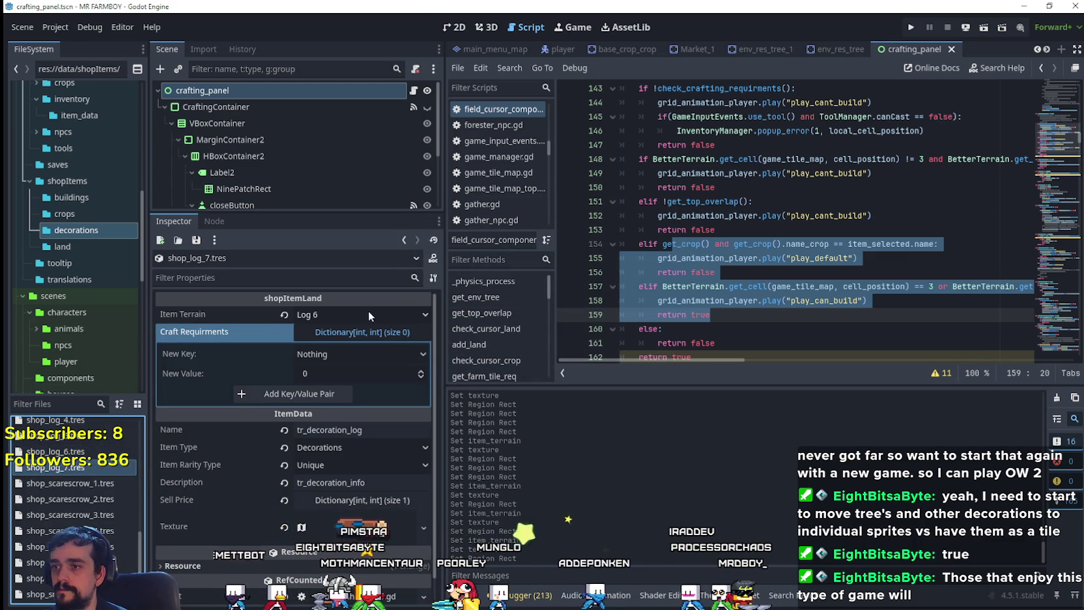
pyautogui.click(369, 313)
pyautogui.scroll(-5, 384, 427)
pyautogui.click(341, 346)
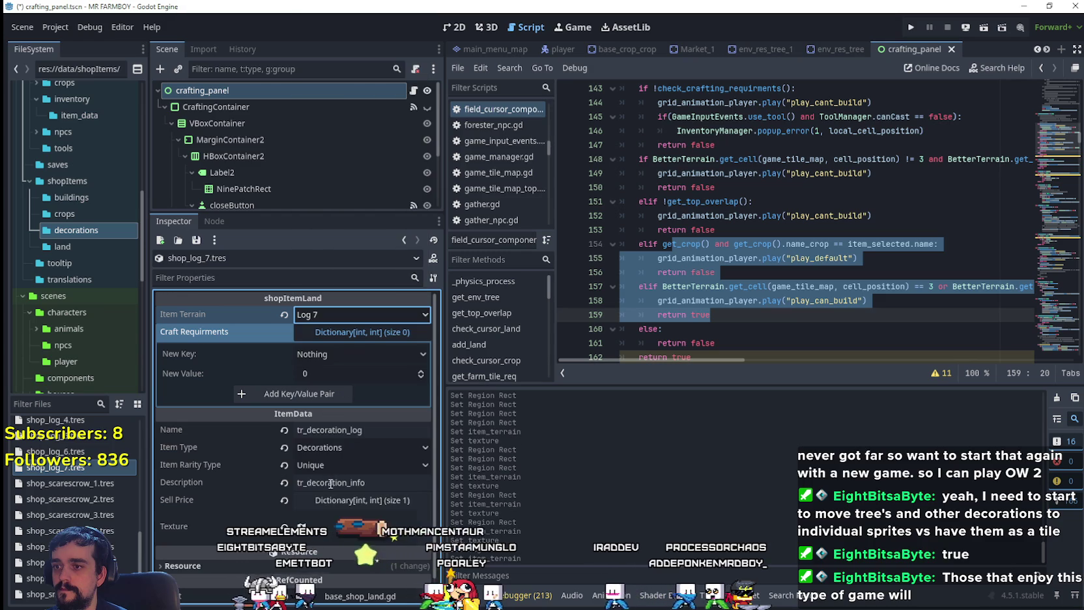
# - Crop the texture region to a single 32×16 green-tipped log sprite
pyautogui.scroll(-1, 340, 478)
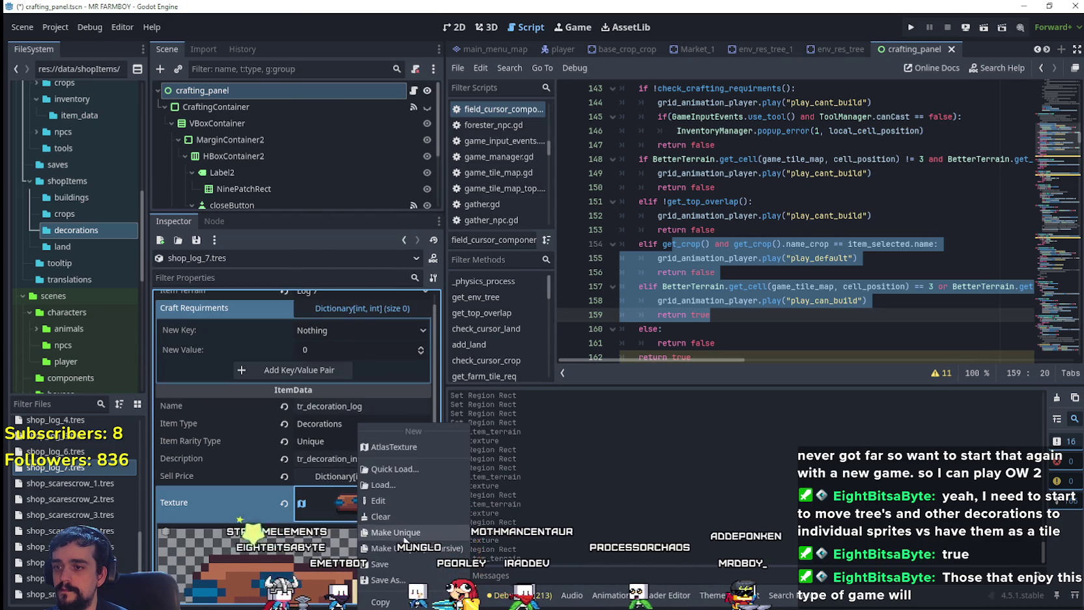
pyautogui.click(334, 505)
pyautogui.scroll(-5, 334, 505)
pyautogui.click(293, 555)
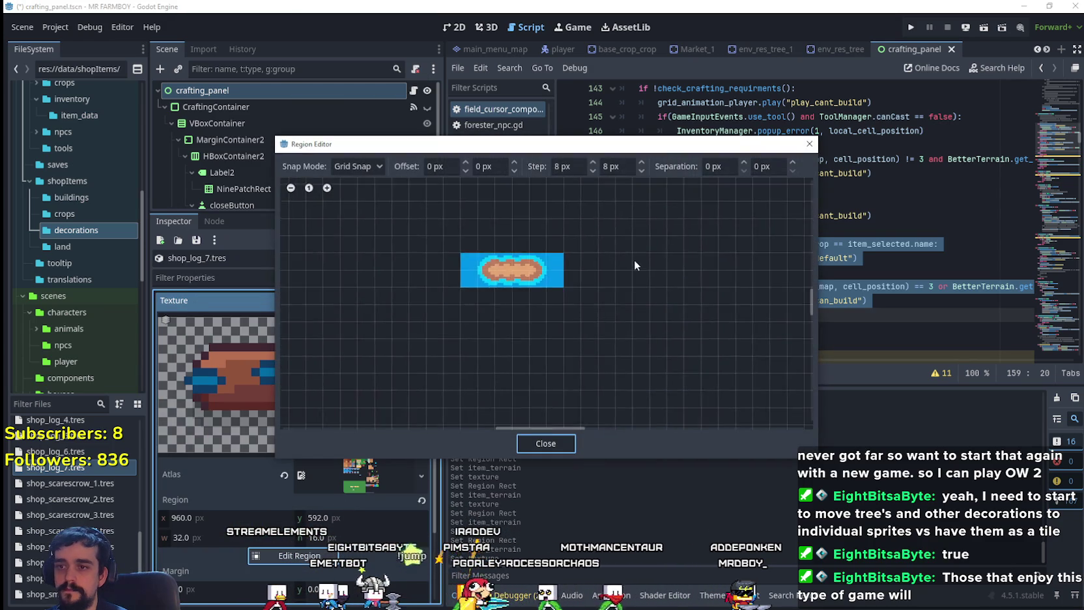
pyautogui.moveTo(712, 331); pyautogui.dragTo(430, 292)
pyautogui.moveTo(639, 298); pyautogui.dragTo(443, 293)
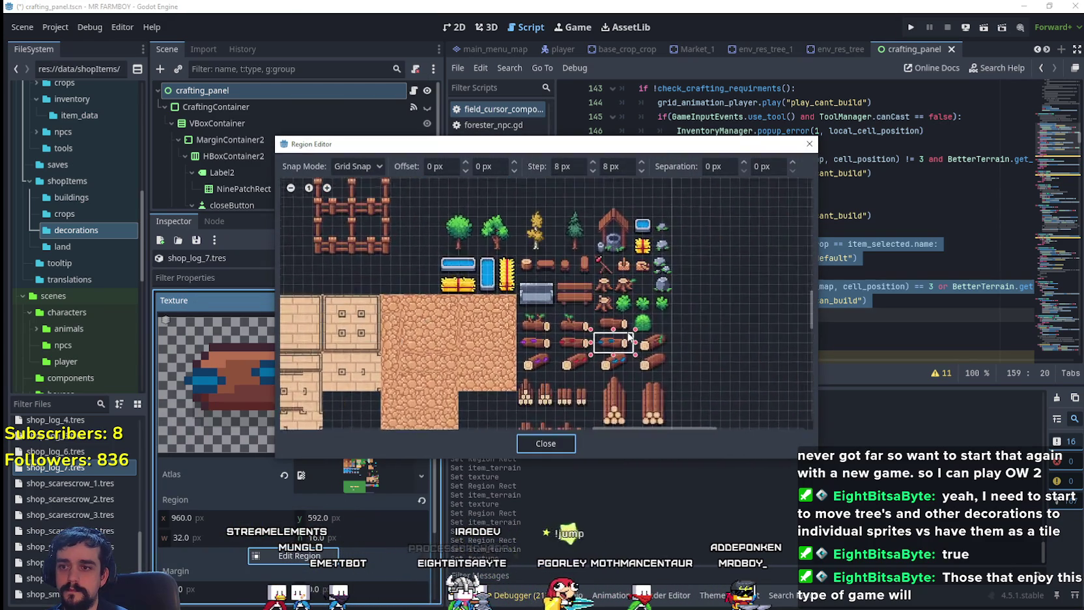
pyautogui.scroll(1, 651, 359)
pyautogui.moveTo(622, 364); pyautogui.dragTo(694, 359)
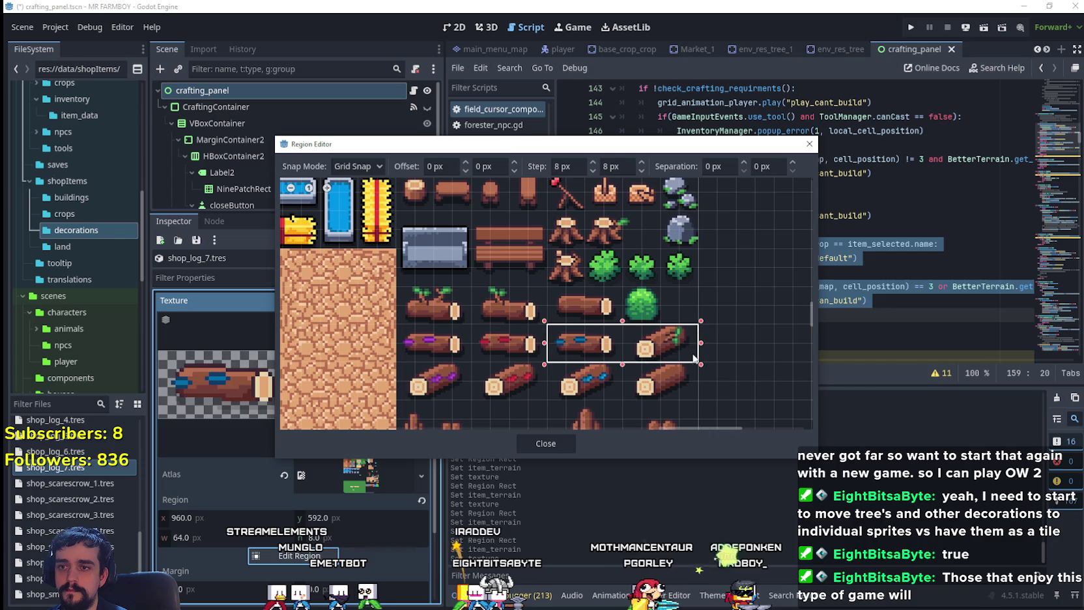
pyautogui.moveTo(552, 352); pyautogui.dragTo(622, 353)
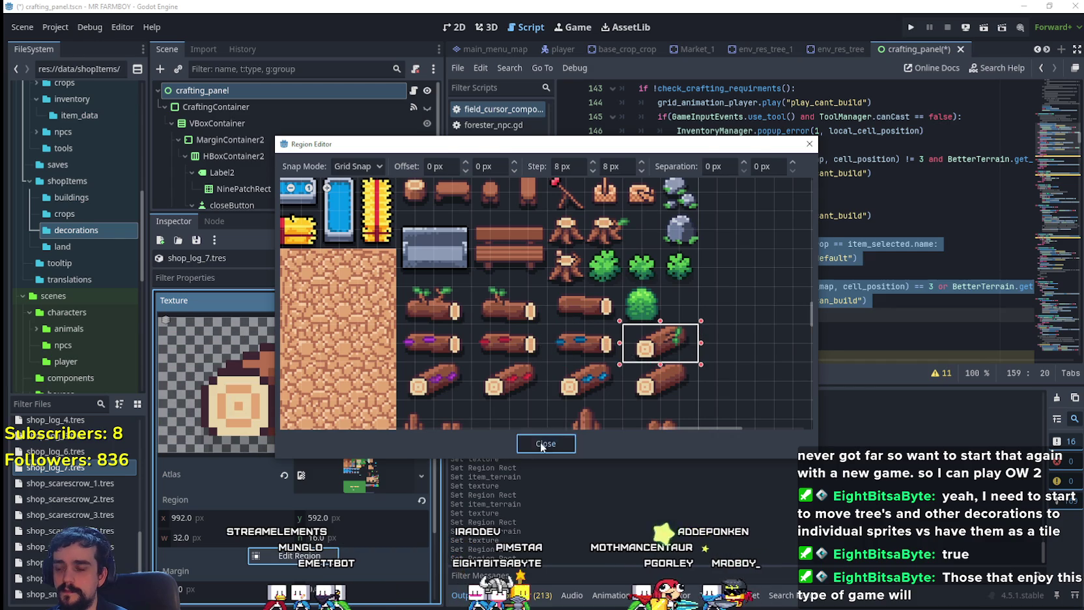
pyautogui.click(539, 442)
pyautogui.click(359, 383)
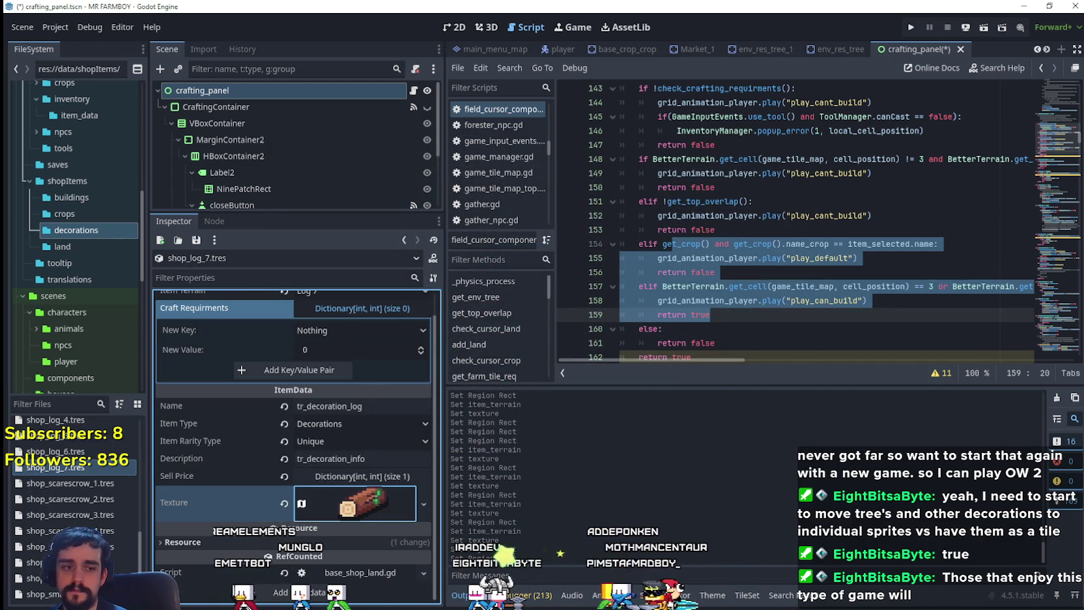
# - Briefly switch to the music player, return to Godot and save the scene
pyautogui.hotkey('alt', 'Tab')
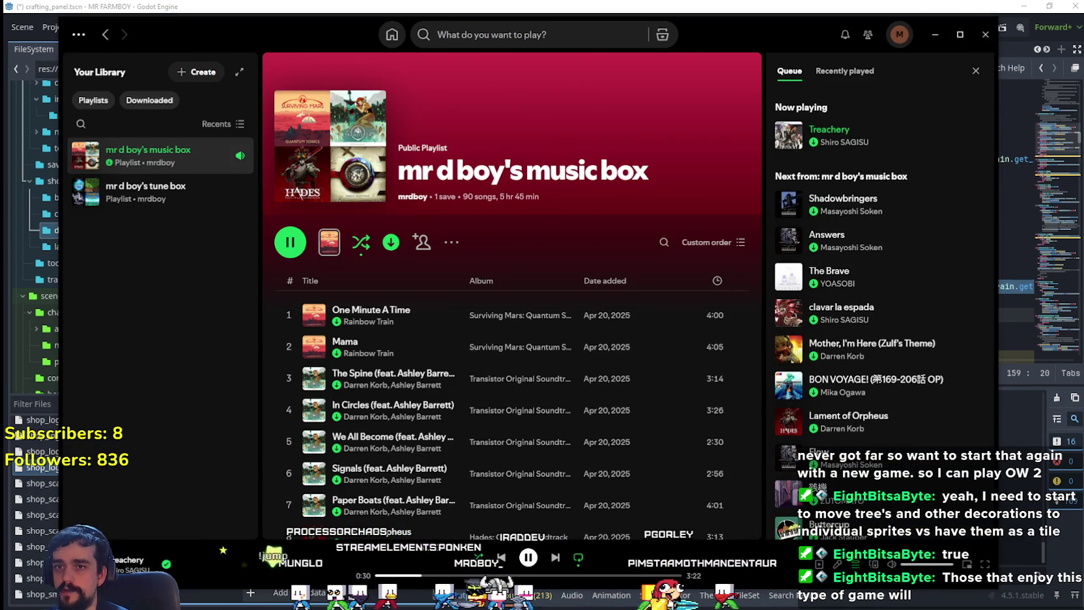
pyautogui.hotkey('alt', 'Tab')
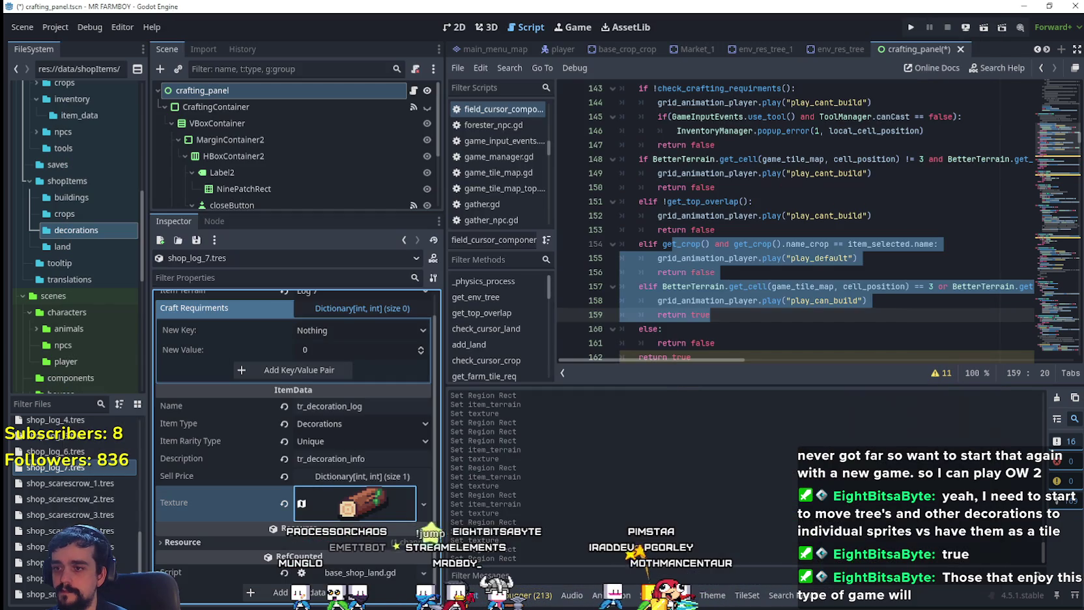
pyautogui.scroll(1, 341, 444)
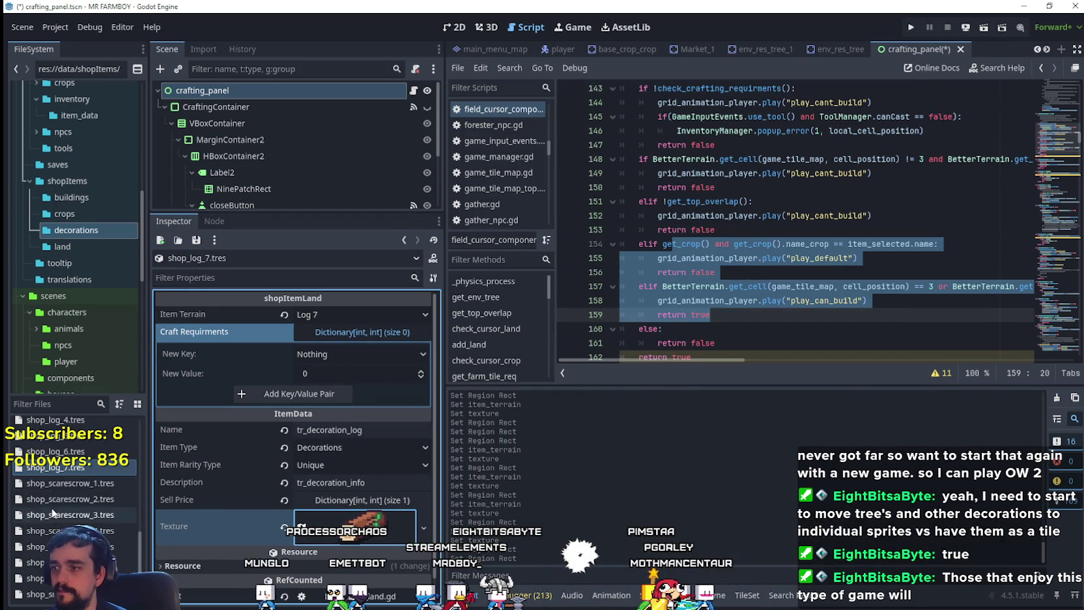
pyautogui.hotkey('ctrl', 's')
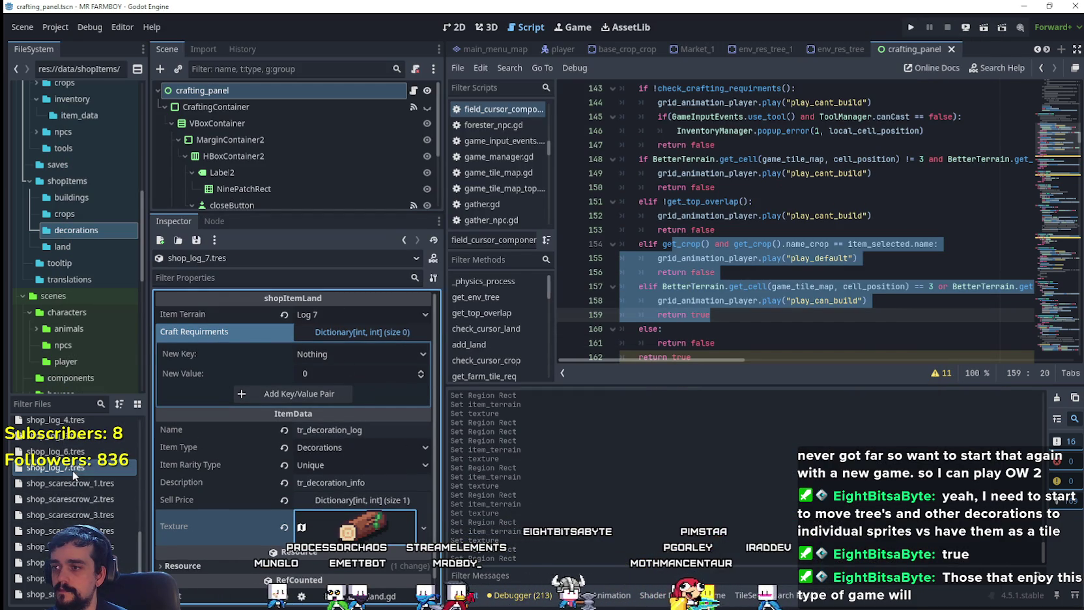
# - Duplicate shop_log_7.tres as shop_log_8.tres and set its Item Terrain to Log 8
pyautogui.rightClick(72, 470)
pyautogui.click(121, 493)
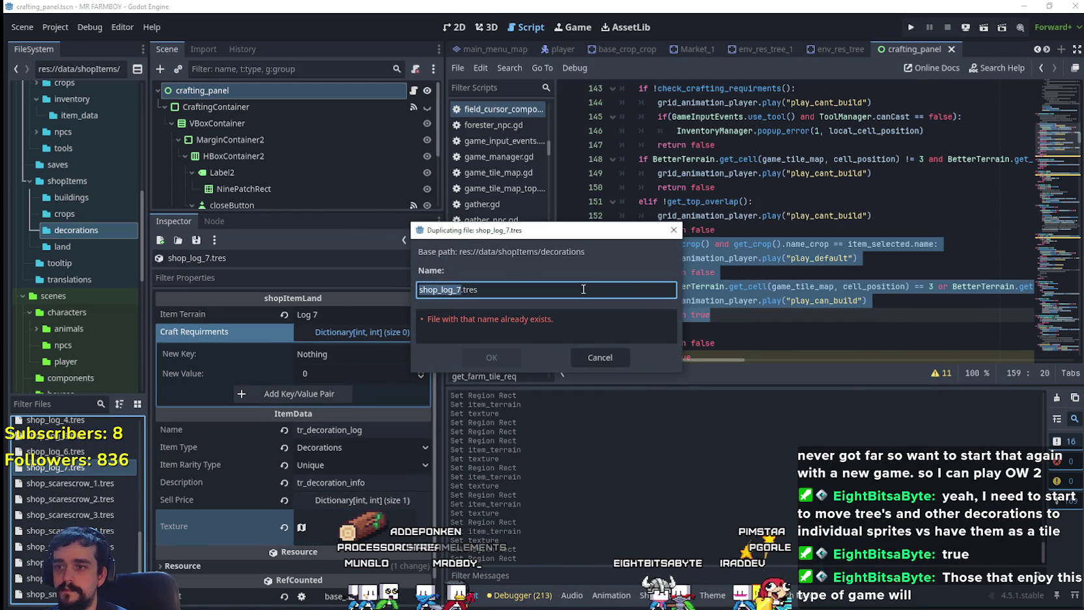
pyautogui.click(491, 357)
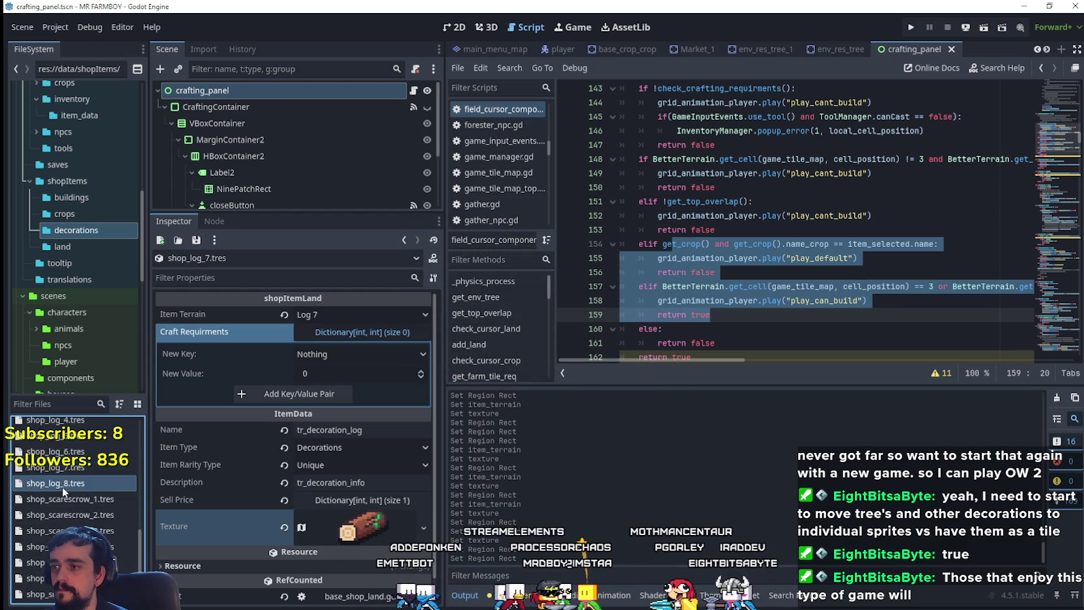
pyautogui.click(62, 485)
pyautogui.click(328, 318)
pyautogui.scroll(-10, 325, 314)
pyautogui.click(338, 317)
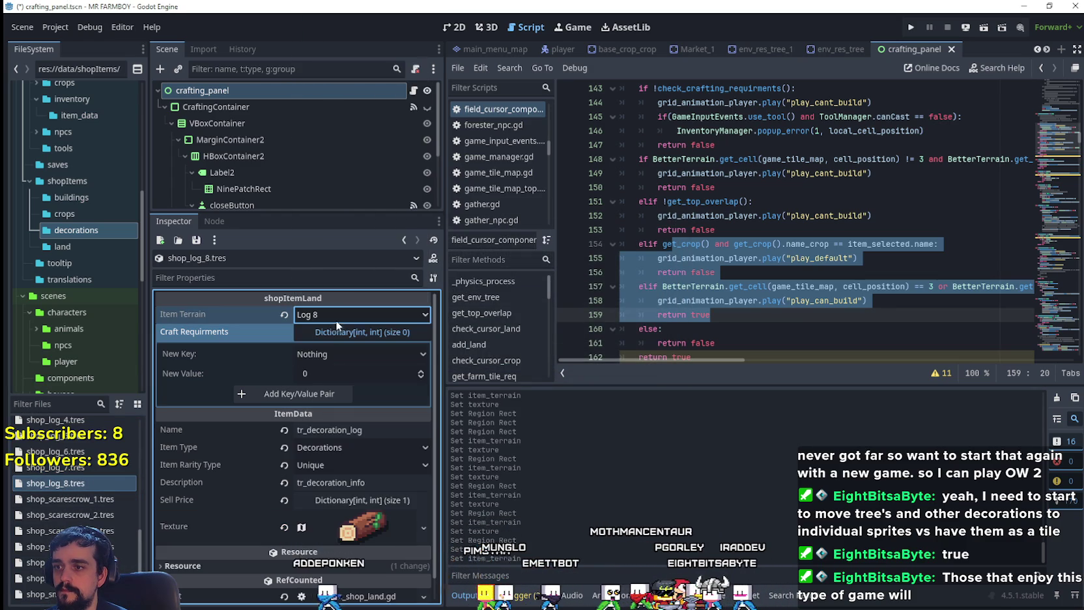
# - Make the texture unique and set its region to the 32×16 purple-gem log
pyautogui.rightClick(363, 526)
pyautogui.click(398, 552)
pyautogui.click(390, 534)
pyautogui.click(329, 540)
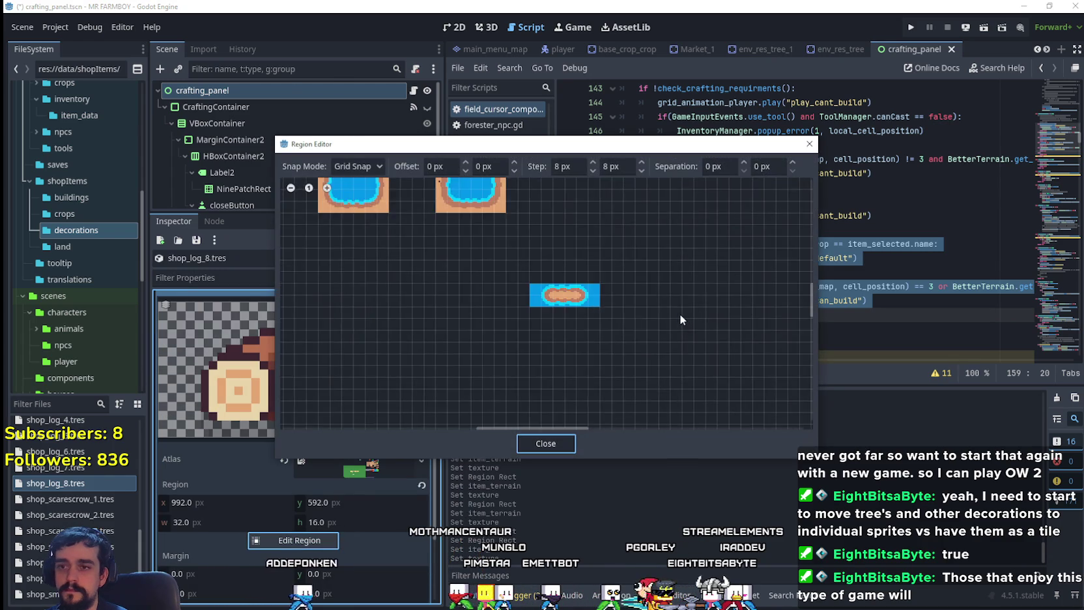
pyautogui.scroll(-6, 680, 313)
pyautogui.scroll(4, 549, 313)
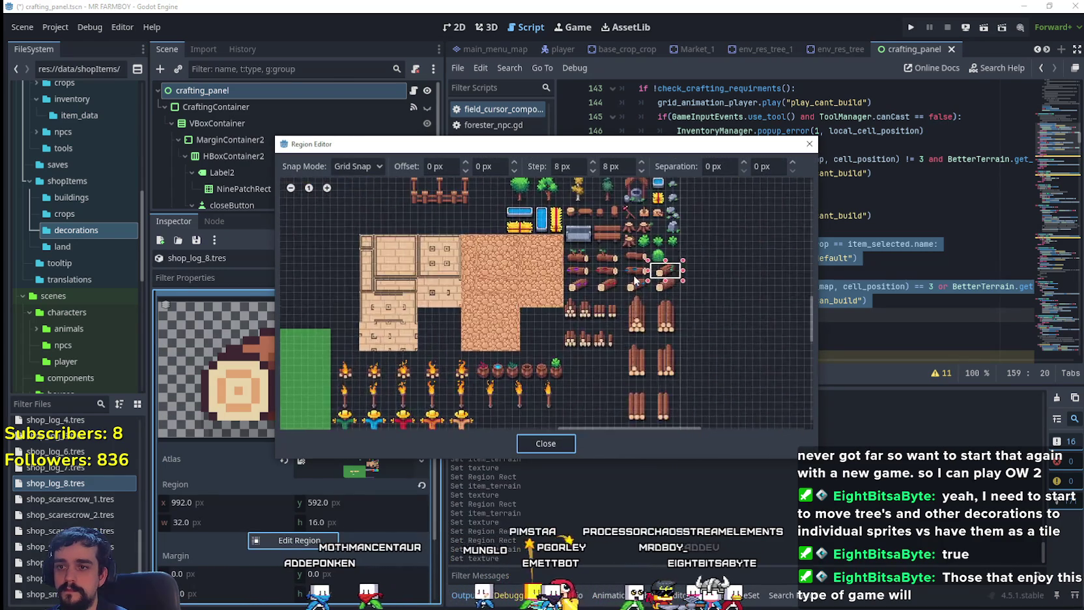
pyautogui.click(520, 302)
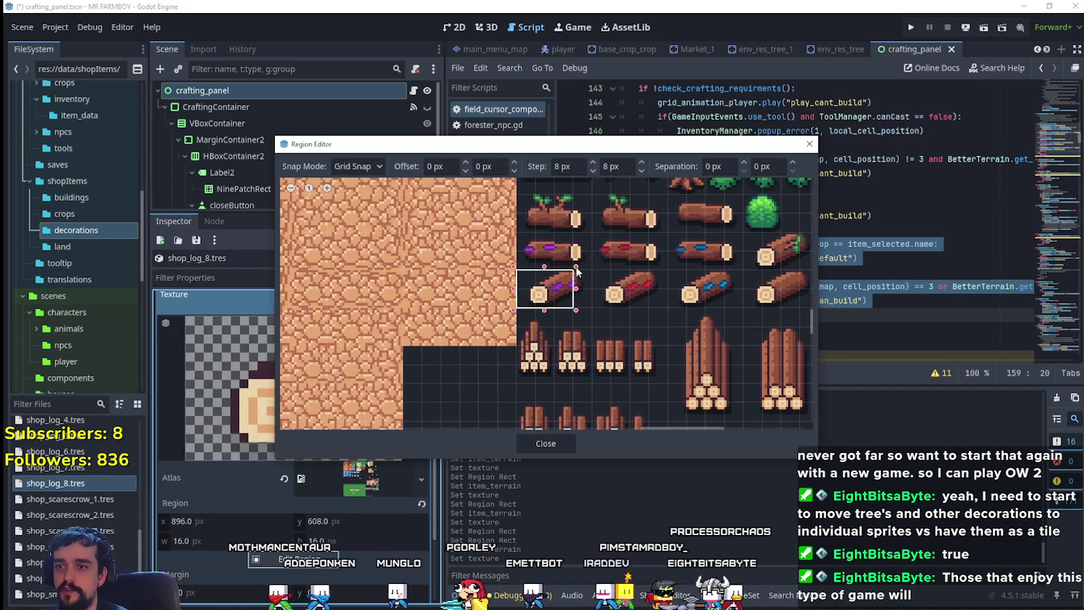
pyautogui.hscroll(3, 599, 309)
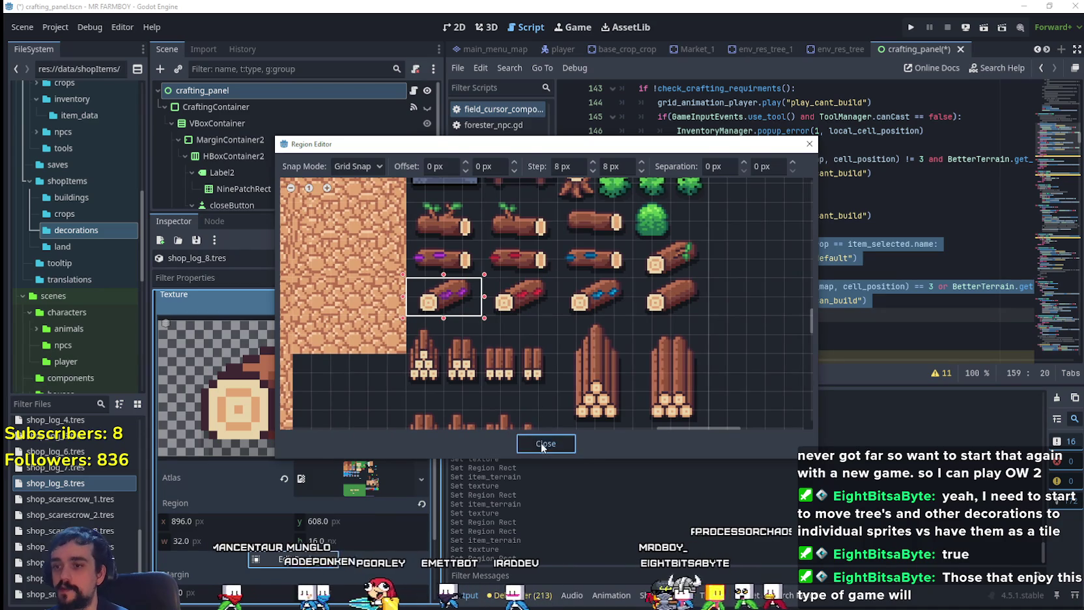
pyautogui.click(540, 442)
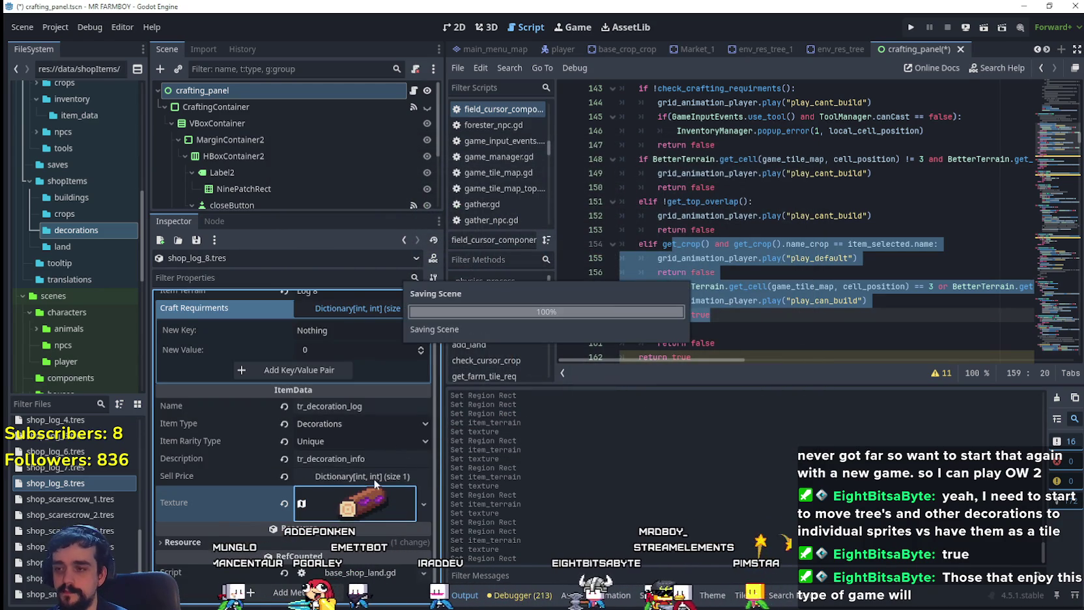
# - Duplicate shop_log_8.tres as shop_log_9.tres and set its Item Terrain to Log 9
pyautogui.rightClick(108, 481)
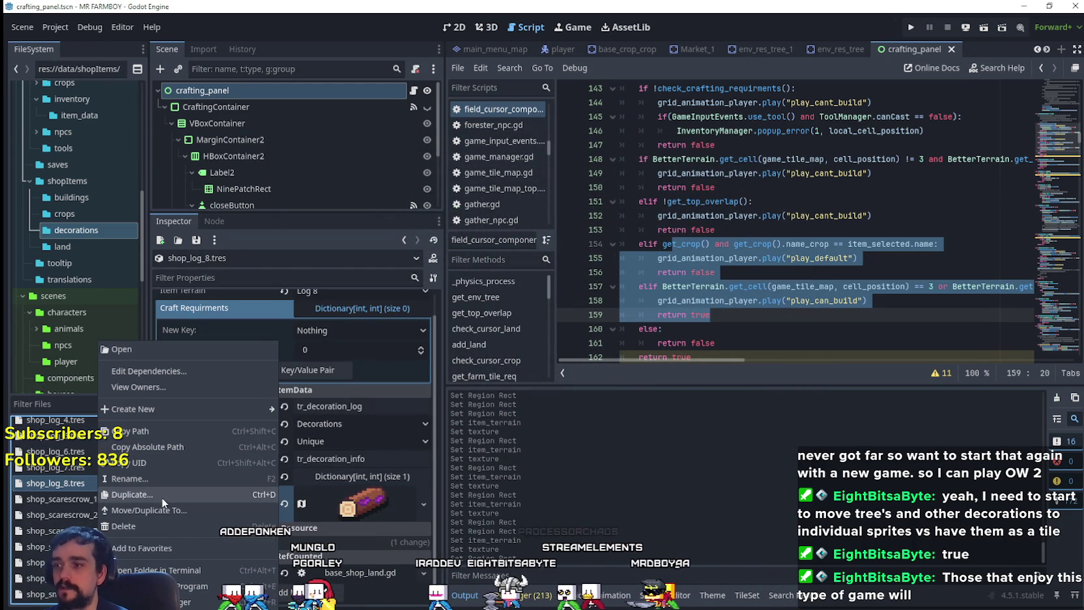
pyautogui.click(161, 495)
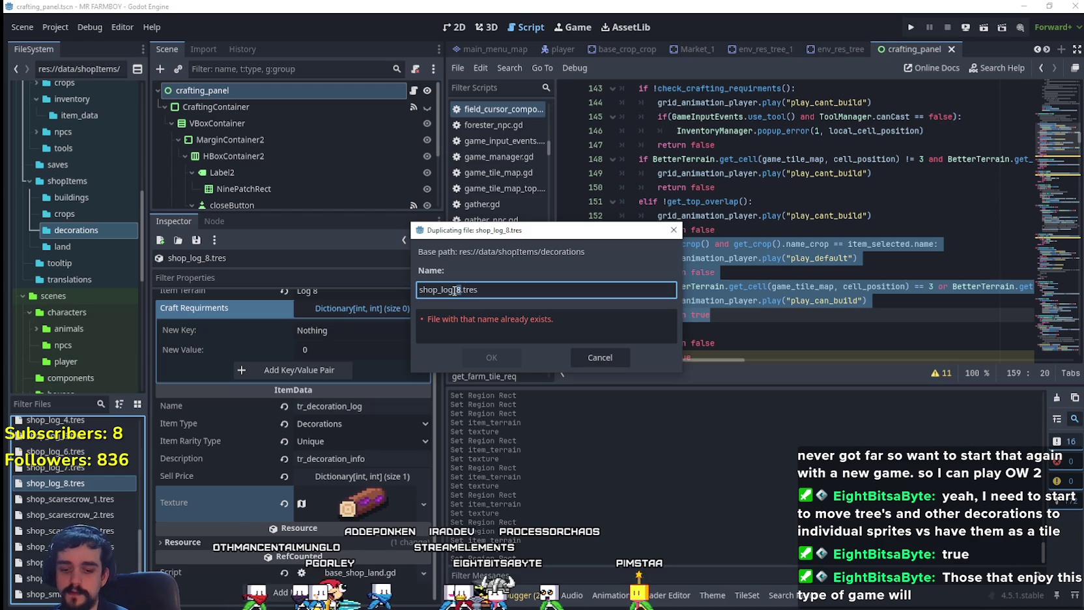
pyautogui.press('BackSpace')
pyautogui.write('9')
pyautogui.click(499, 360)
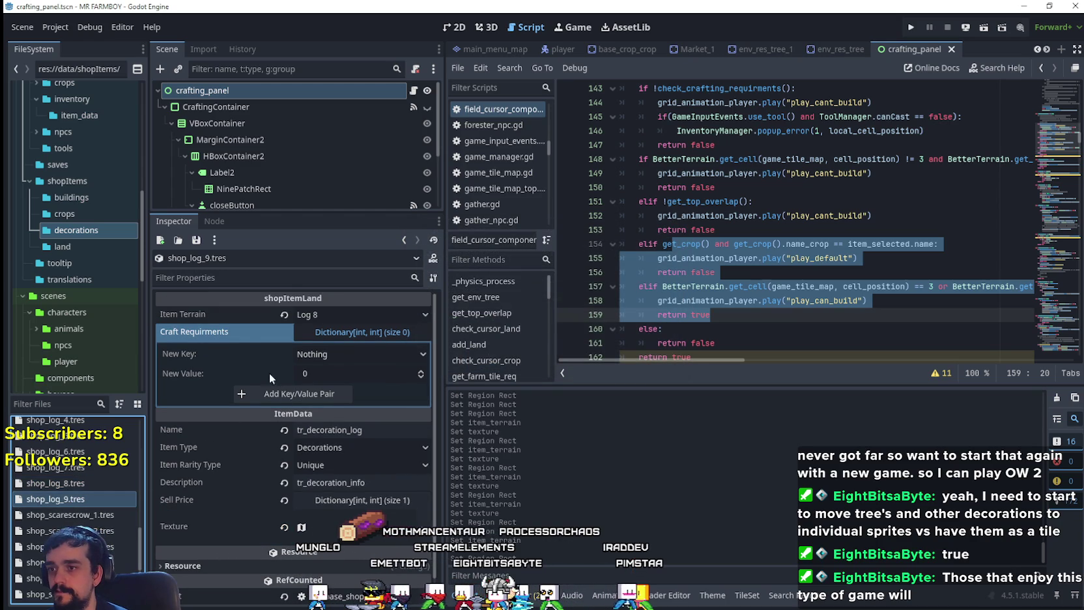
pyautogui.click(358, 317)
pyautogui.scroll(-5, 367, 438)
pyautogui.click(347, 376)
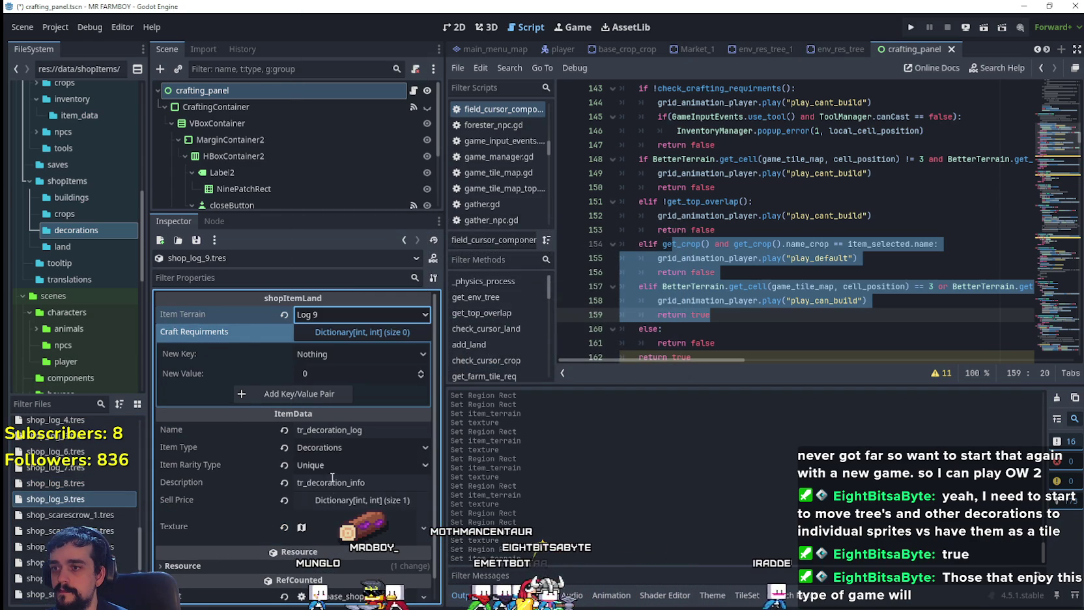
# - Make the texture unique, crop its region to the 24×16 red log, and save
pyautogui.click(389, 521)
pyautogui.click(423, 527)
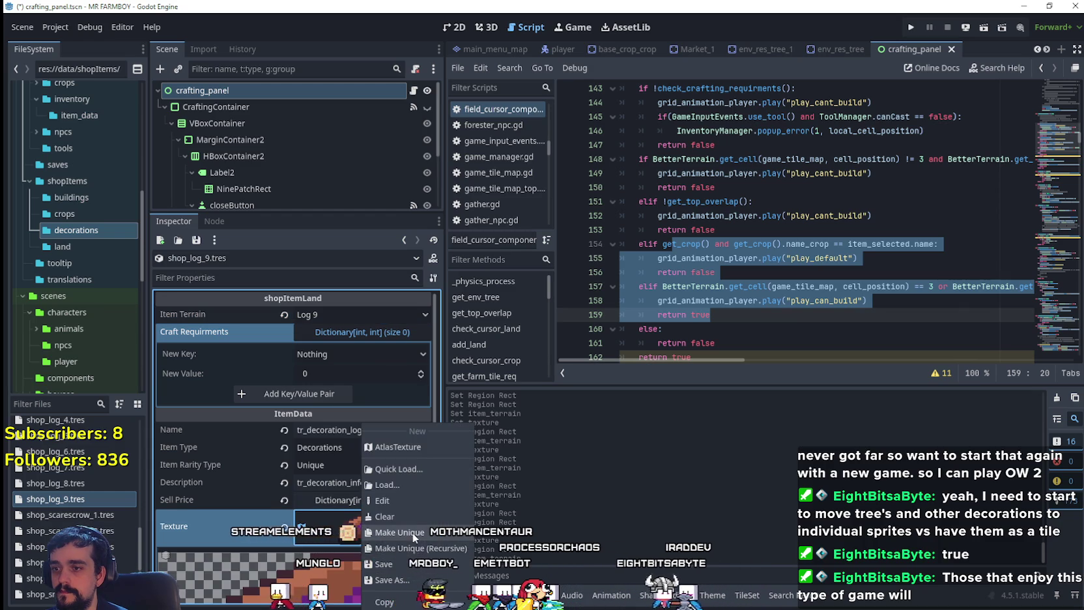
pyautogui.click(412, 531)
pyautogui.click(293, 540)
pyautogui.scroll(-10, 683, 357)
pyautogui.scroll(5, 722, 375)
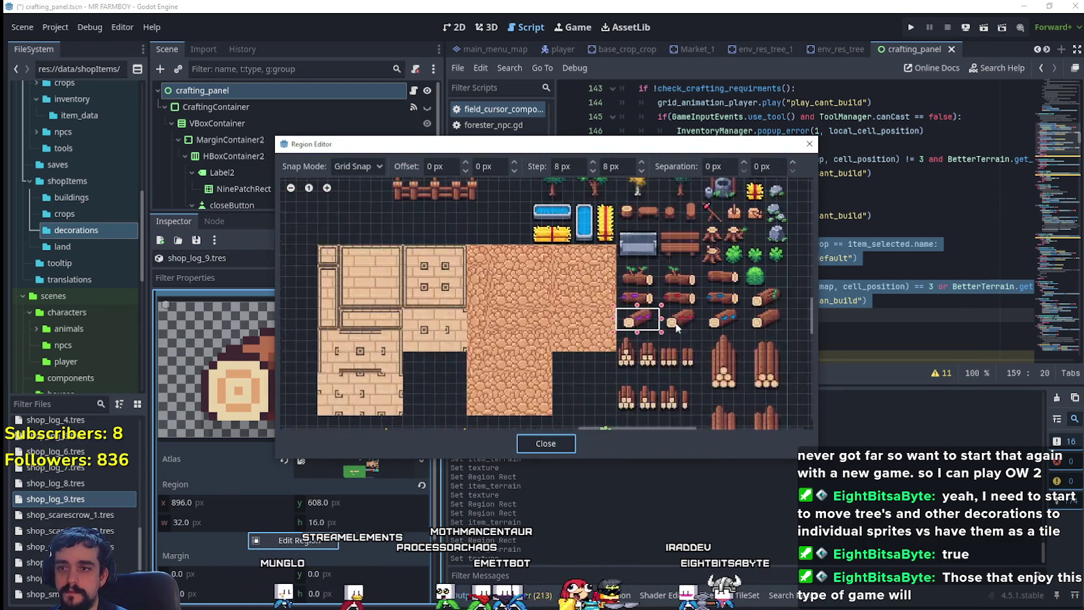
pyautogui.scroll(2, 704, 327)
pyautogui.moveTo(709, 326); pyautogui.dragTo(643, 307)
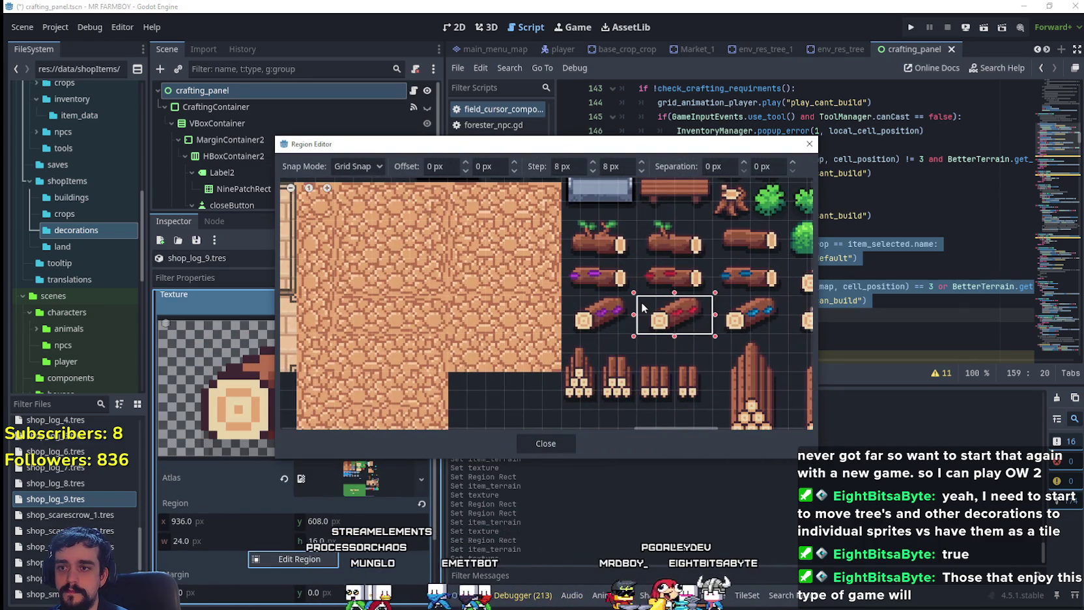
pyautogui.click(546, 444)
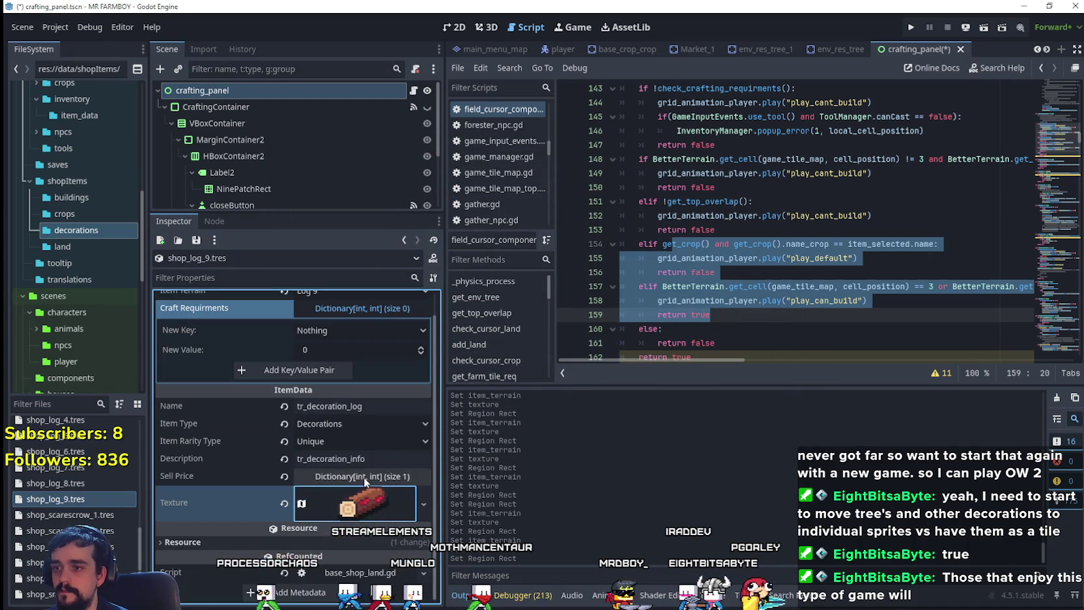
pyautogui.hotkey('ctrl', 's')
pyautogui.rightClick(36, 498)
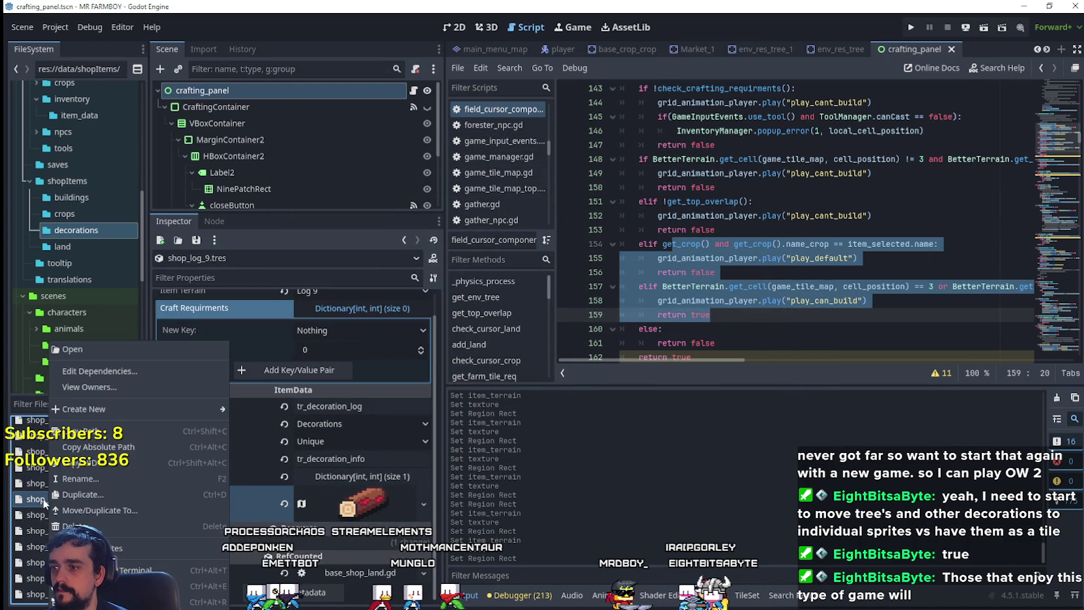
# - Duplicate shop_log_9.tres as shop_log_10.tres and set its Item Terrain to Log 10
pyautogui.click(90, 495)
pyautogui.click(460, 290)
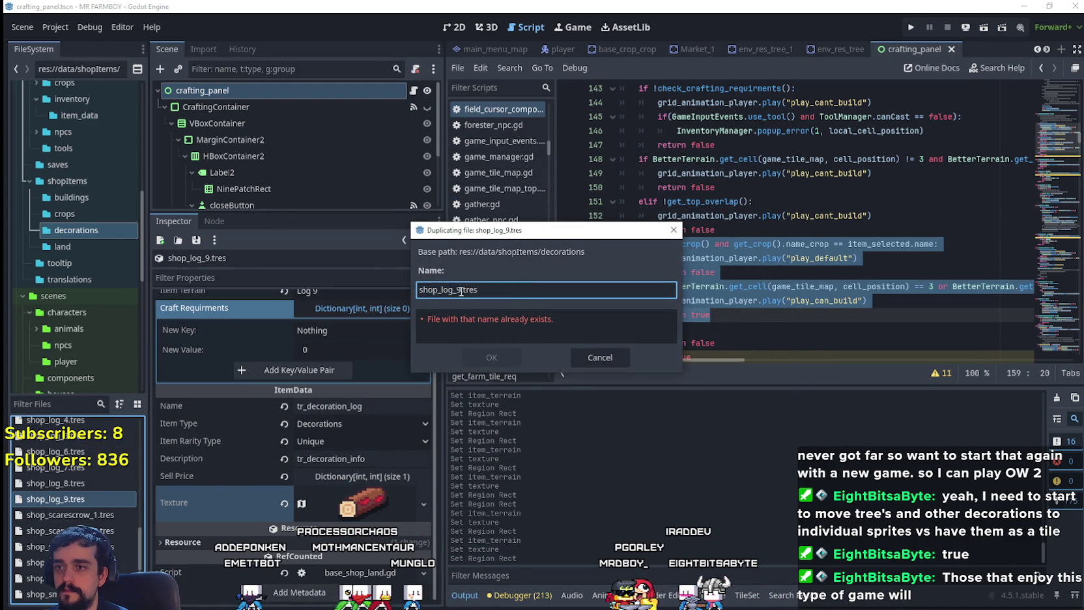
pyautogui.write('0')
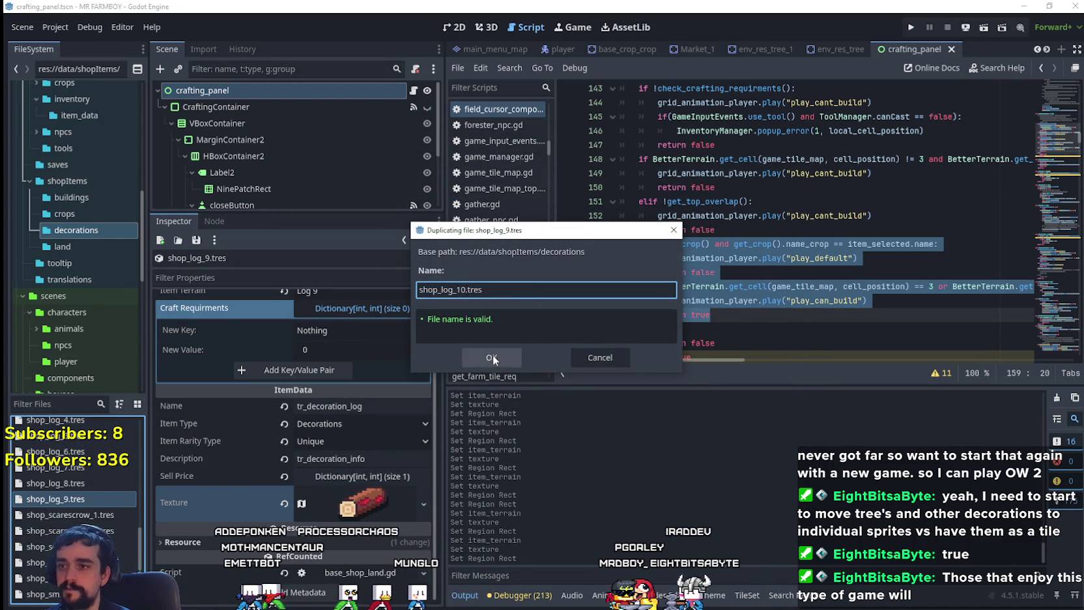
pyautogui.click(491, 357)
pyautogui.click(85, 514)
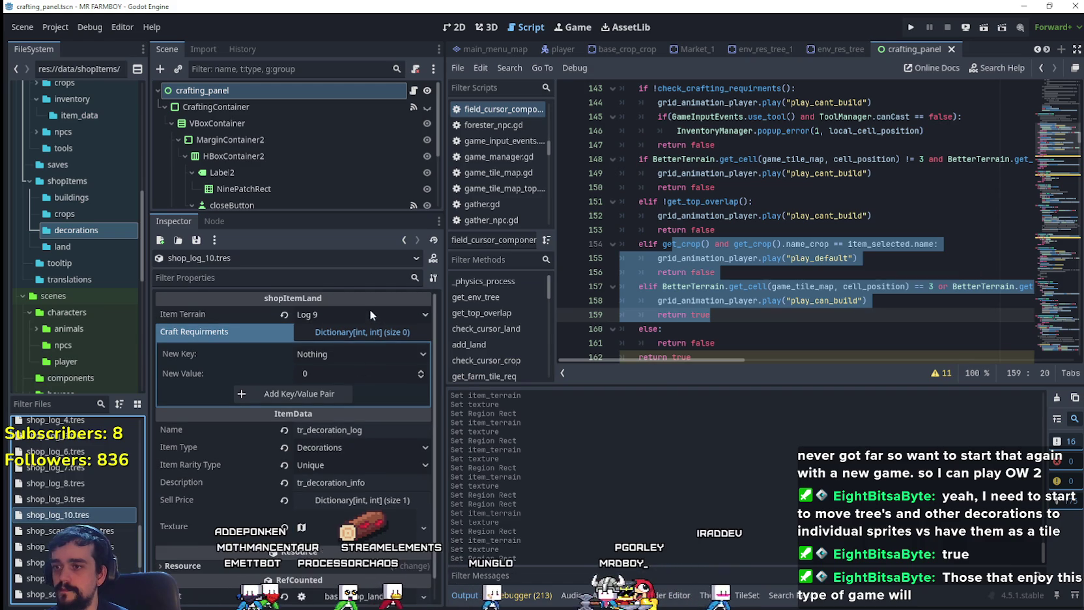
pyautogui.click(370, 312)
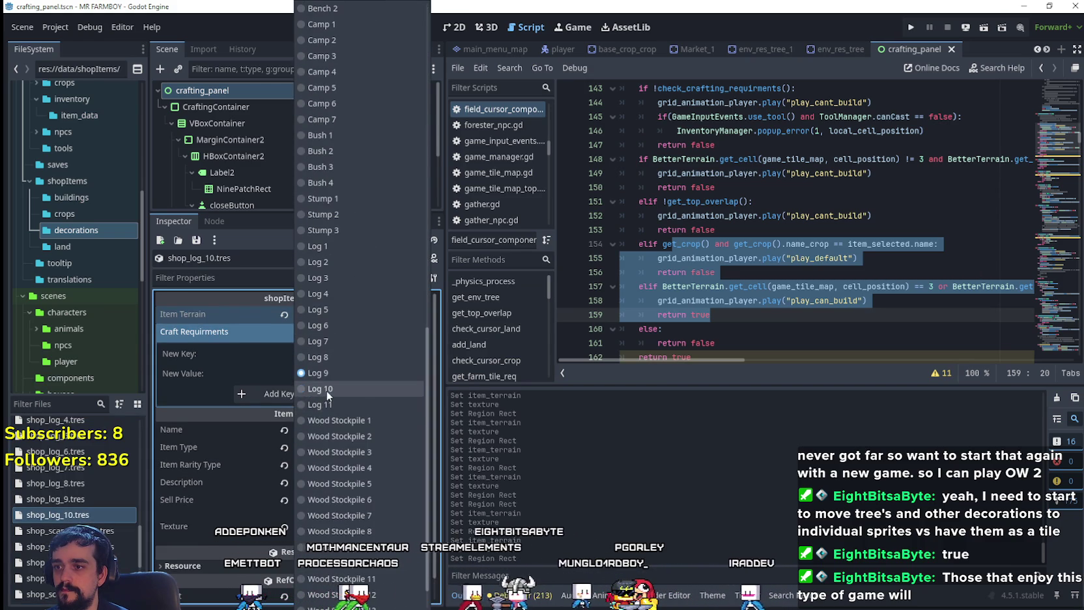
pyautogui.click(319, 464)
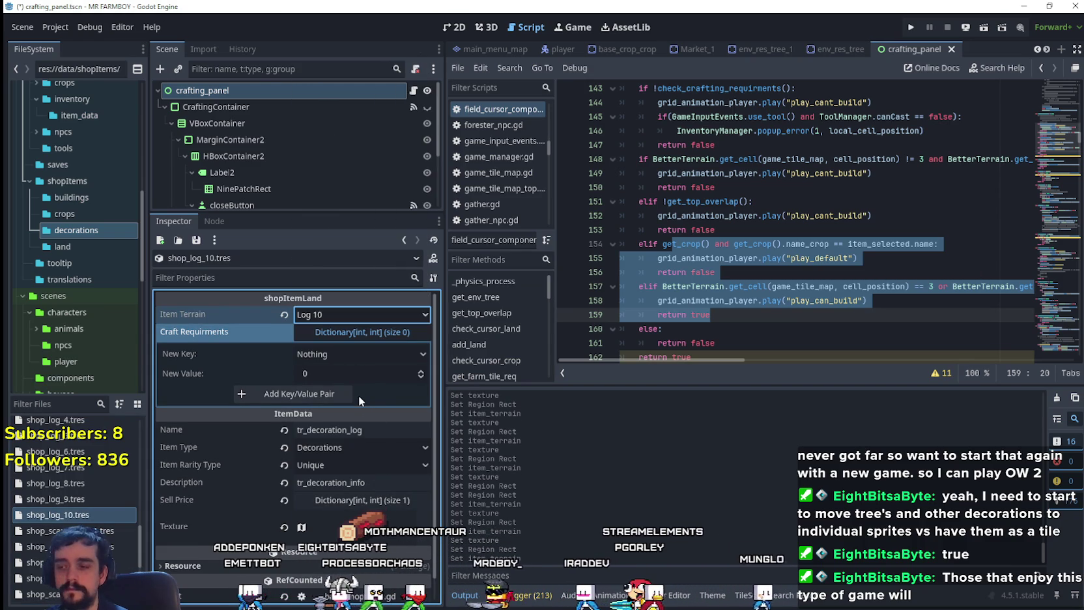
# - Make the texture unique and set its region to the 32×16 blue-gem log
pyautogui.scroll(-1, 356, 407)
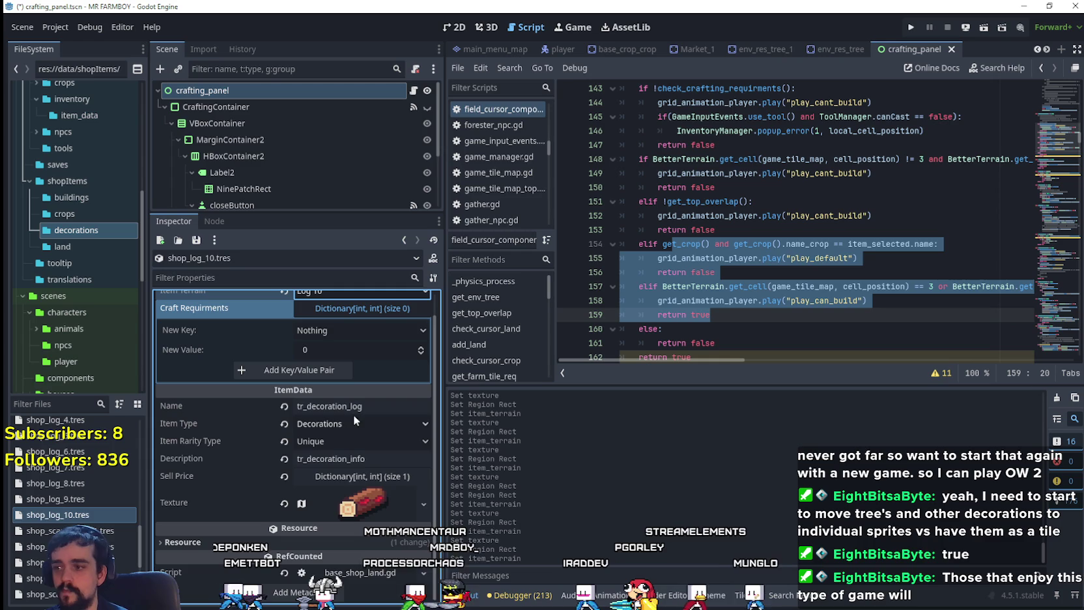
pyautogui.click(373, 512)
pyautogui.rightClick(368, 512)
pyautogui.click(359, 511)
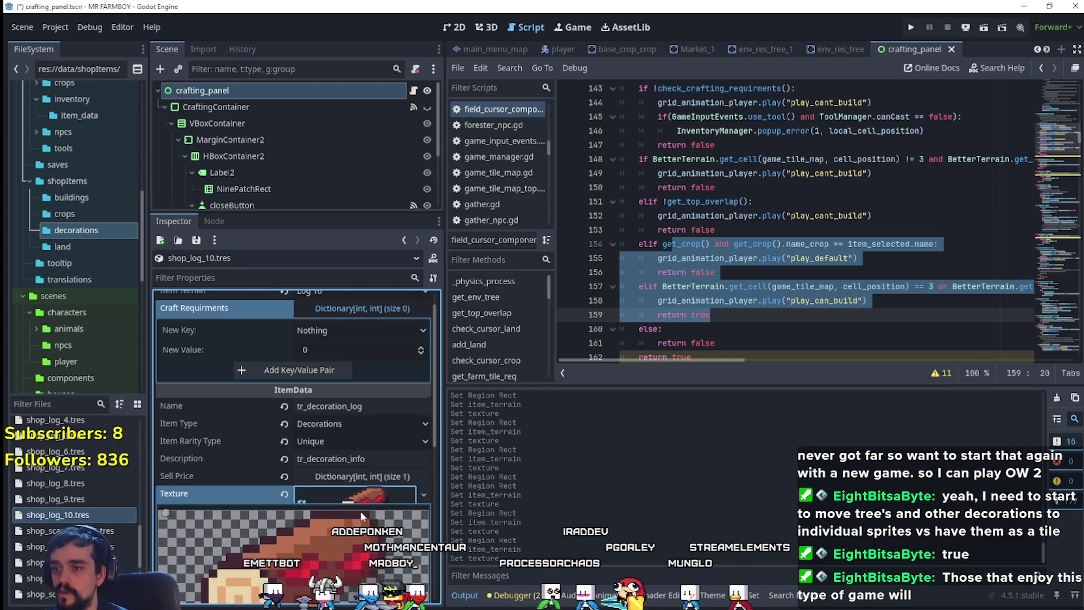
pyautogui.click(359, 511)
pyautogui.click(304, 556)
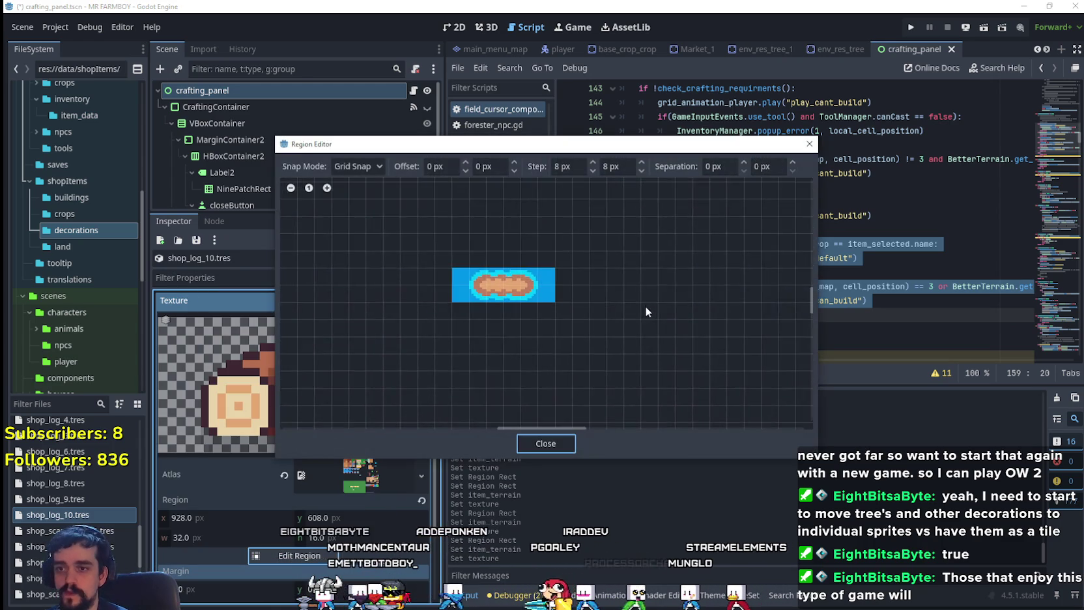
pyautogui.scroll(-3, 671, 333)
pyautogui.hscroll(5, 549, 323)
pyautogui.scroll(4, 589, 291)
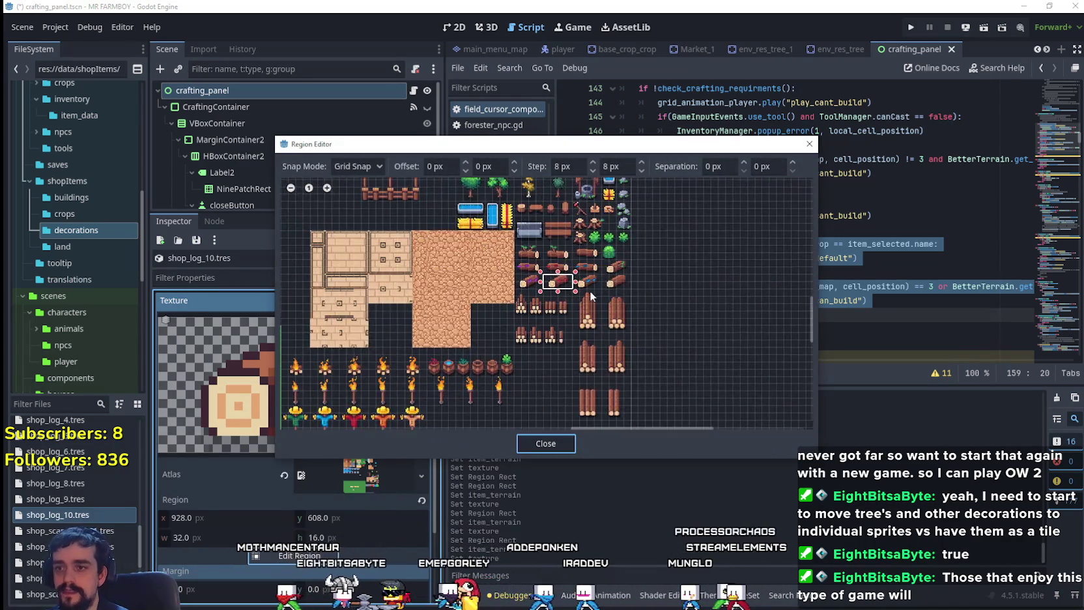
pyautogui.scroll(1, 601, 283)
pyautogui.click(614, 297)
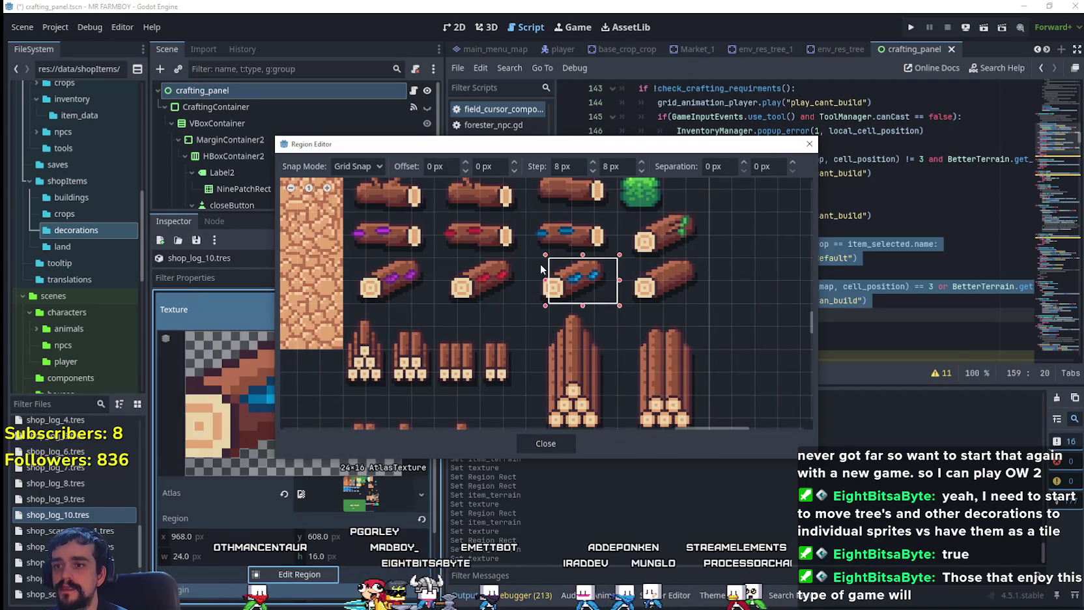
pyautogui.click(536, 440)
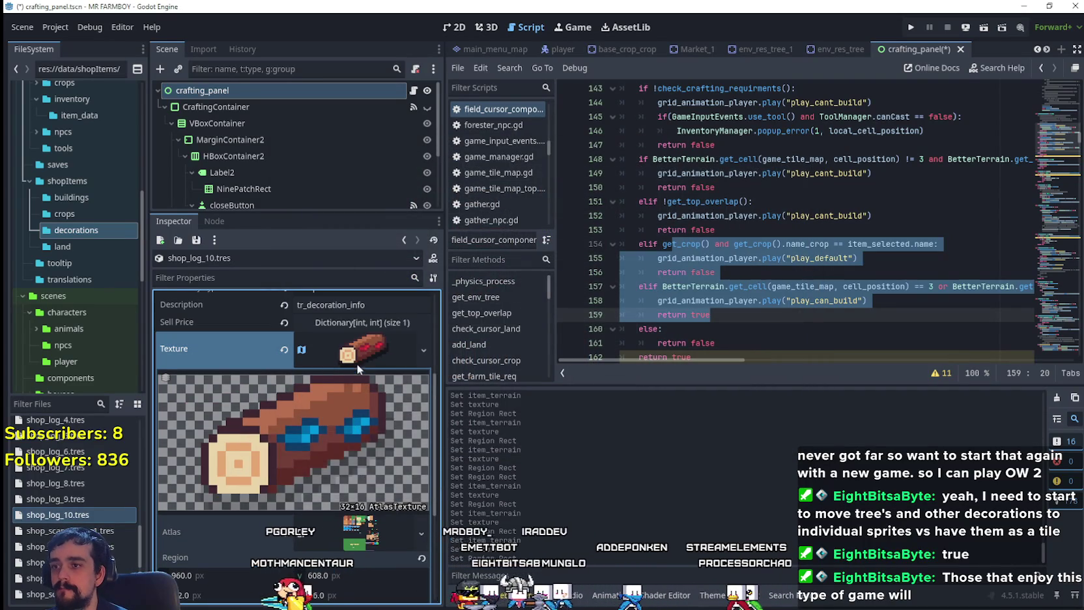
# - Save the scene and bring up file options for shop_log_10.tres
pyautogui.scroll(5, 353, 371)
pyautogui.hotkey('ctrl', 's')
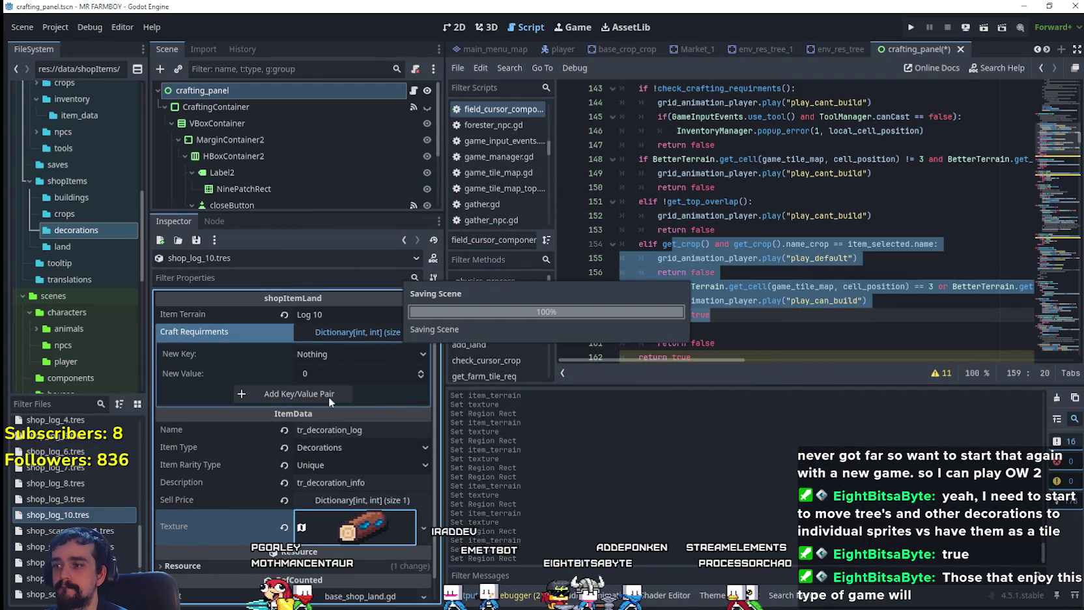
pyautogui.rightClick(91, 515)
# - Duplicate shop_log_10.tres as shop_log_11.tres and set its item terrain to Log 11
pyautogui.click(145, 494)
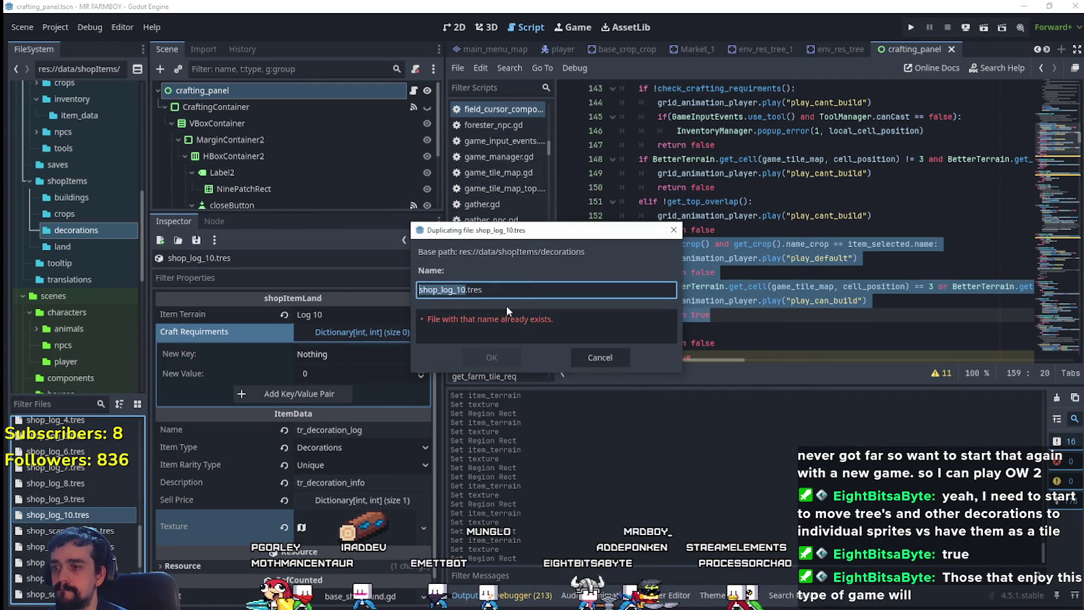
pyautogui.click(461, 290)
pyautogui.press('Delete')
pyautogui.write('1')
pyautogui.click(477, 358)
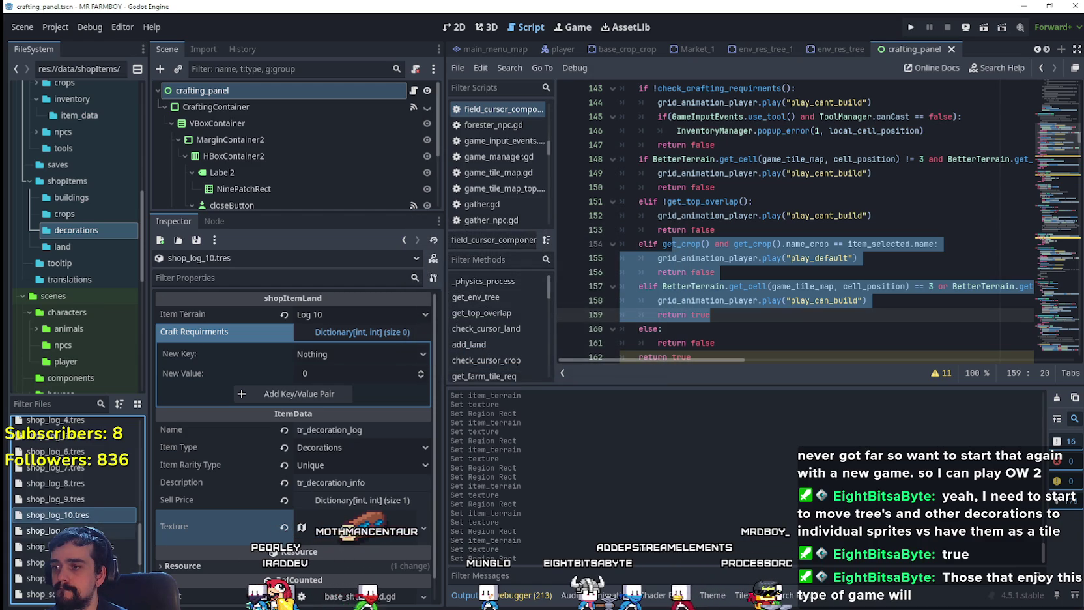
pyautogui.click(351, 314)
pyautogui.scroll(-5, 366, 391)
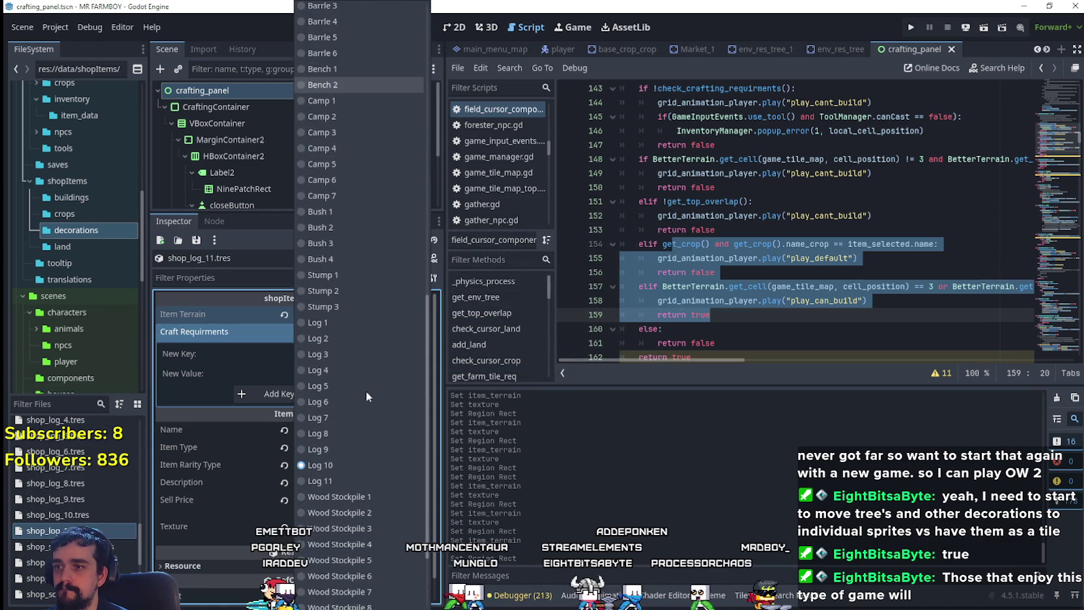
pyautogui.click(337, 365)
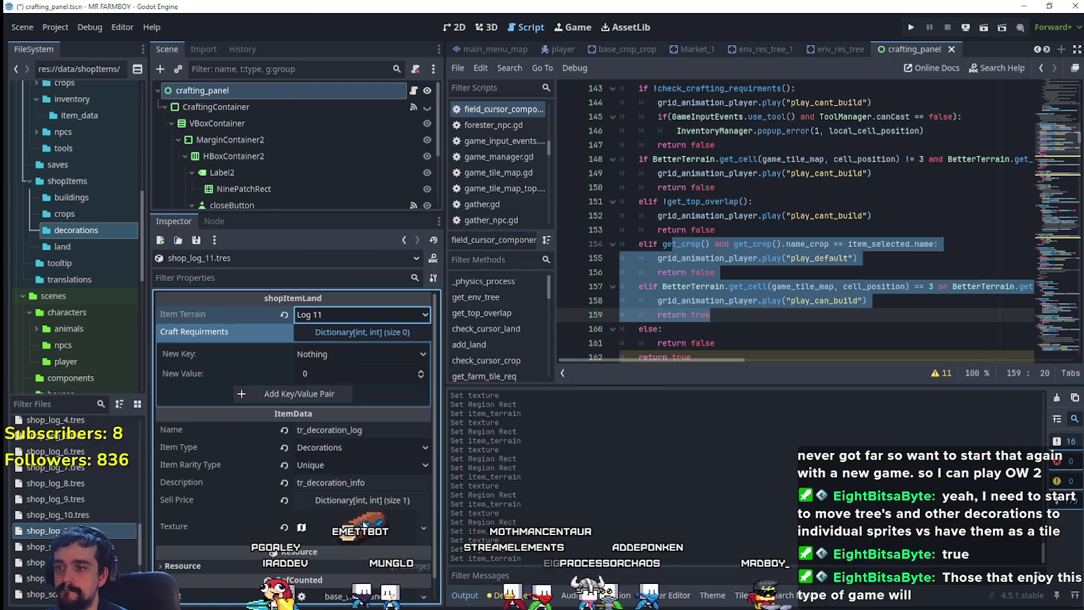
# - Set the atlas texture region to the plain brown log sprite and save
pyautogui.rightClick(364, 526)
pyautogui.click(404, 545)
pyautogui.click(325, 515)
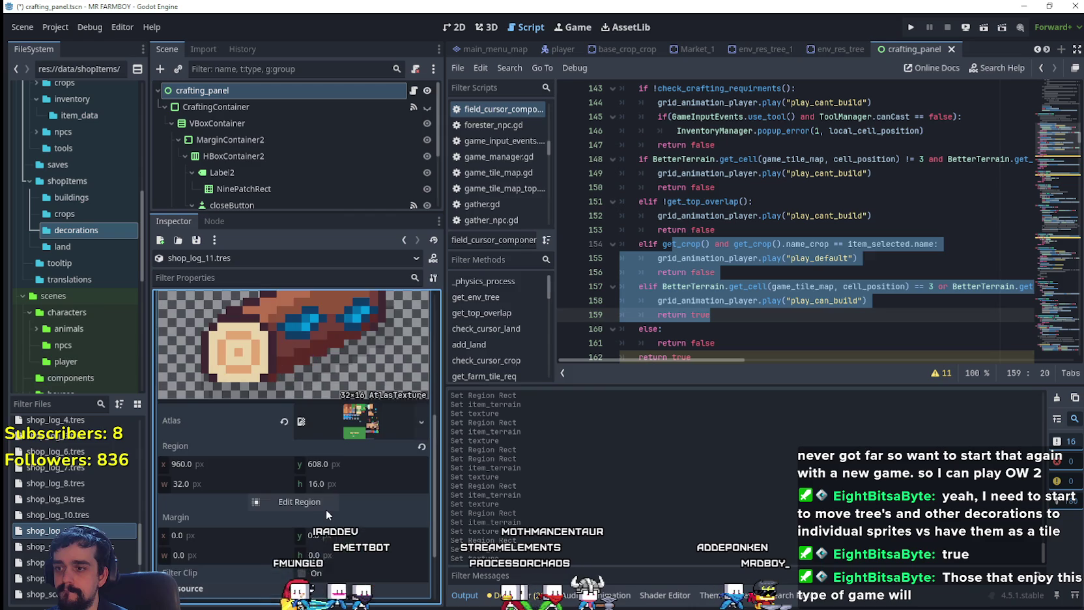
pyautogui.click(325, 510)
pyautogui.scroll(-5, 604, 307)
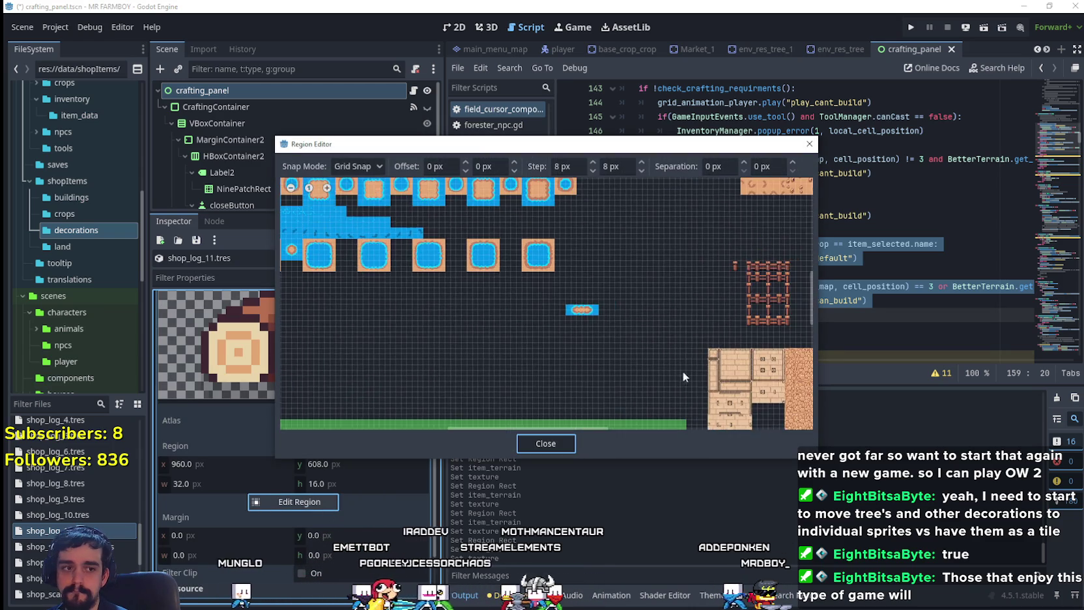
pyautogui.scroll(5, 623, 305)
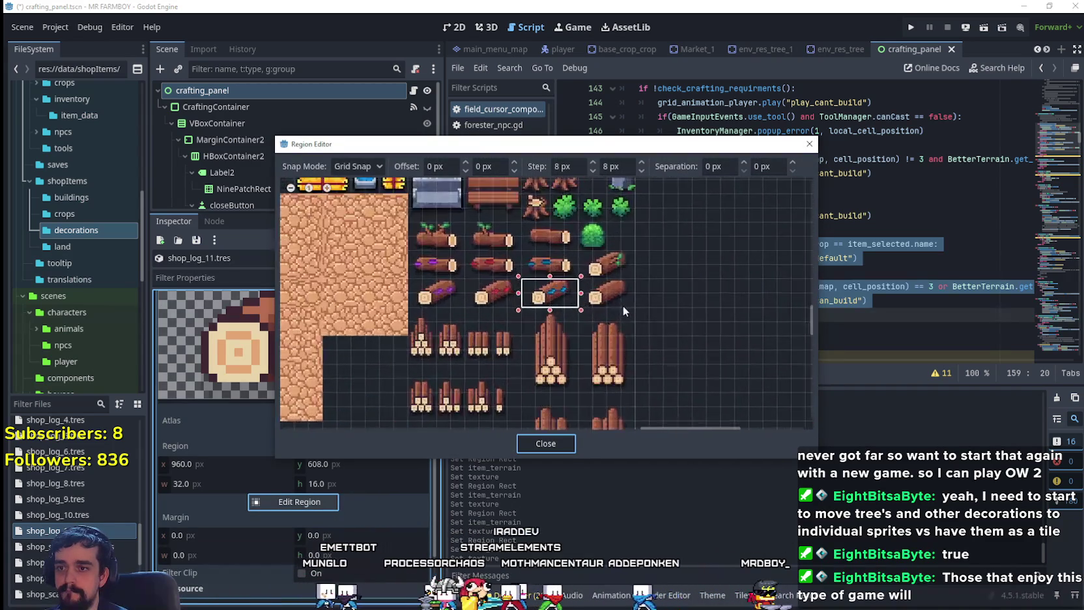
pyautogui.moveTo(630, 299)
pyautogui.mouseDown()
pyautogui.moveTo(567, 273)
pyautogui.moveTo(551, 278)
pyautogui.mouseUp()
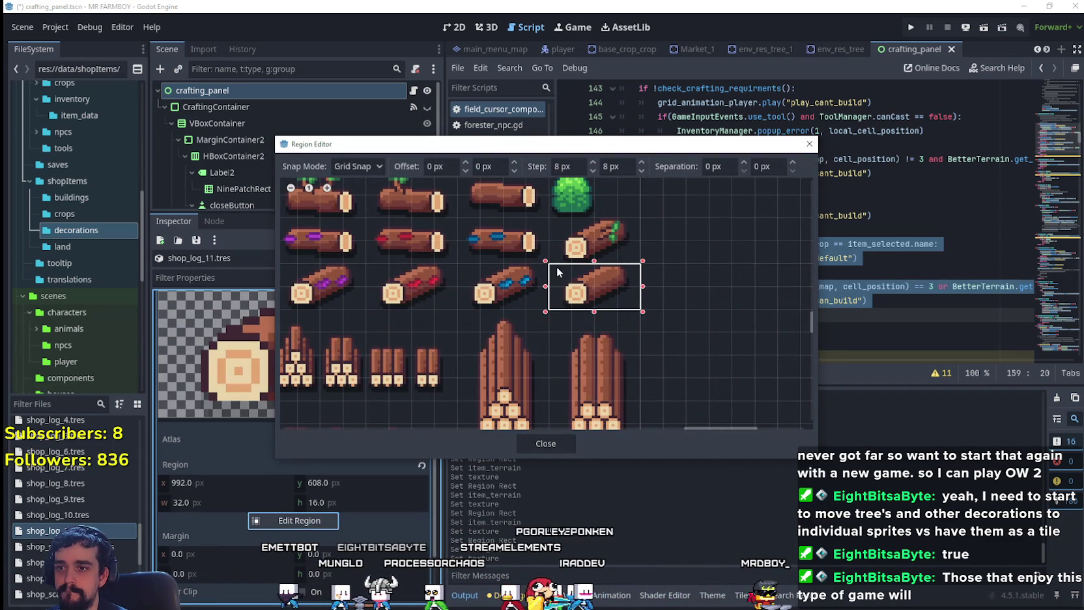
pyautogui.click(556, 445)
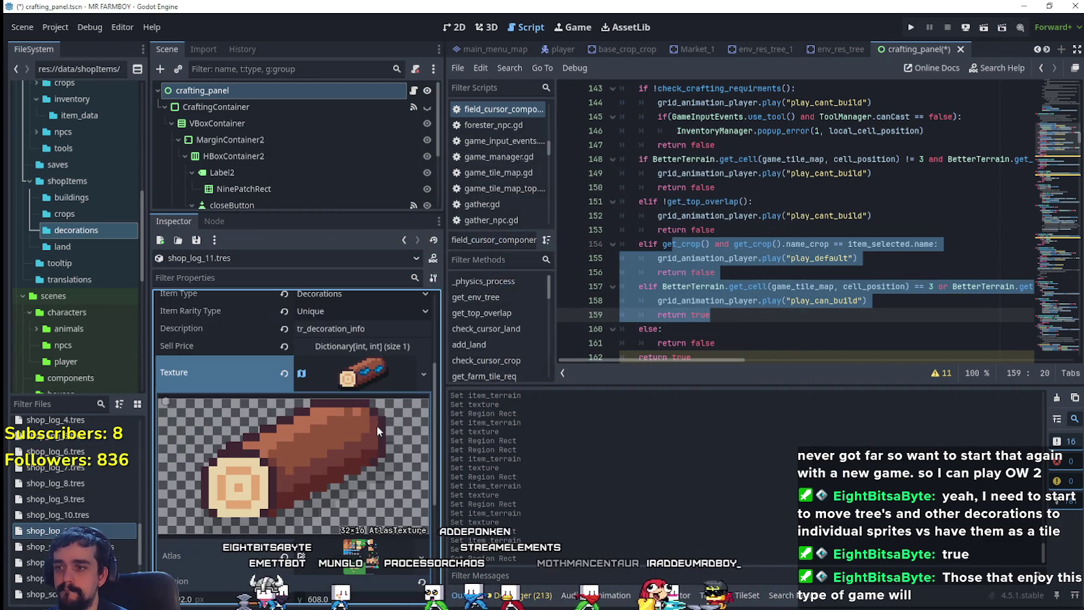
pyautogui.scroll(2, 376, 375)
pyautogui.hotkey('ctrl', 's')
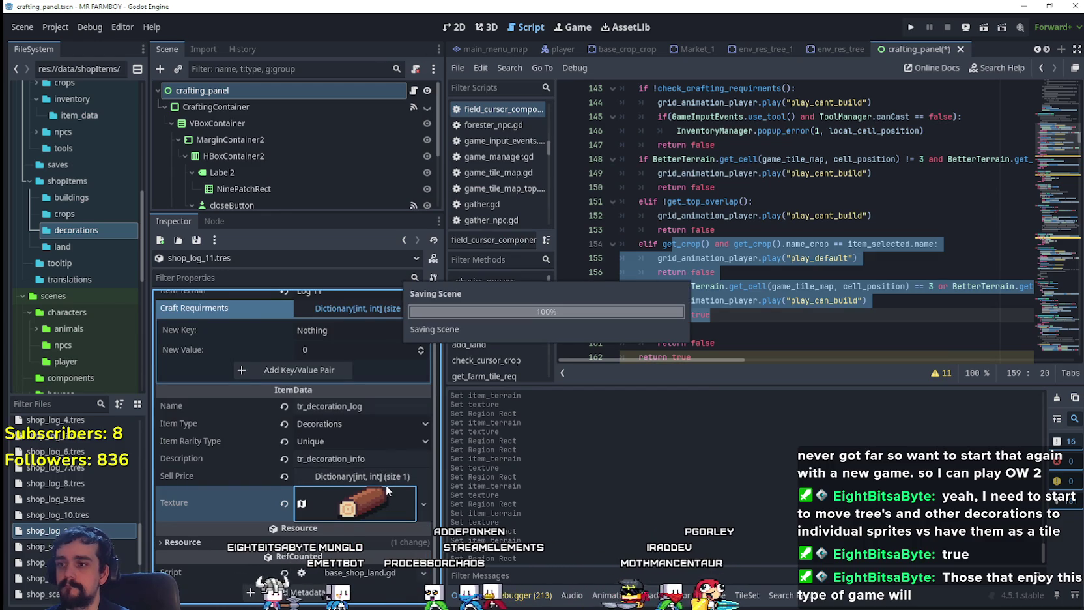
# - Verify the item terrain remains Log 11 and bring up options for shop_log_11.tres
pyautogui.scroll(1, 381, 472)
pyautogui.click(356, 315)
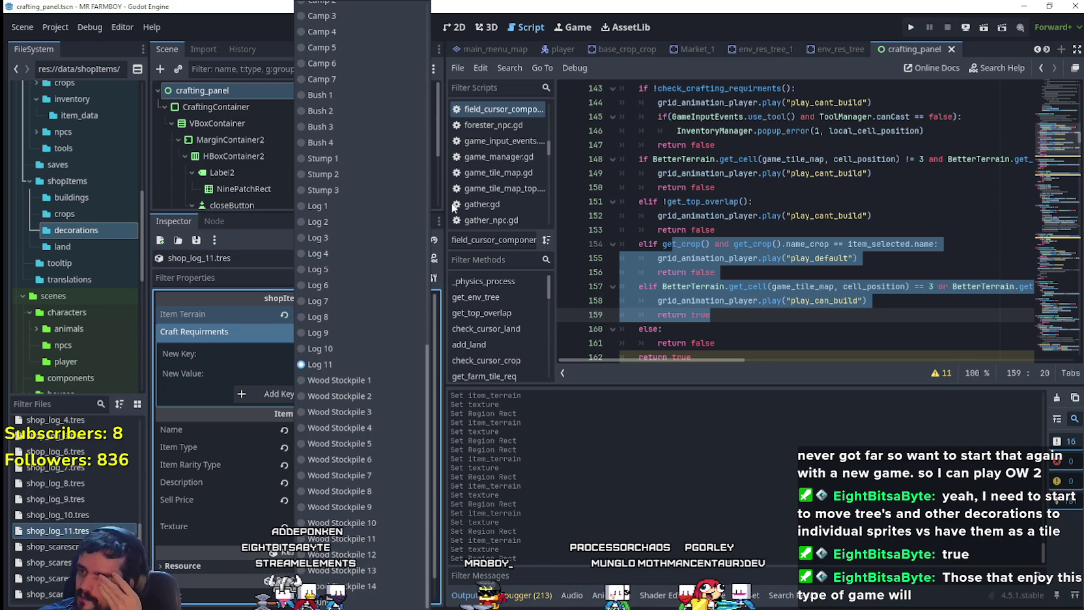
pyautogui.keyDown('shift'); pyautogui.click(771, 286); pyautogui.keyUp('shift')
pyautogui.click(753, 259)
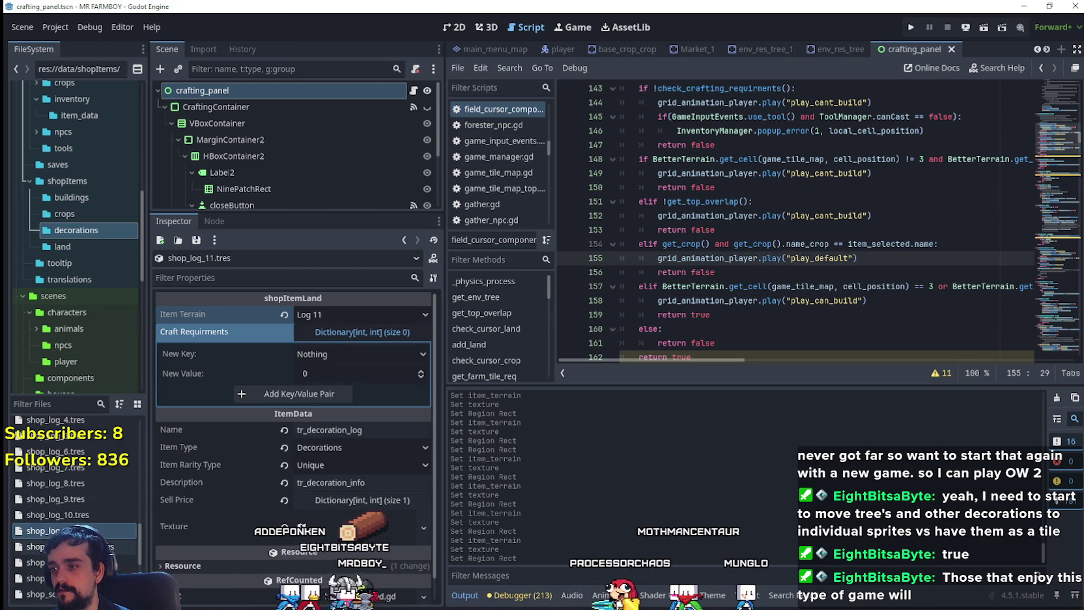
pyautogui.rightClick(58, 530)
# - Duplicate shop_log_11.tres as shop_wood_stock_1.tres with item terrain Wood Stockpile 1
pyautogui.click(93, 495)
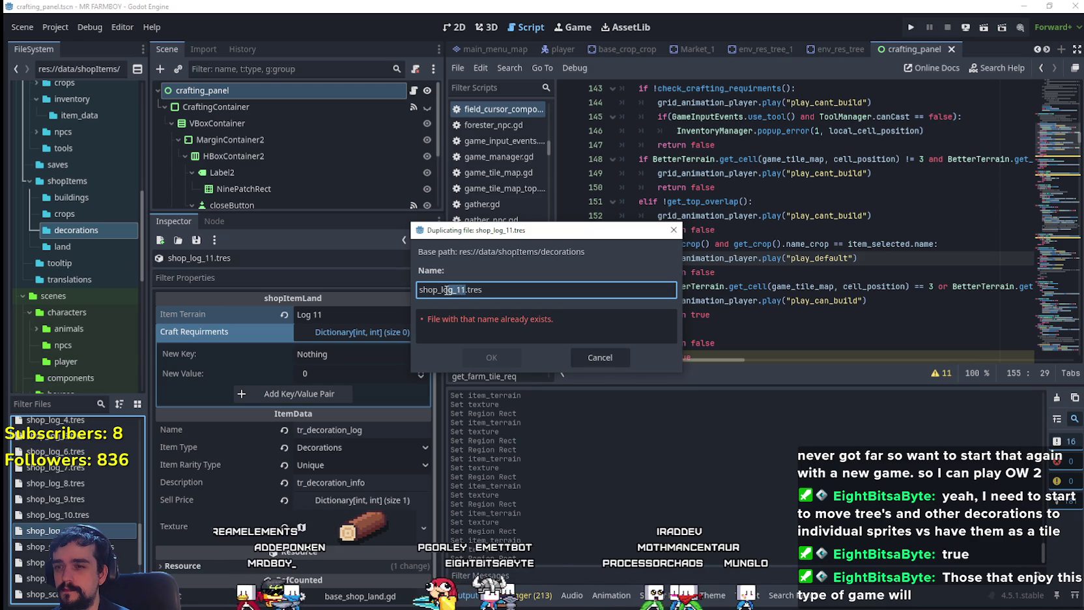
pyautogui.write('wood')
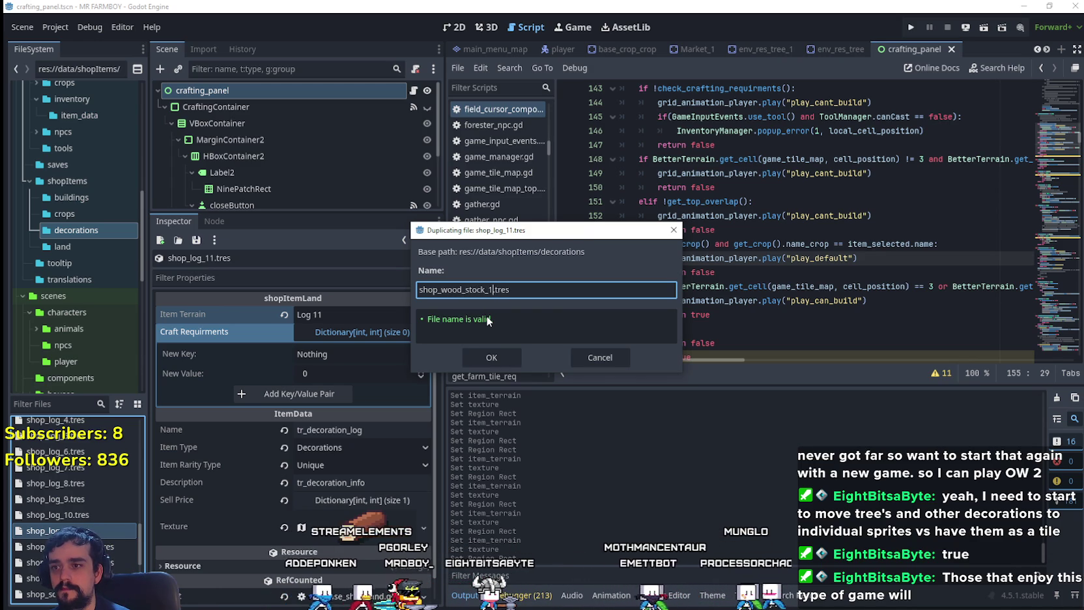
pyautogui.press('Return')
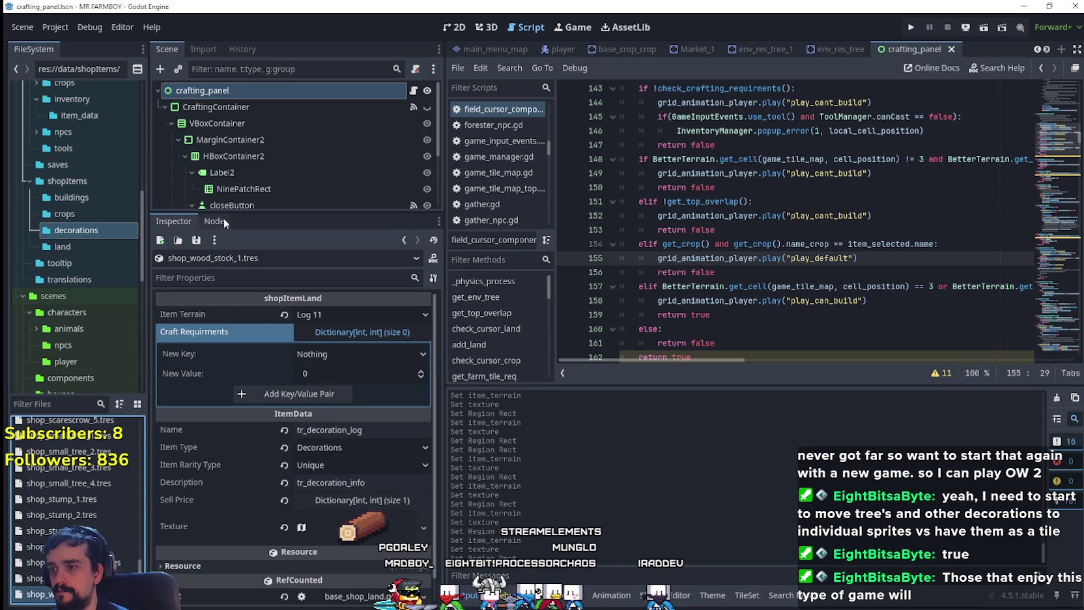
pyautogui.click(352, 315)
pyautogui.scroll(-5, 376, 403)
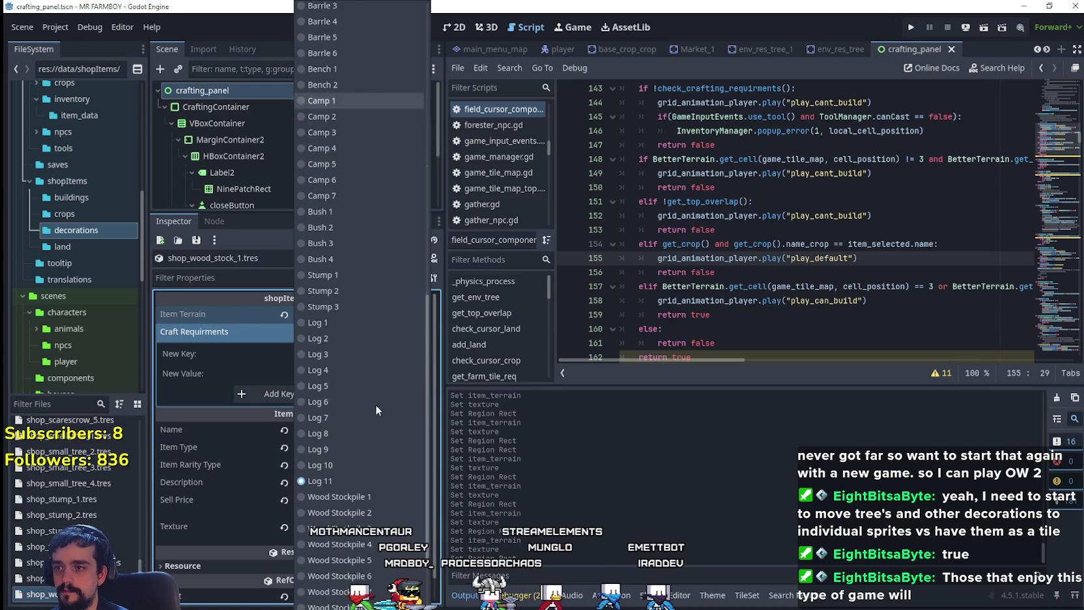
pyautogui.click(352, 380)
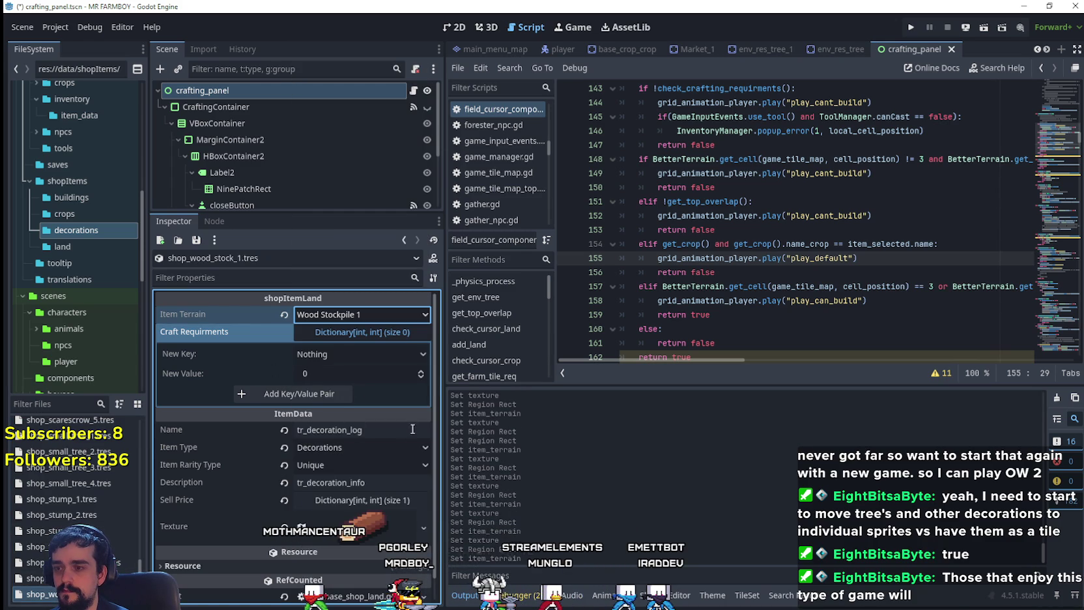
# - Rename the item to tr_decoration_wood_stock and save
pyautogui.scroll(-1, 409, 418)
pyautogui.doubleClick(381, 406)
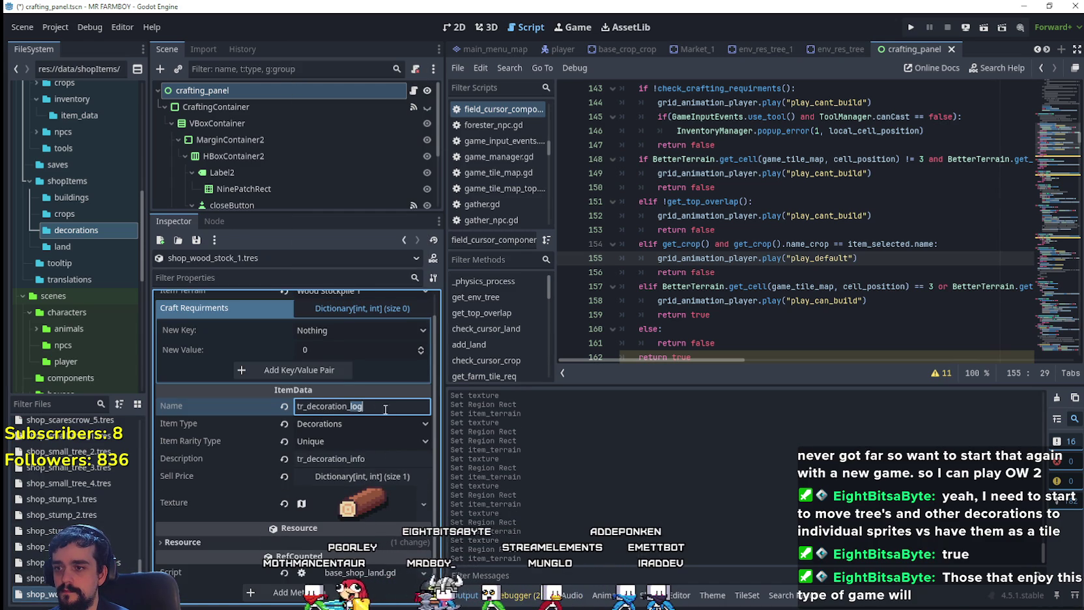
pyautogui.write('wood_stock')
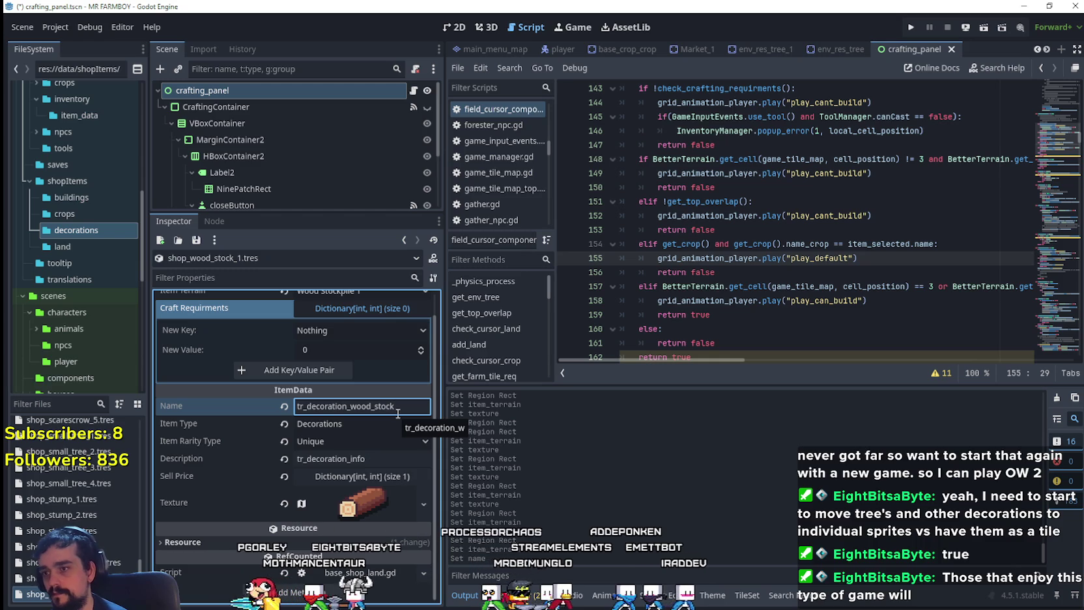
pyautogui.hotkey('ctrl', 's')
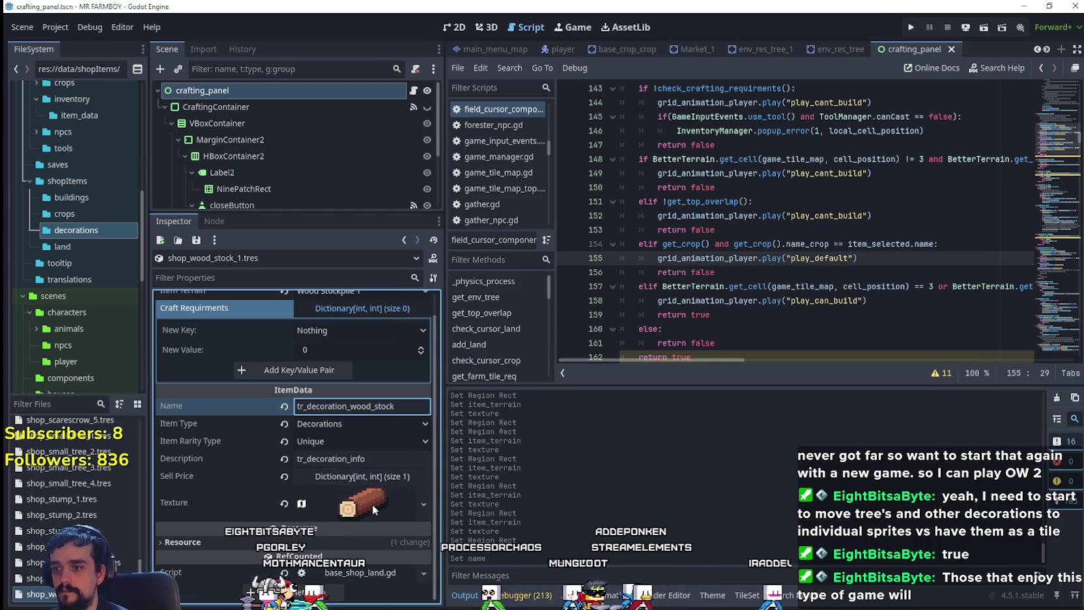
# - Set the atlas texture region to the small 16×32 log pile and save
pyautogui.click(366, 505)
pyautogui.scroll(-5, 351, 508)
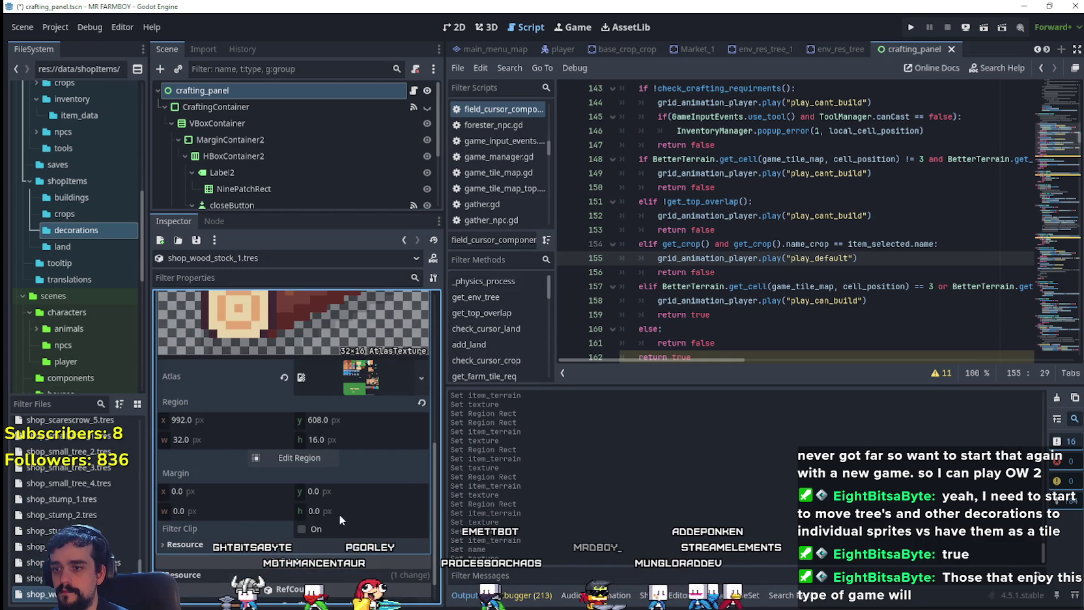
pyautogui.click(309, 459)
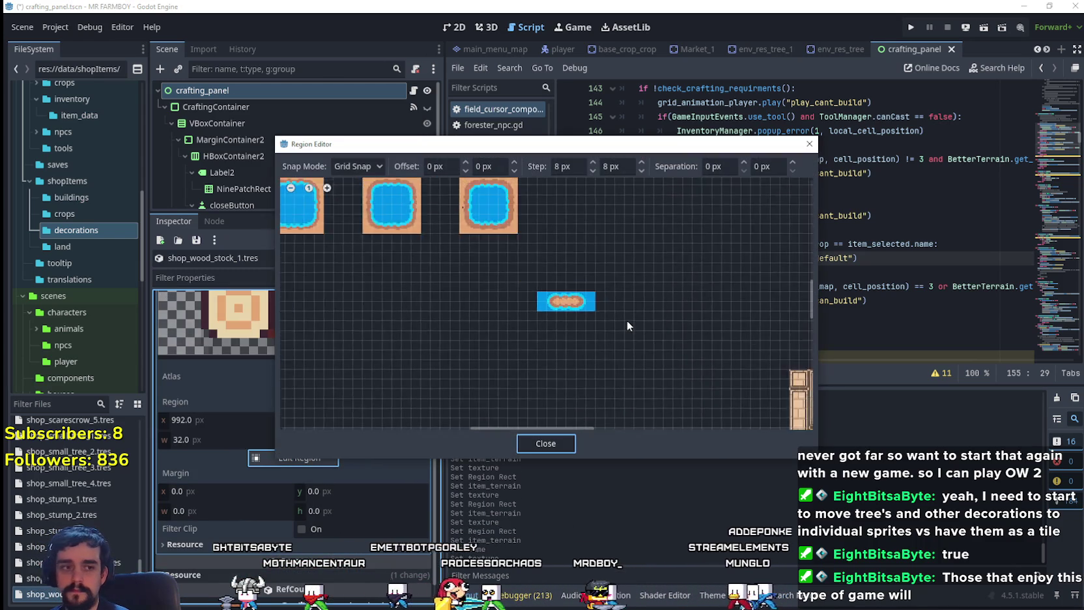
pyautogui.scroll(-6, 627, 320)
pyautogui.scroll(6, 447, 318)
pyautogui.scroll(1, 411, 301)
pyautogui.moveTo(417, 272); pyautogui.dragTo(452, 367)
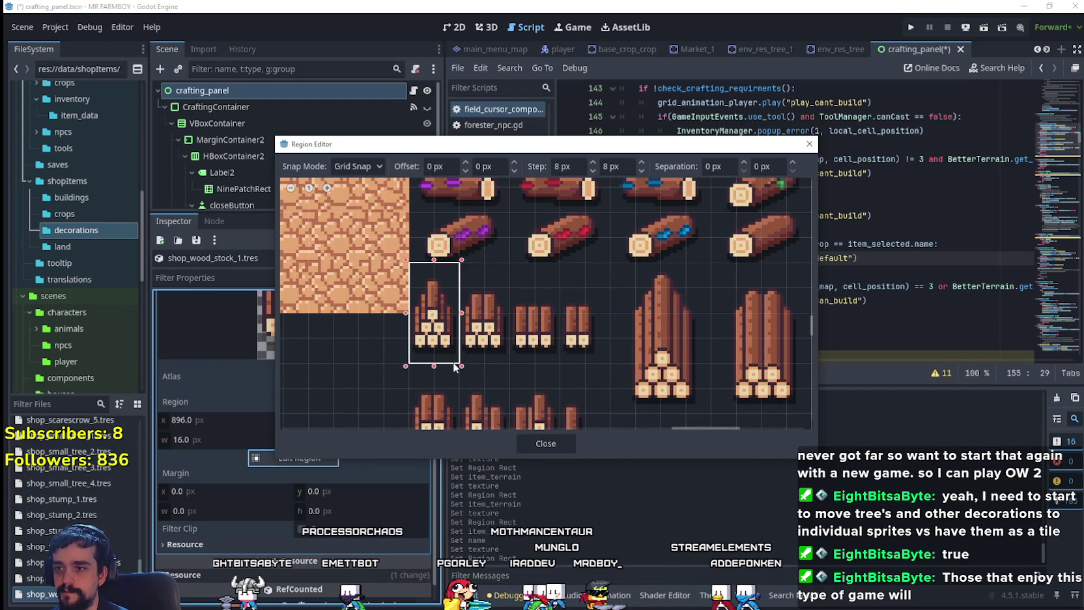
pyautogui.click(527, 446)
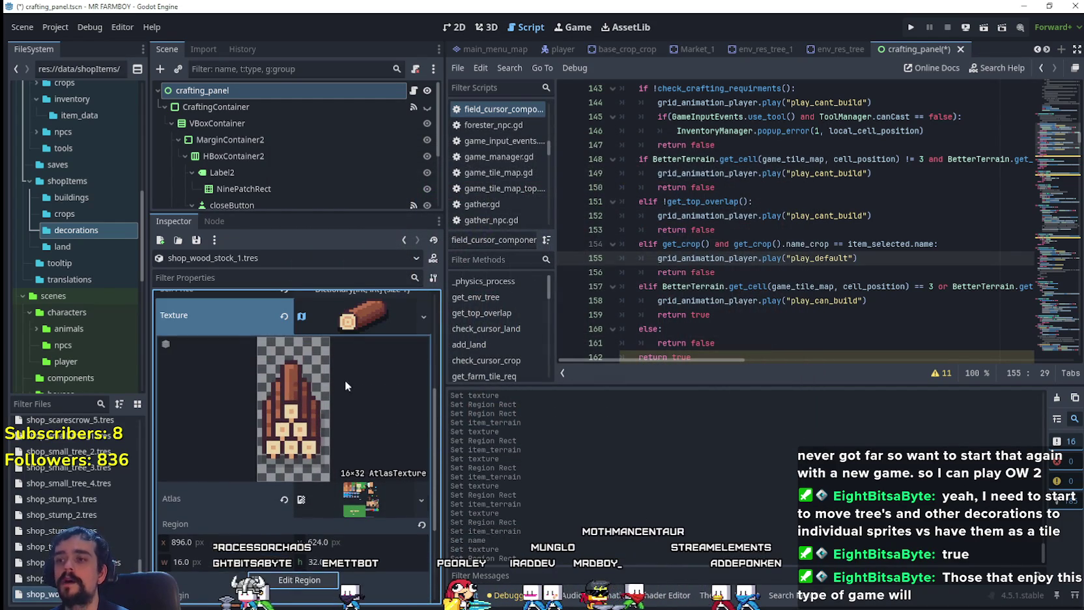
pyautogui.click(362, 320)
pyautogui.hotkey('ctrl', 's')
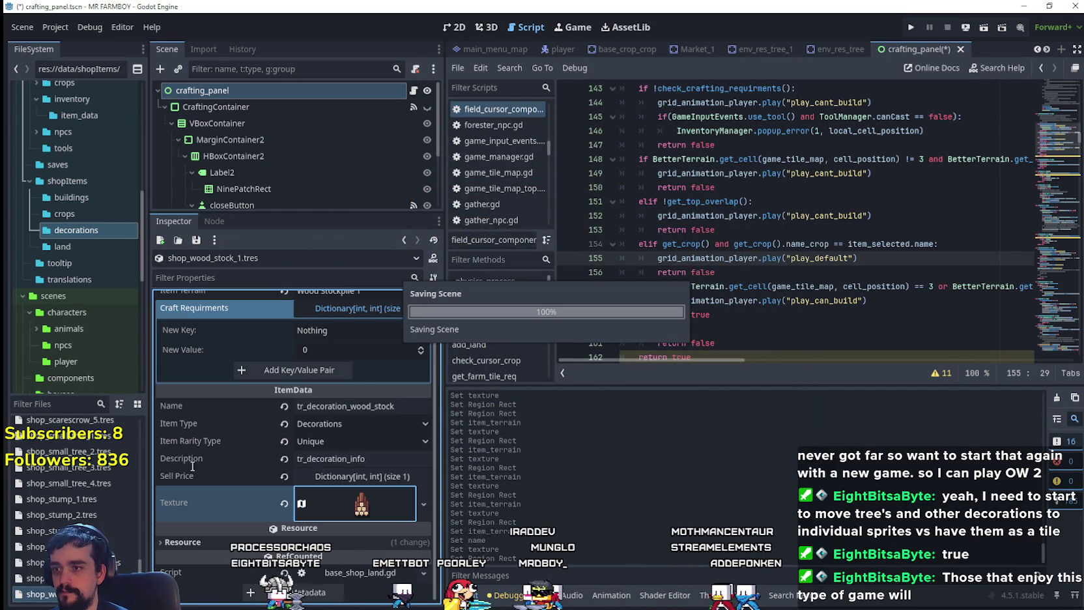
pyautogui.rightClick(101, 593)
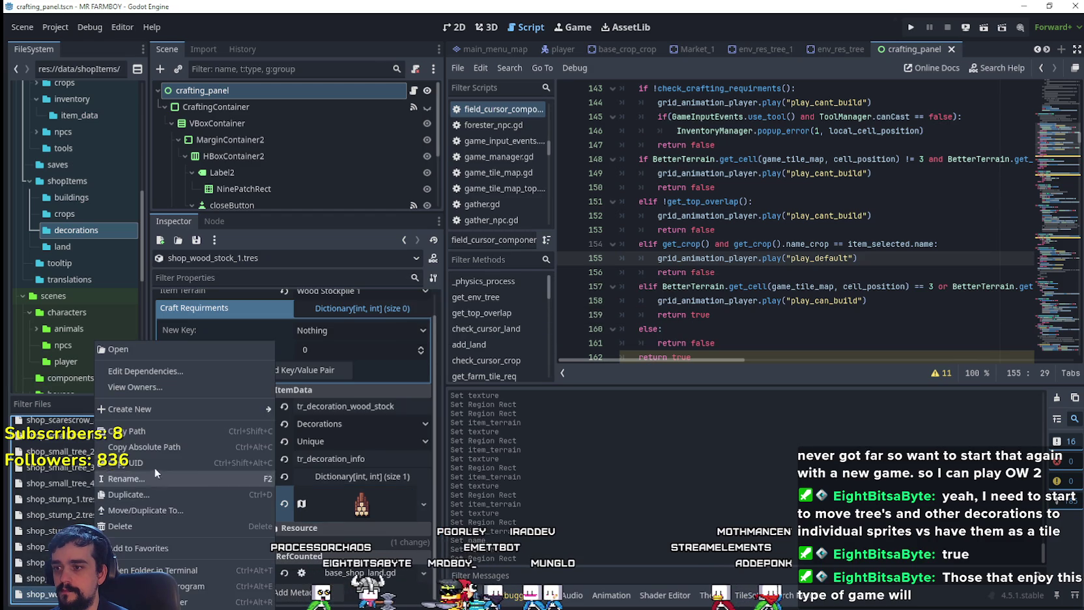
# - Duplicate shop_wood_stock_1.tres as shop_wood_stock_2.tres with item terrain Wood Stockpile 2
pyautogui.click(139, 495)
pyautogui.click(493, 289)
pyautogui.press('BackSpace')
pyautogui.write('2')
pyautogui.click(468, 360)
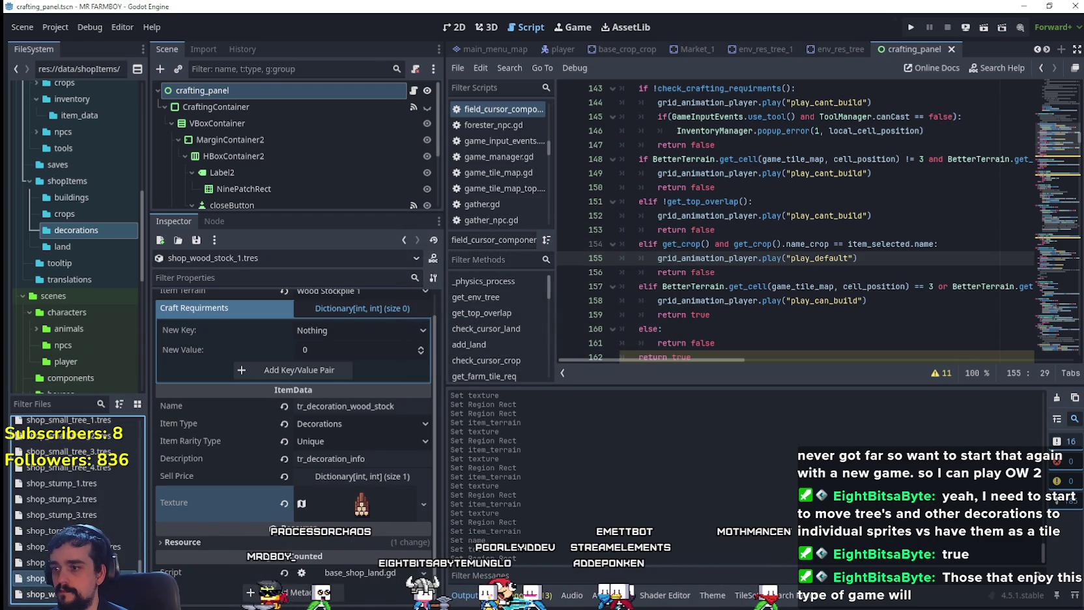
pyautogui.click(361, 314)
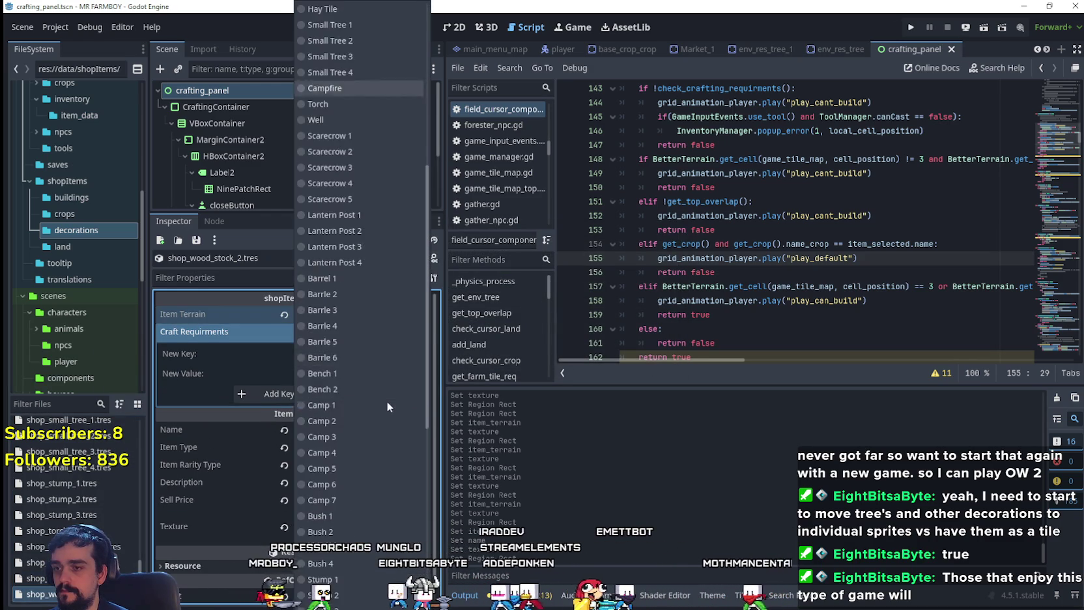
pyautogui.click(344, 396)
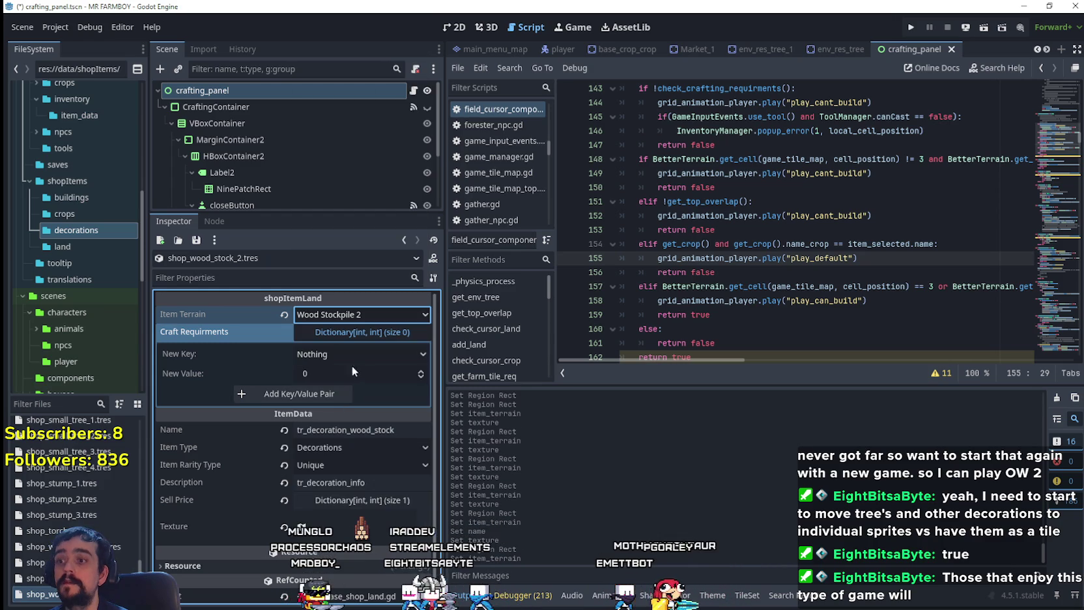
# - Move the atlas region one log pile right to x 912 and save
pyautogui.scroll(-1, 383, 419)
pyautogui.click(361, 503)
pyautogui.rightClick(359, 503)
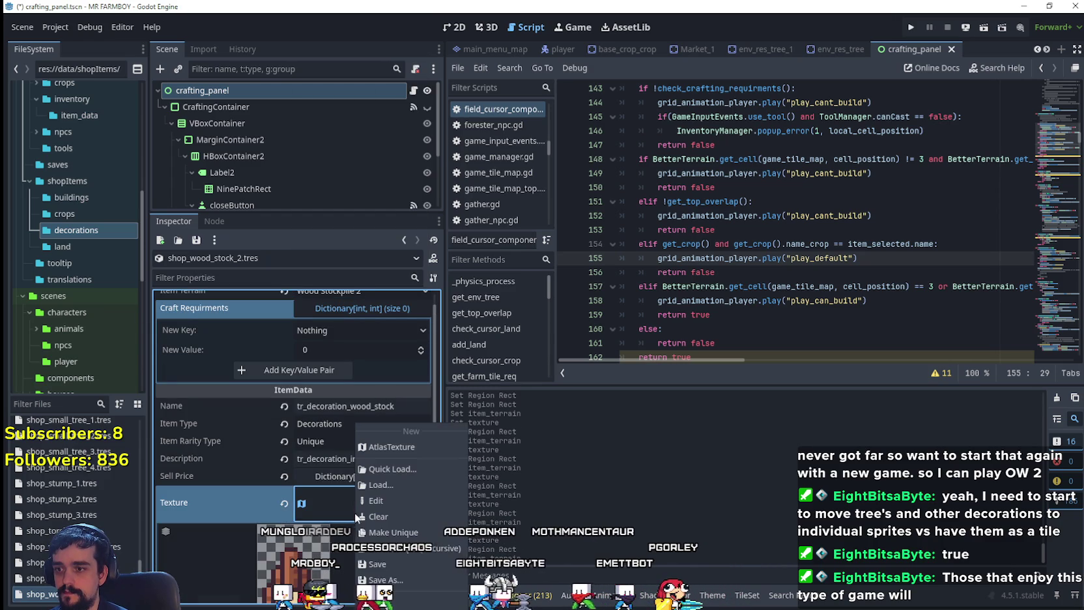
pyautogui.click(394, 537)
pyautogui.click(354, 511)
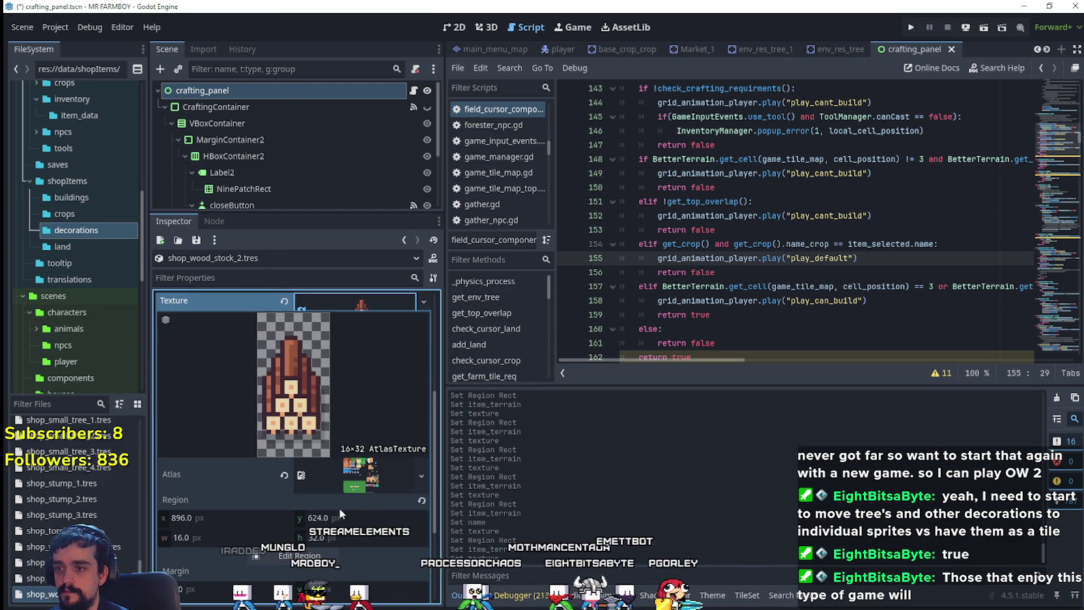
pyautogui.click(294, 556)
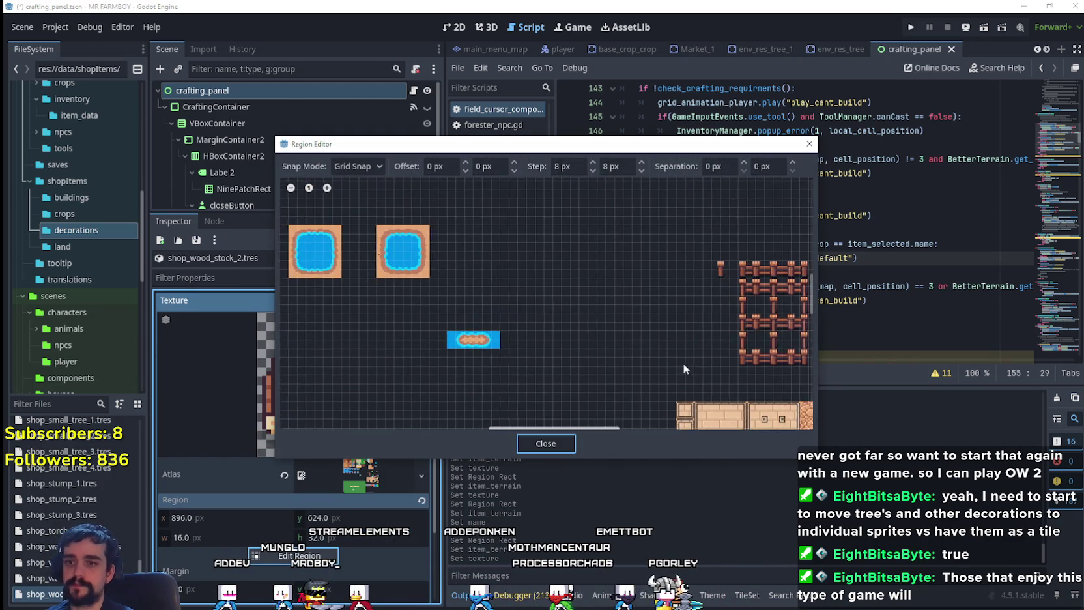
pyautogui.scroll(2, 588, 372)
pyautogui.moveTo(555, 326); pyautogui.dragTo(597, 325)
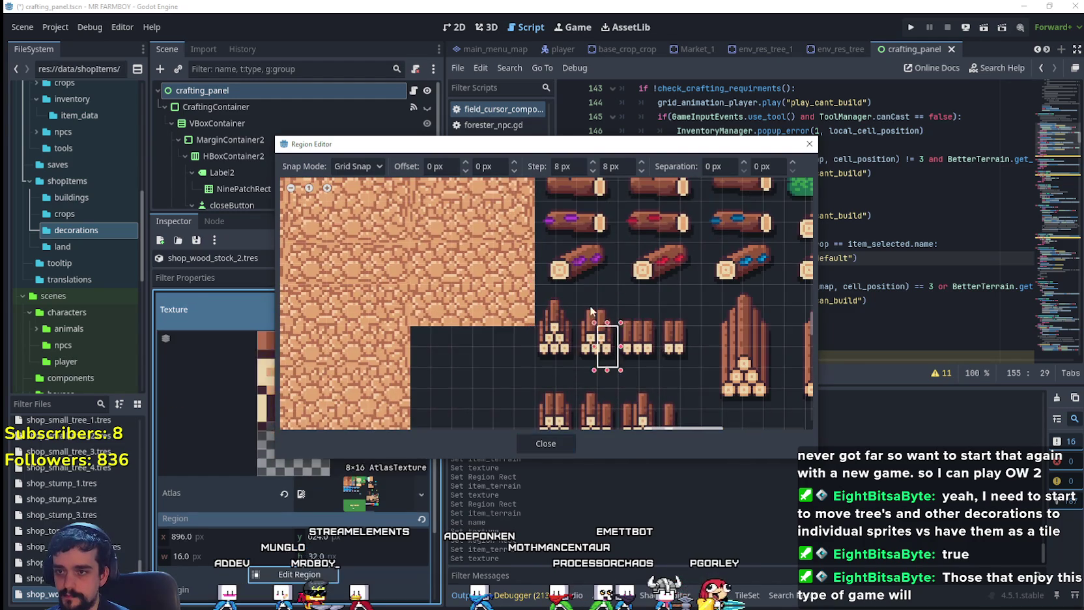
pyautogui.click(546, 444)
pyautogui.scroll(5, 343, 434)
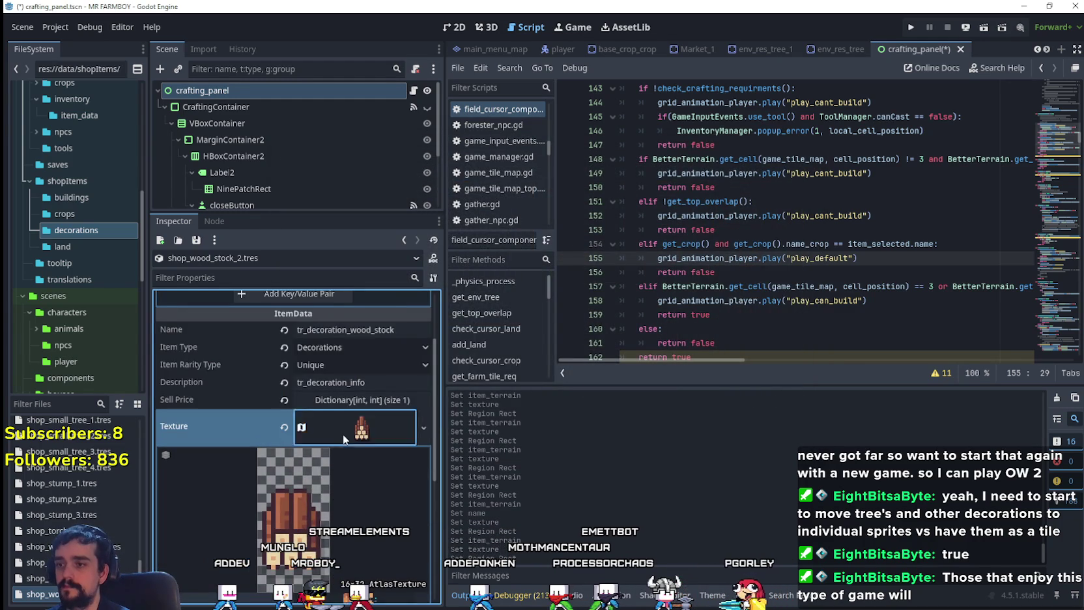
pyautogui.hotkey('ctrl', 's')
pyautogui.rightClick(65, 593)
# - Duplicate shop_wood_stock_2.tres as shop_wood_stock_3.tres with item terrain Wood Stockpile 3
pyautogui.click(141, 495)
pyautogui.click(493, 289)
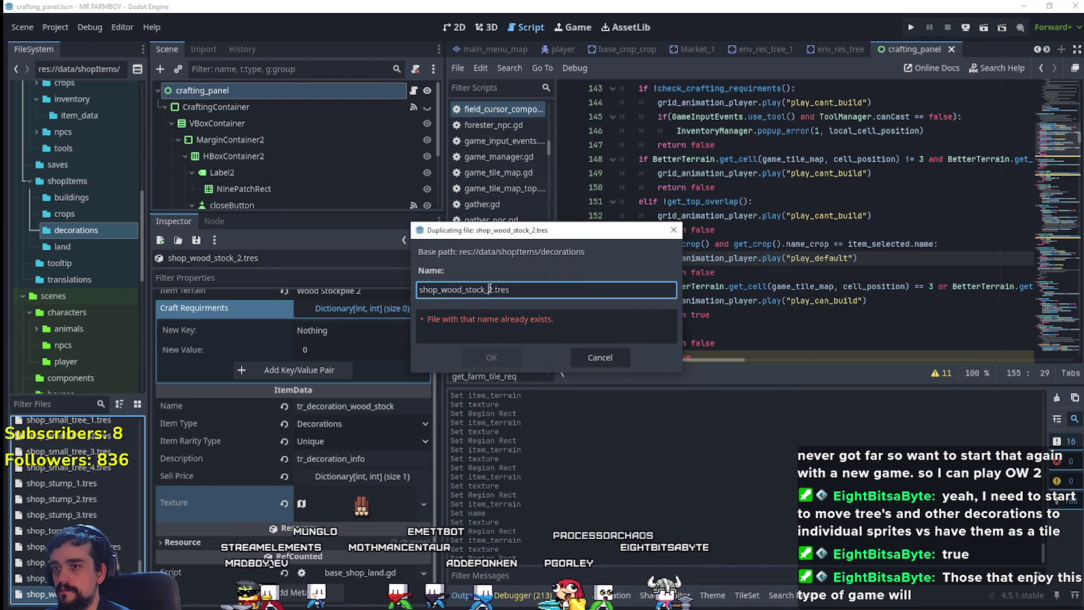
pyautogui.press('BackSpace')
pyautogui.write('3')
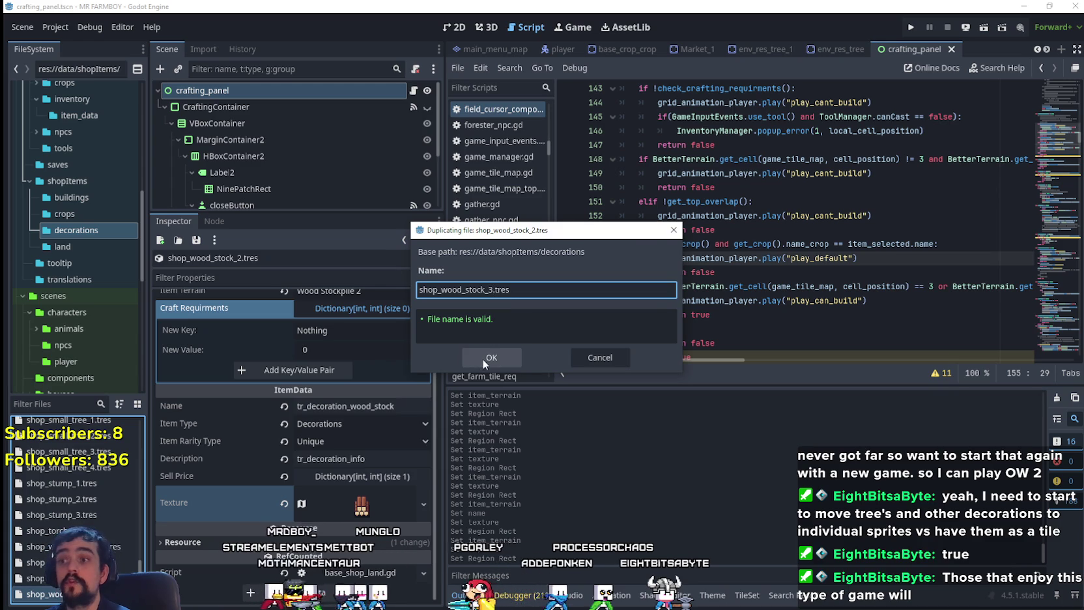
pyautogui.click(482, 358)
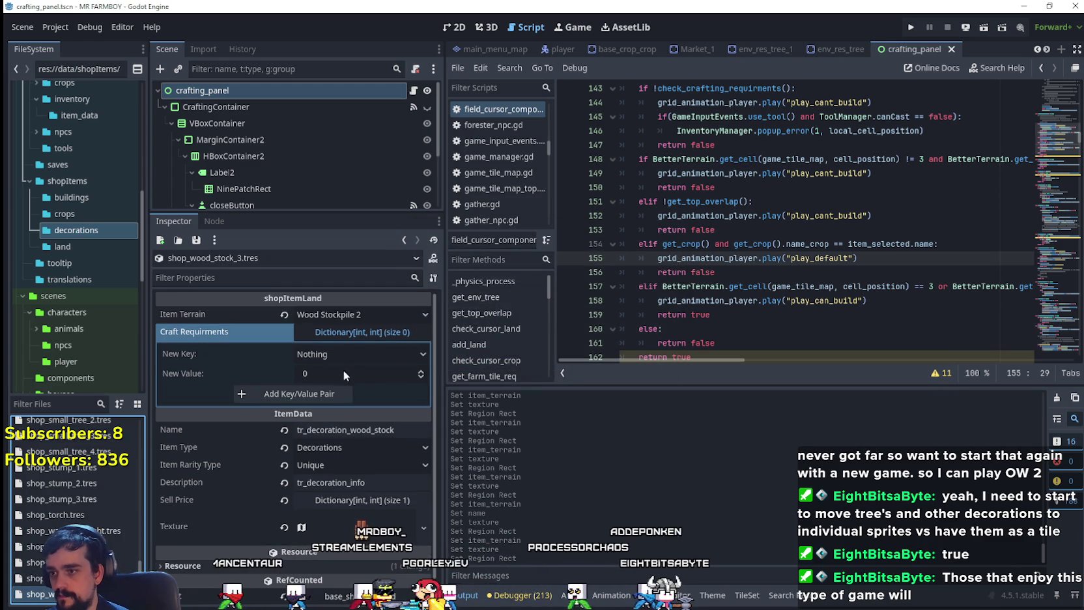
pyautogui.click(344, 315)
pyautogui.scroll(-10, 365, 417)
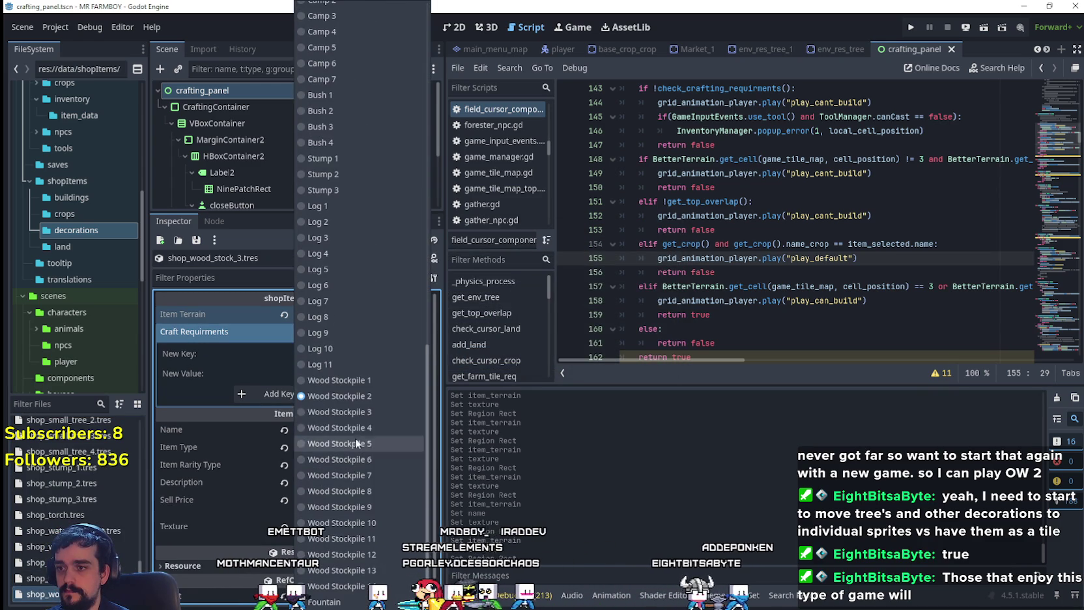
pyautogui.click(355, 415)
# - Move the atlas region to the next log pile at x 928
pyautogui.click(366, 538)
pyautogui.rightClick(351, 541)
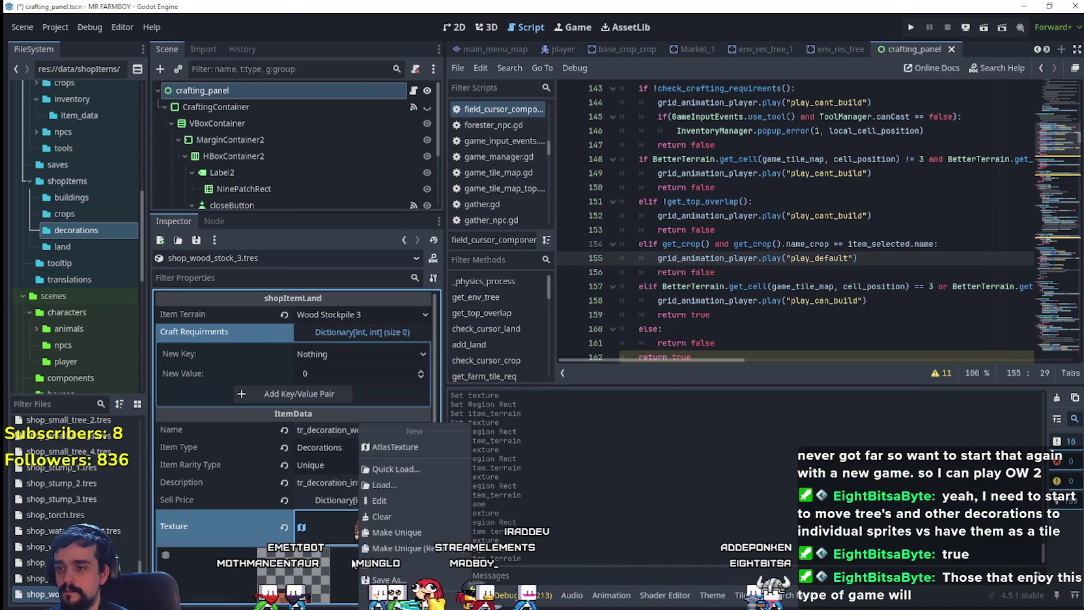
pyautogui.click(408, 535)
pyautogui.scroll(-5, 373, 518)
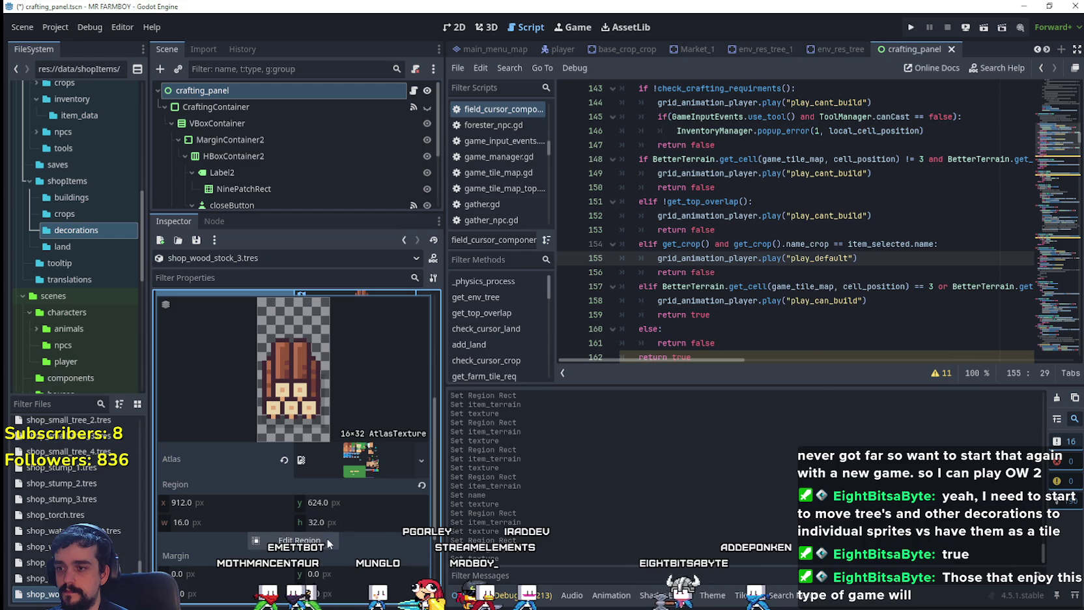
pyautogui.click(329, 539)
pyautogui.scroll(-5, 585, 379)
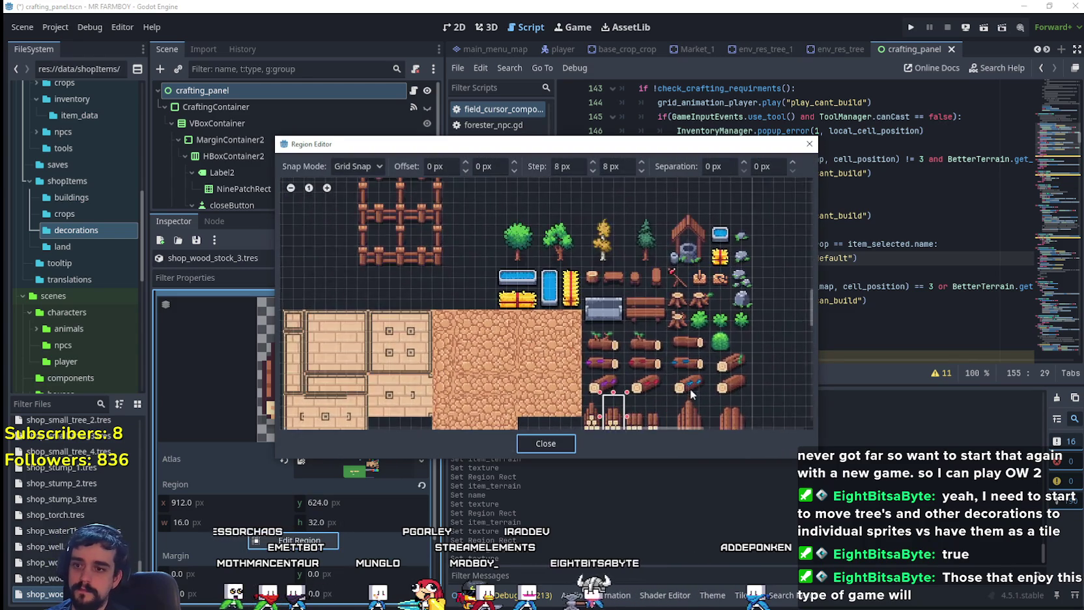
pyautogui.scroll(5, 689, 389)
pyautogui.moveTo(623, 328); pyautogui.dragTo(575, 288)
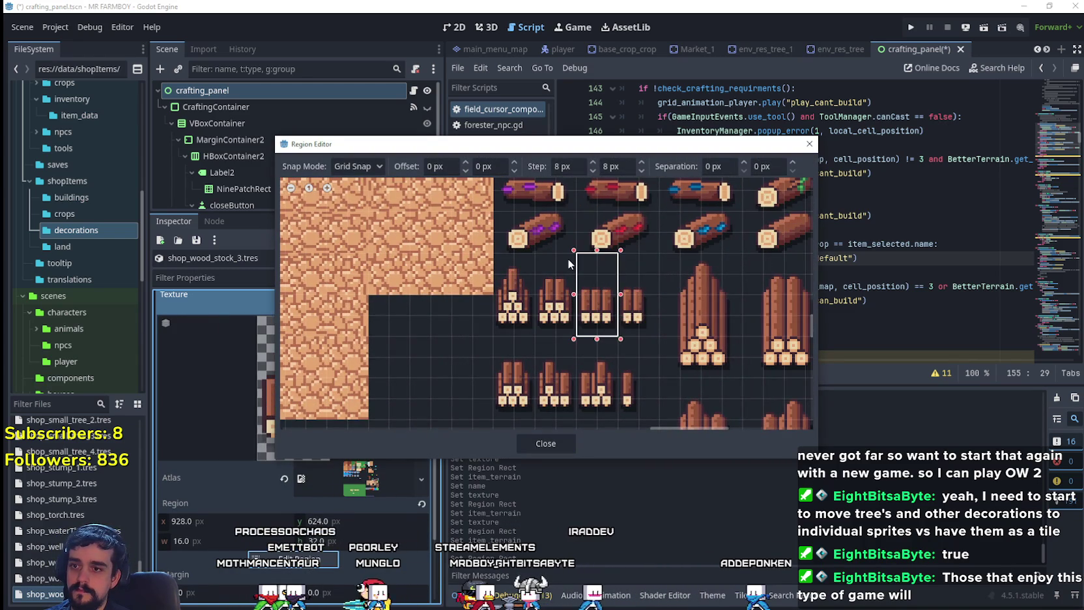
pyautogui.click(547, 445)
pyautogui.scroll(3, 294, 456)
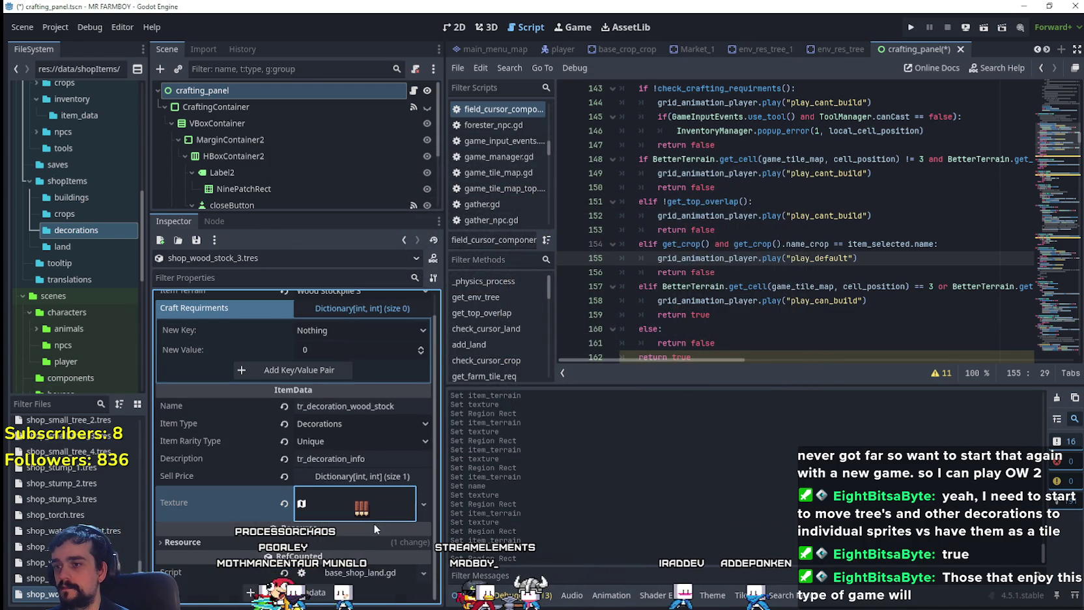
pyautogui.scroll(1, 352, 489)
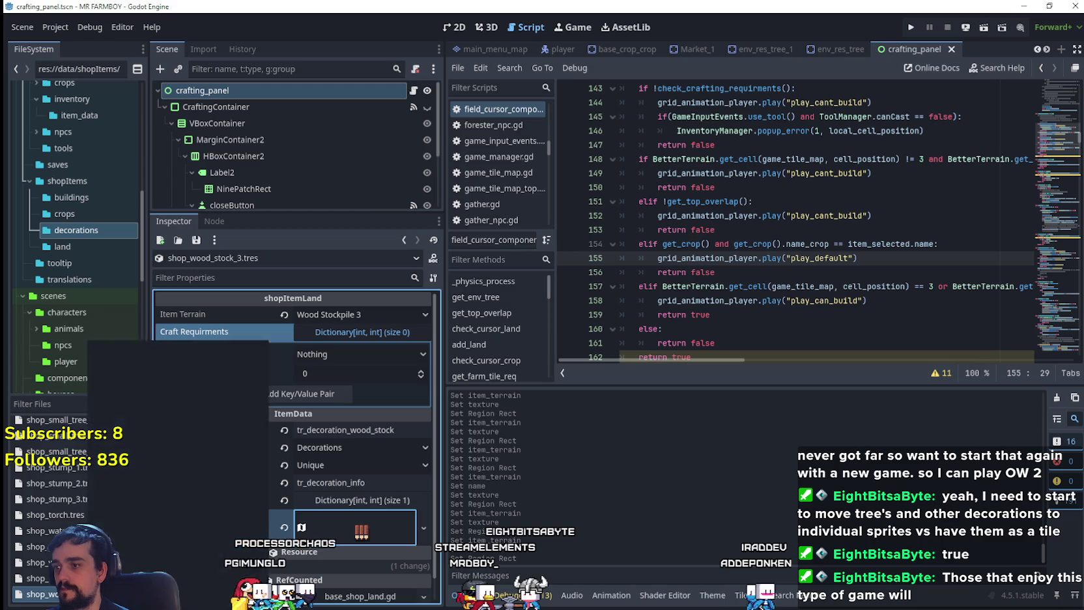
pyautogui.click(138, 494)
# - Name the copy shop_wood_stock_4.tres and set its item terrain to Wood Stockpile 4
pyautogui.click(493, 289)
pyautogui.press('BackSpace')
pyautogui.write('4')
pyautogui.click(494, 358)
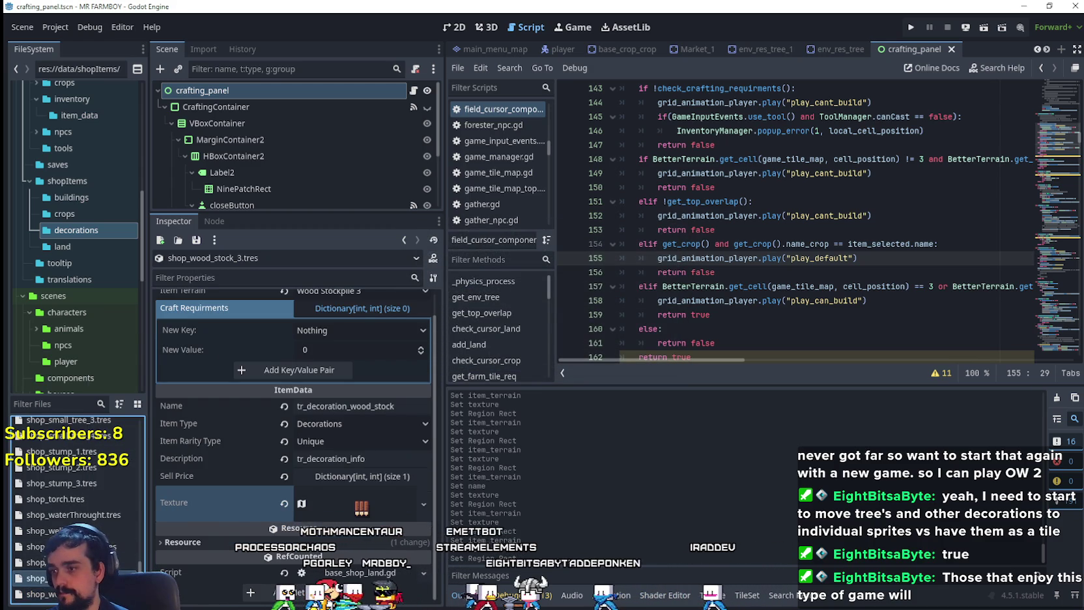
pyautogui.scroll(1, 395, 307)
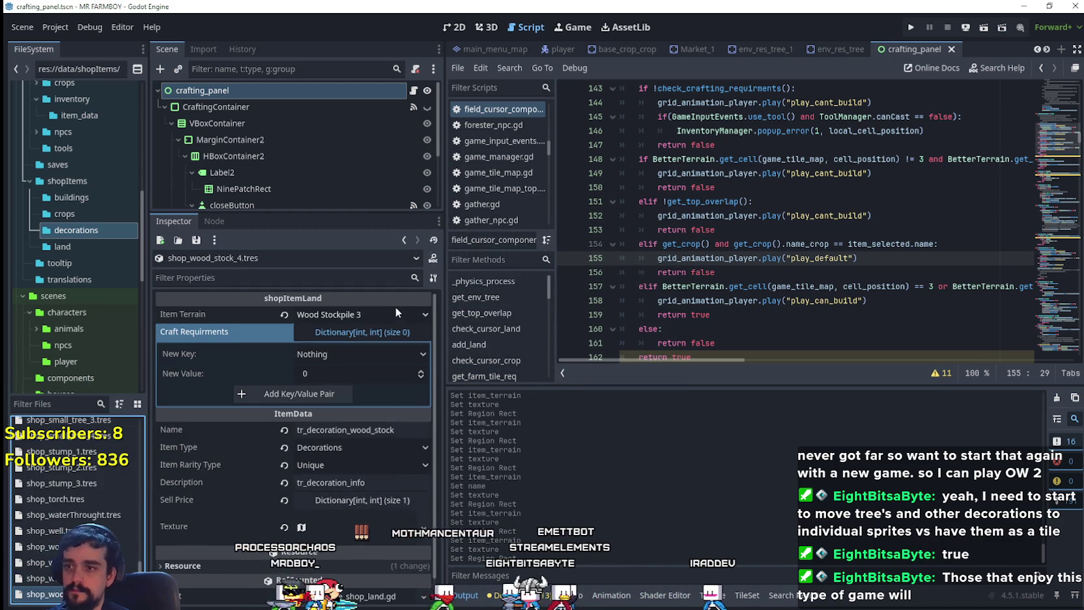
pyautogui.click(396, 309)
pyautogui.scroll(-5, 366, 435)
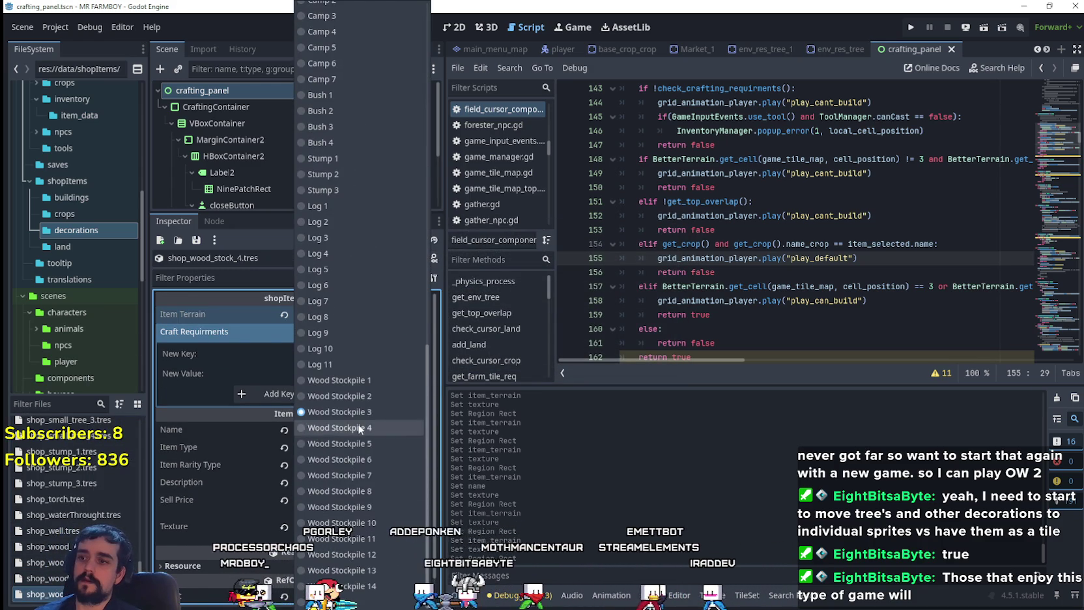
pyautogui.click(357, 427)
# - Move the atlas region to the next log pile at x 944 and save
pyautogui.scroll(-1, 372, 512)
pyautogui.rightClick(365, 507)
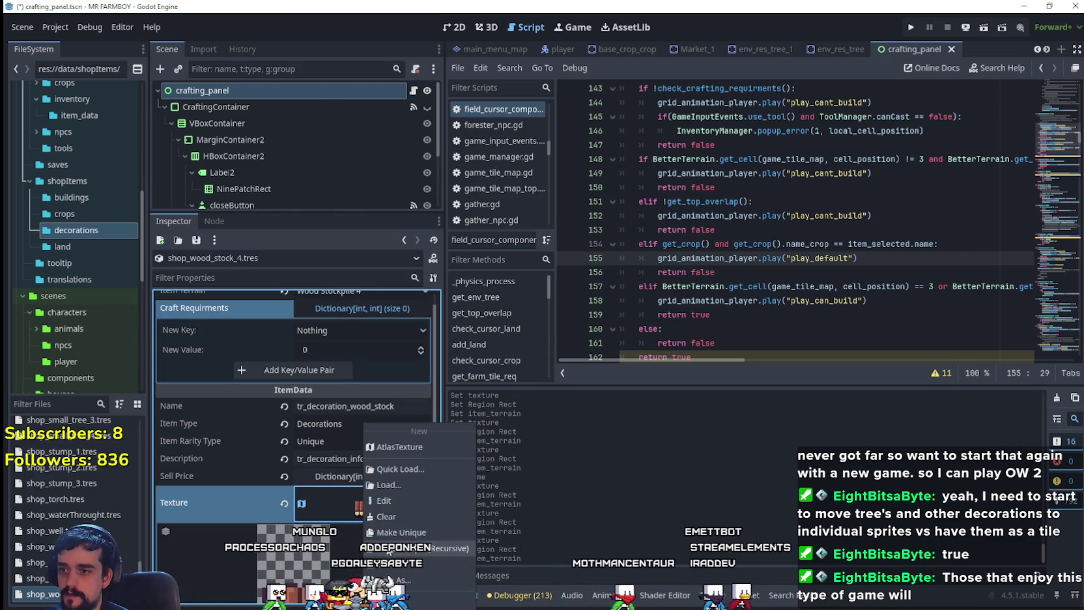
pyautogui.click(384, 500)
pyautogui.click(299, 555)
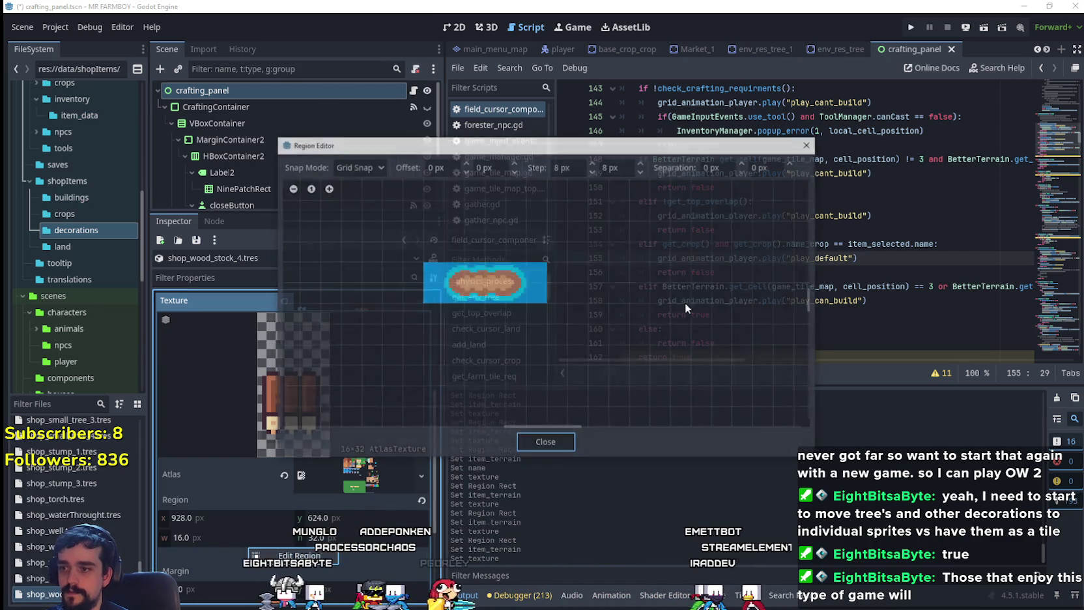
pyautogui.scroll(-4, 716, 391)
pyautogui.scroll(3, 717, 396)
pyautogui.moveTo(664, 389); pyautogui.dragTo(622, 295)
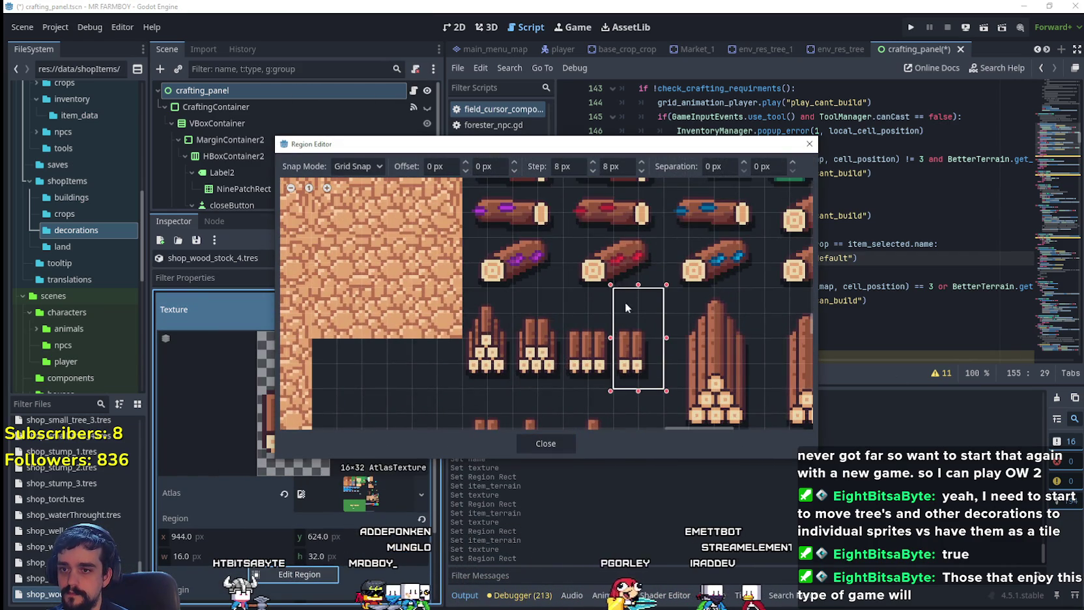
pyautogui.scroll(-1, 622, 295)
pyautogui.scroll(-2, 609, 392)
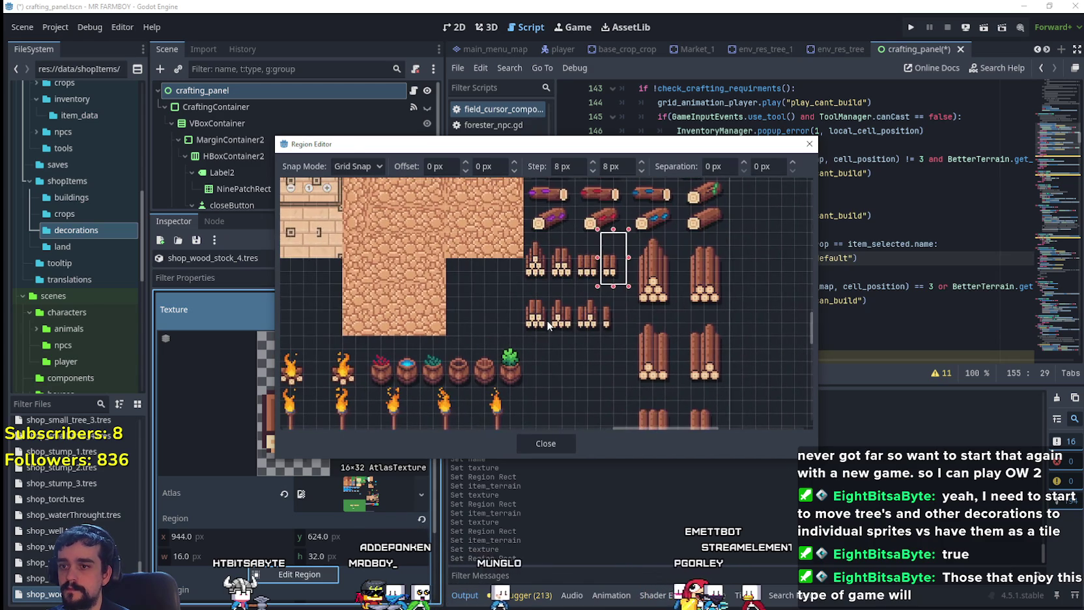
pyautogui.click(544, 443)
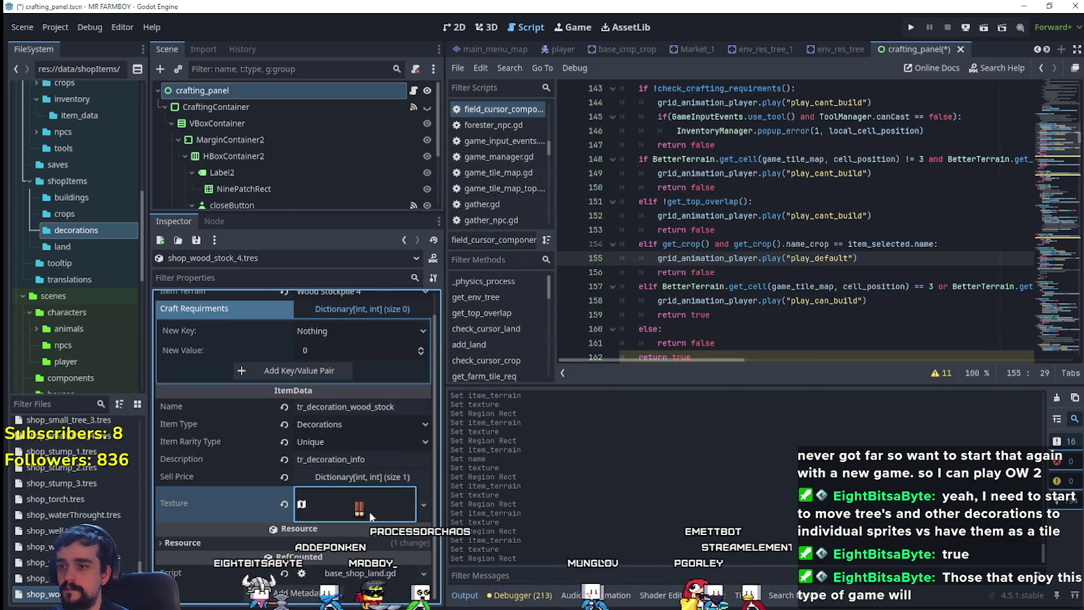
pyautogui.hotkey('ctrl', 's')
pyautogui.rightClick(55, 594)
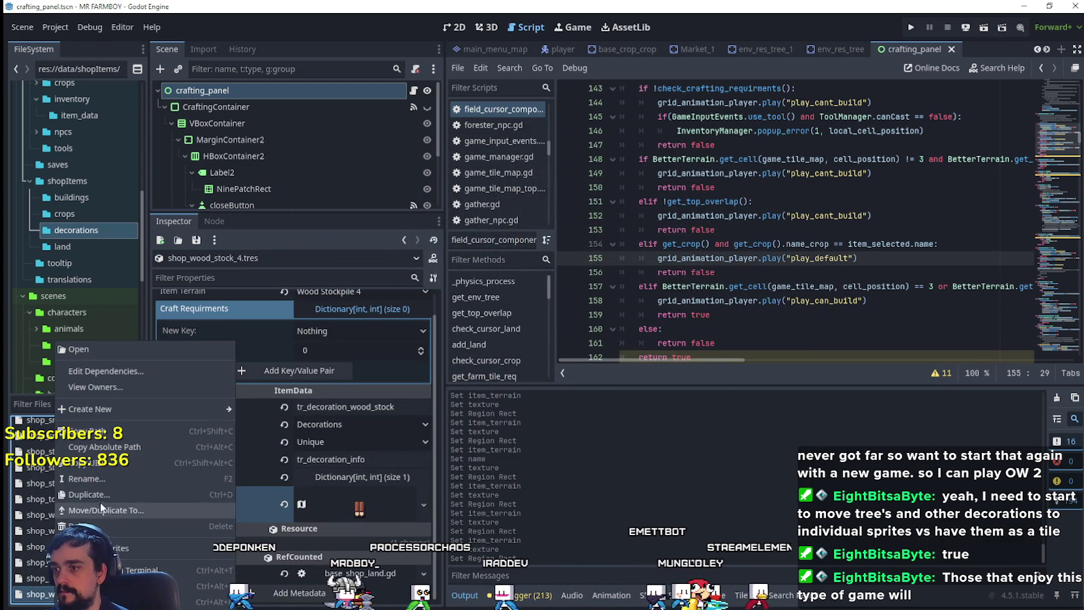
# - Duplicate shop_wood_stock_4.tres as shop_wood_stock_5.tres with item terrain Wood Stockpile 5
pyautogui.click(94, 497)
pyautogui.click(490, 289)
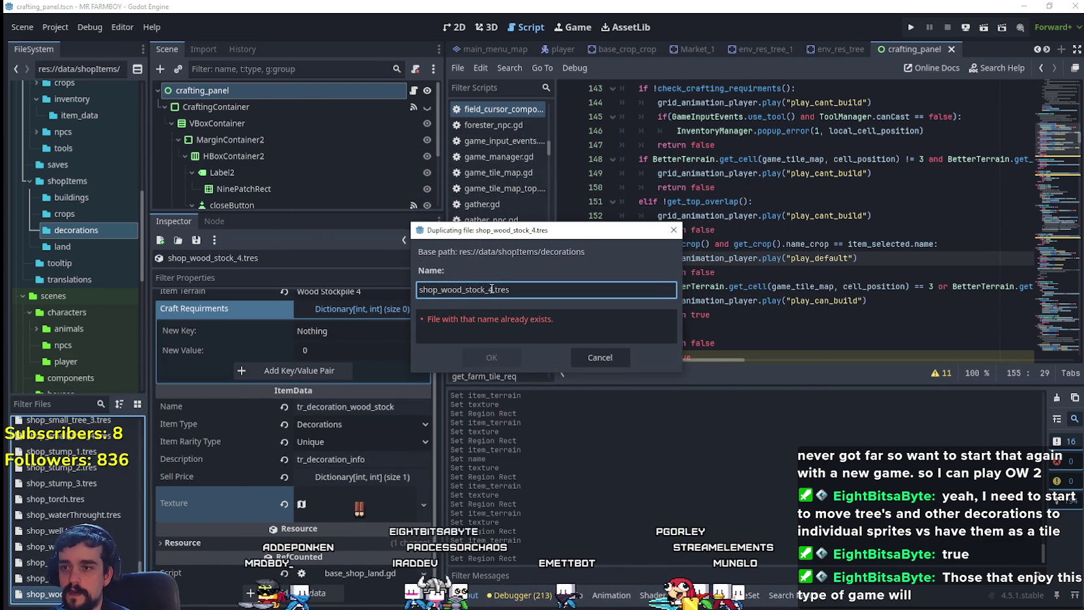
pyautogui.press('BackSpace')
pyautogui.write('5')
pyautogui.click(514, 349)
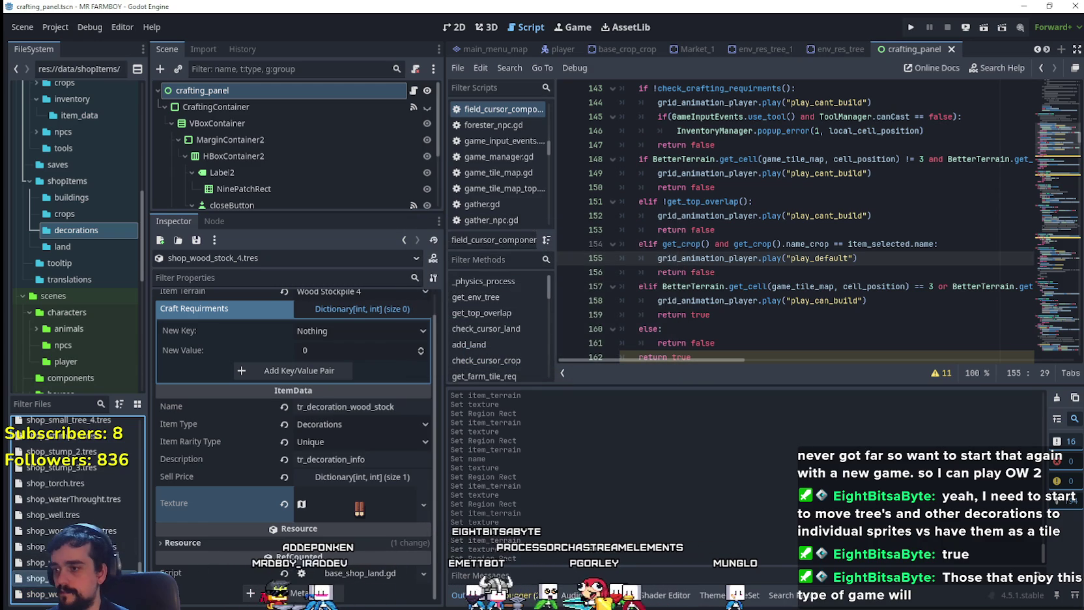
pyautogui.click(366, 311)
pyautogui.scroll(-10, 369, 455)
pyautogui.click(353, 440)
# - Set the atlas region to the log pile one row lower (x 896, y 656) and save
pyautogui.click(359, 504)
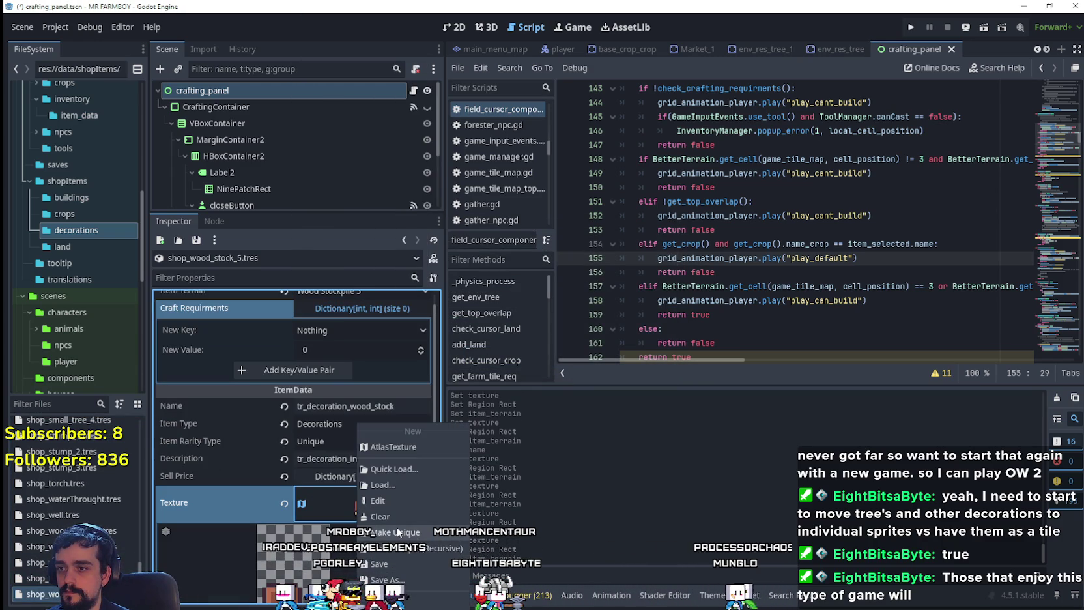
pyautogui.click(317, 563)
pyautogui.scroll(-5, 468, 386)
pyautogui.scroll(5, 468, 386)
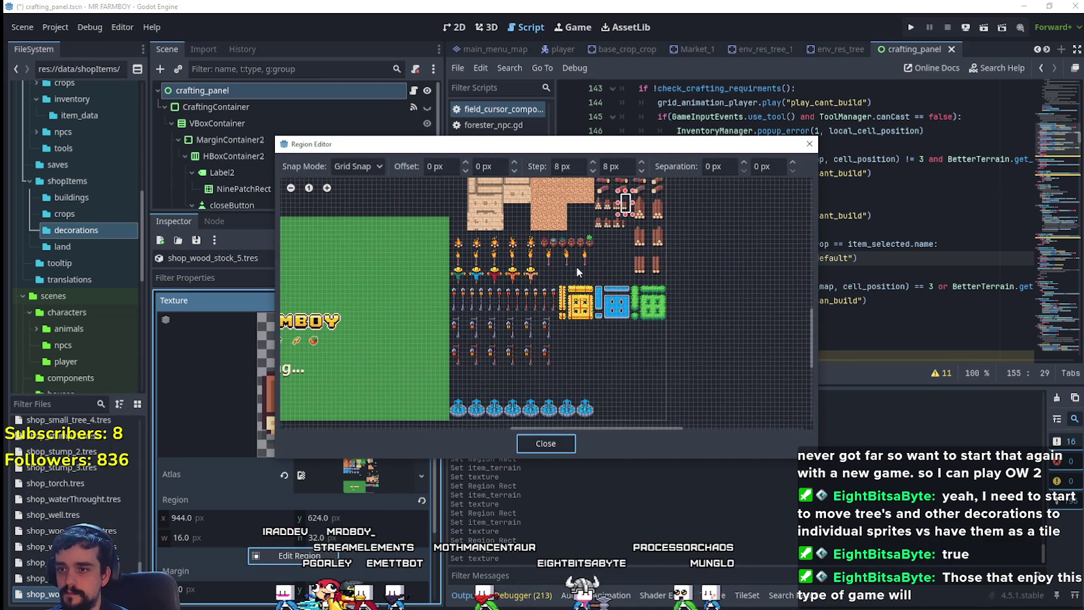
pyautogui.scroll(3, 600, 226)
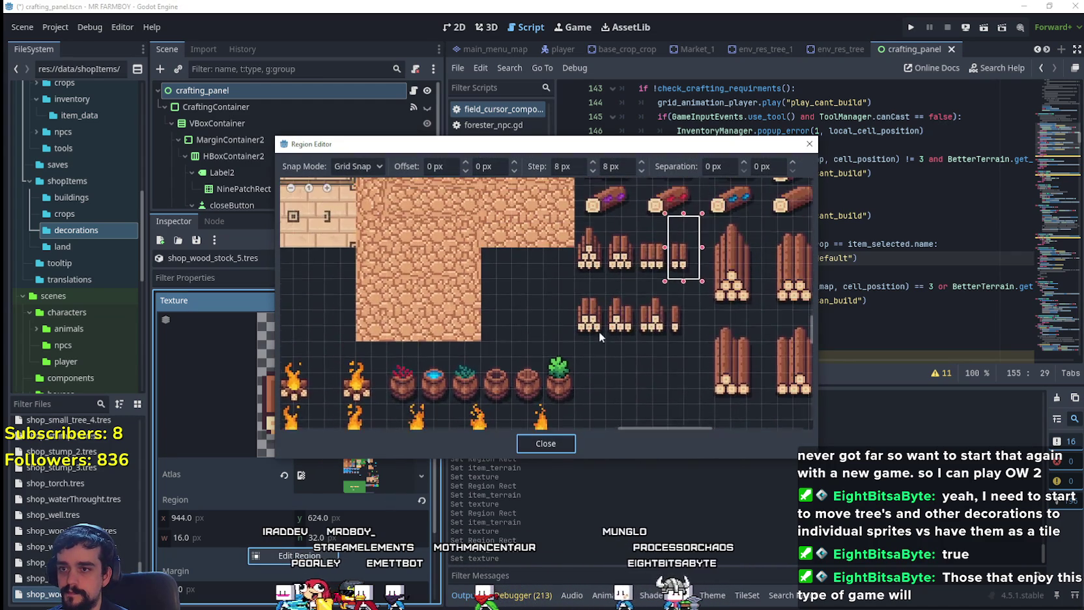
pyautogui.moveTo(570, 340); pyautogui.dragTo(612, 259)
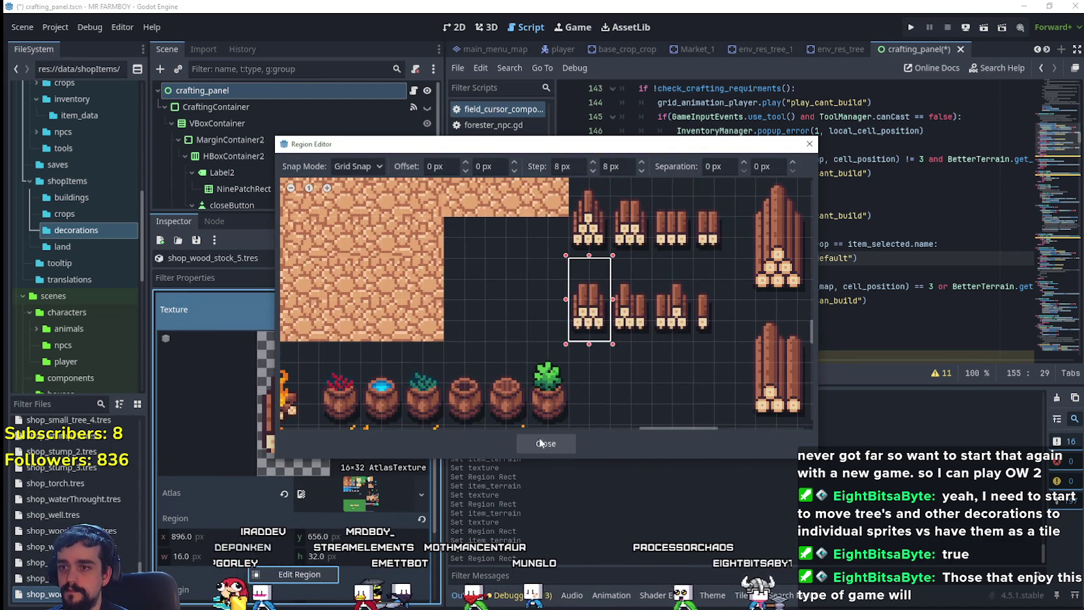
pyautogui.click(541, 441)
pyautogui.scroll(2, 316, 427)
pyautogui.hotkey('ctrl', 's')
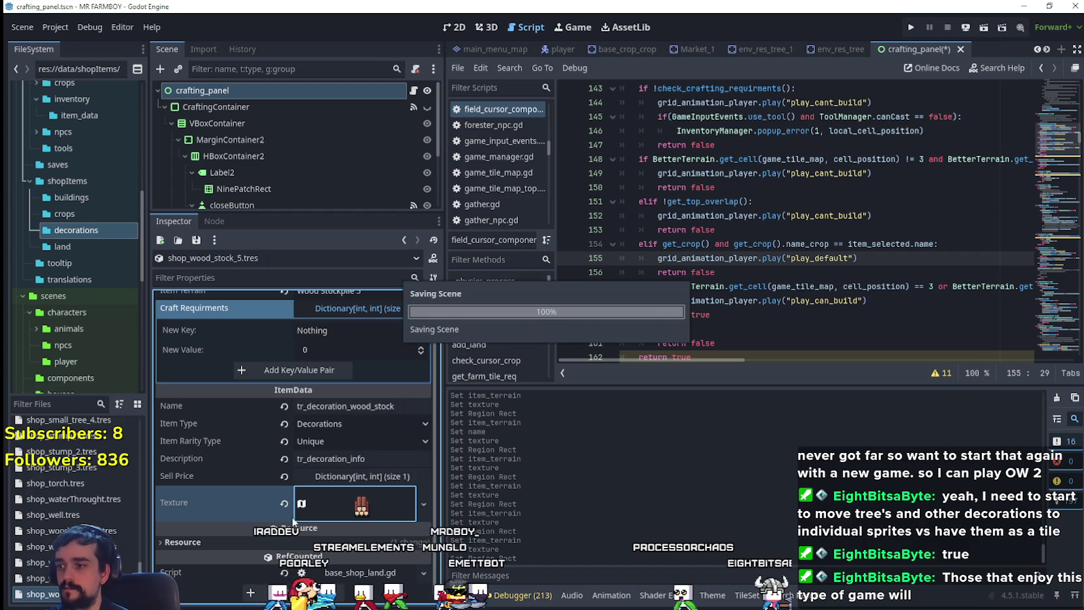
# - Duplicate shop_wood_stock_5.tres as shop_wood_stock_6.tres and set its item terrain to Wood Stockpile 6
pyautogui.rightClick(81, 593)
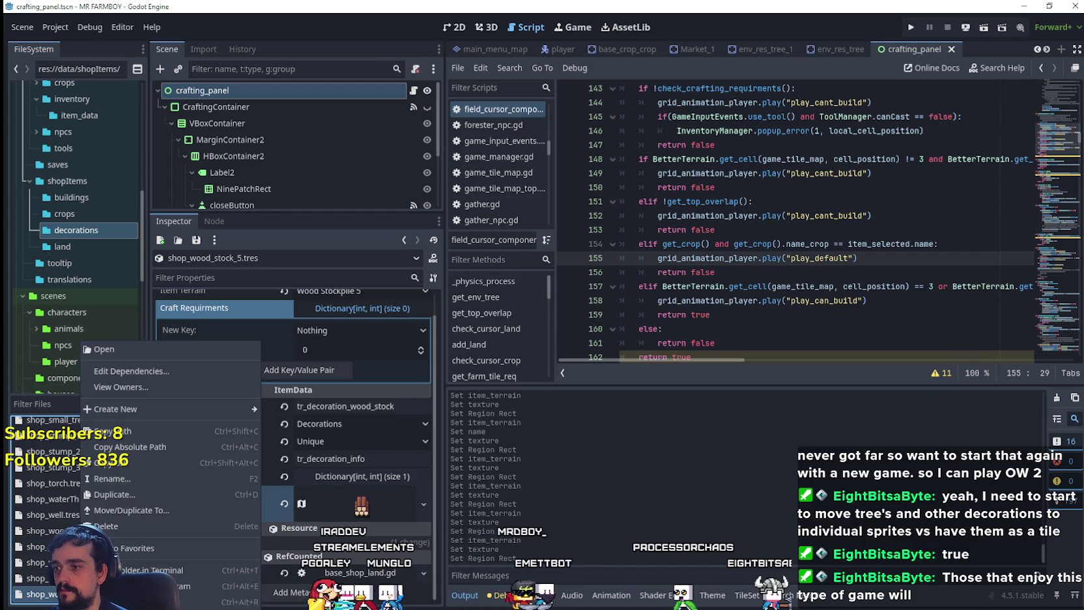
pyautogui.click(133, 495)
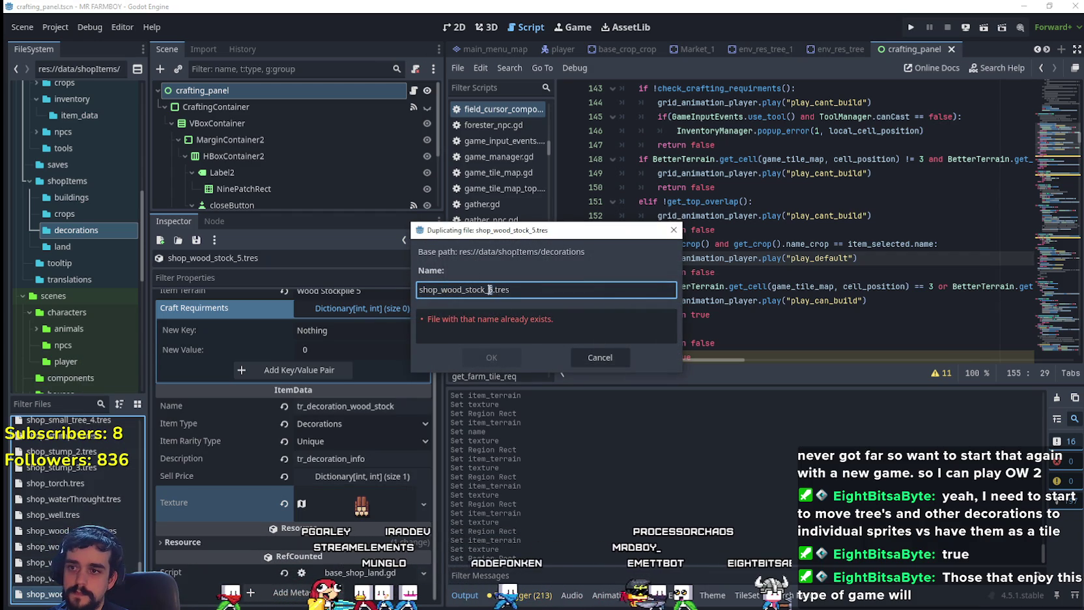
pyautogui.click(487, 358)
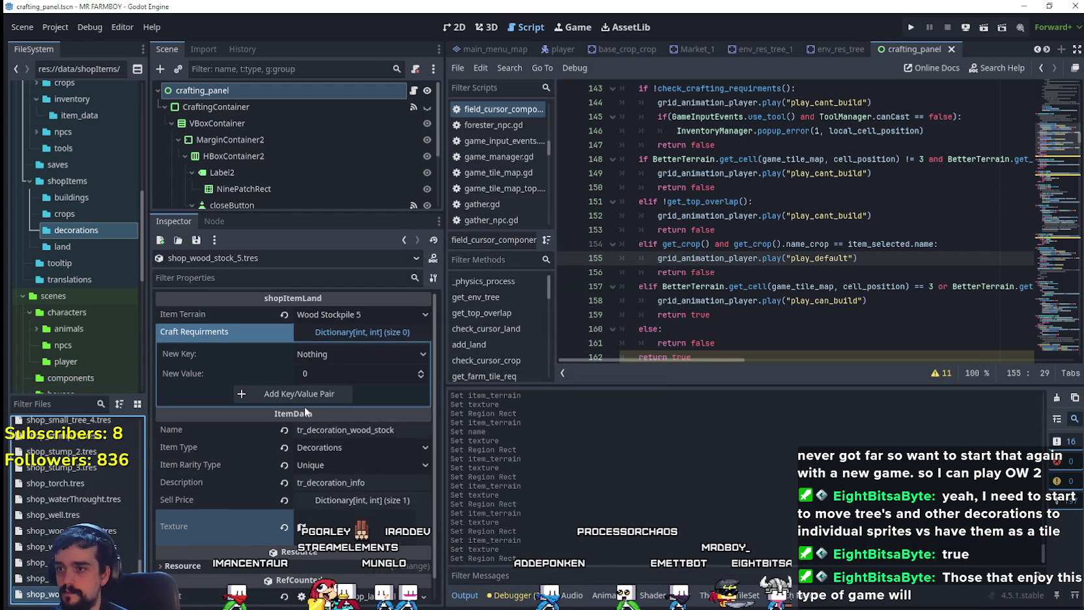
pyautogui.click(42, 594)
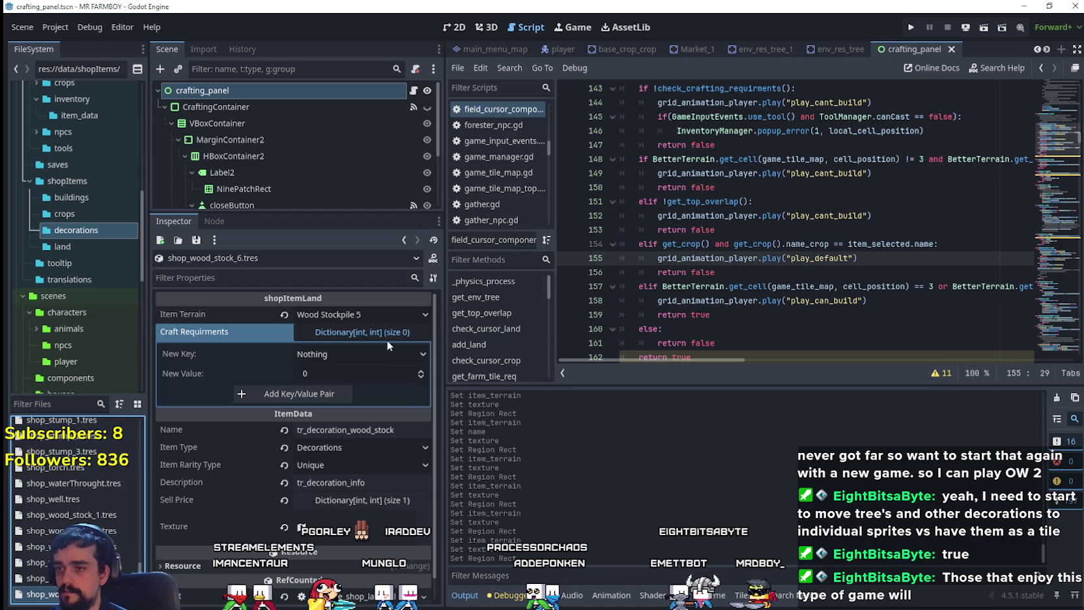
pyautogui.click(390, 353)
pyautogui.scroll(-10, 390, 357)
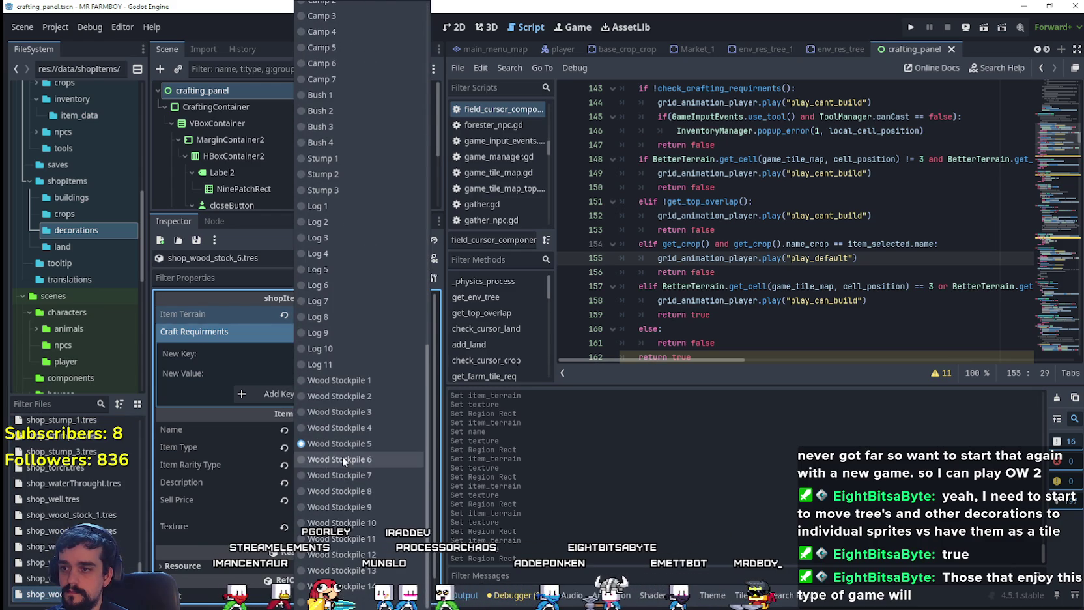
pyautogui.click(342, 459)
# - Make the texture unique, move its region to the next stockpile sprite at x 912, and save
pyautogui.rightClick(357, 502)
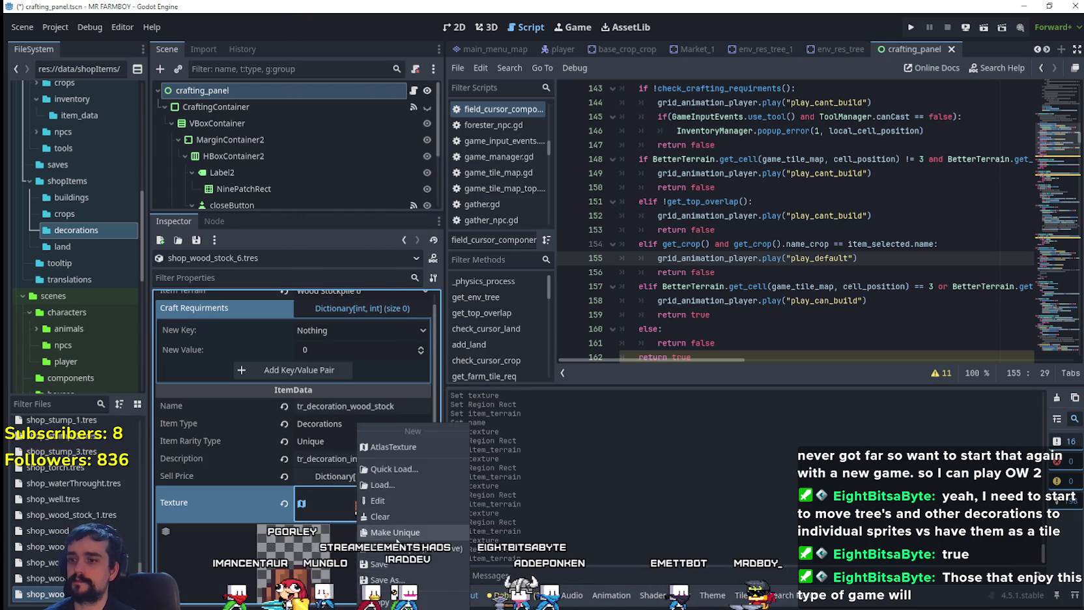
pyautogui.click(396, 532)
pyautogui.click(373, 508)
pyautogui.click(308, 476)
pyautogui.scroll(-4, 620, 329)
pyautogui.scroll(4, 507, 265)
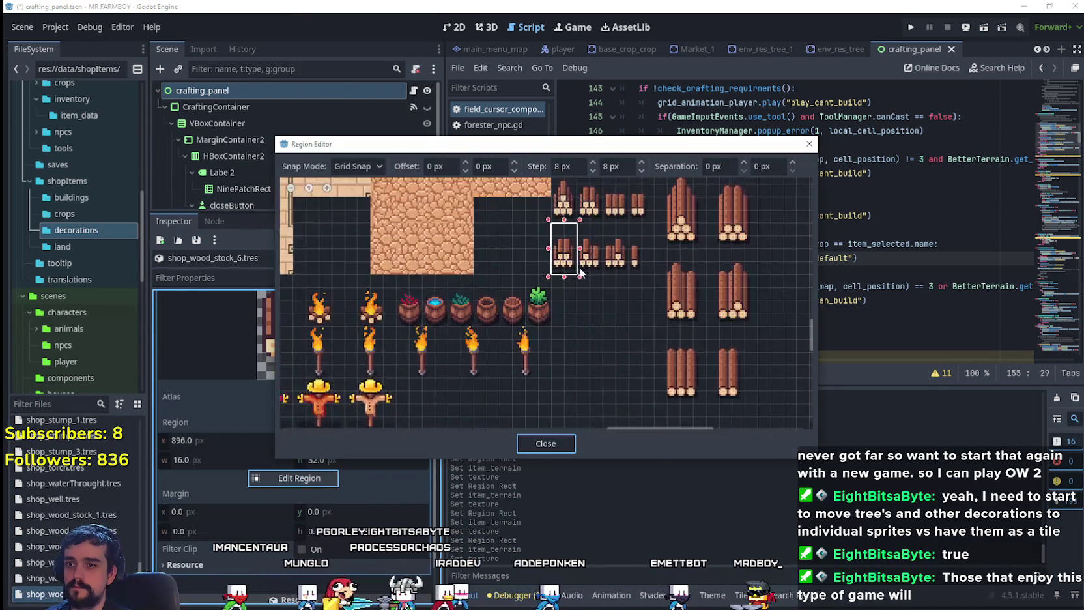
pyautogui.scroll(2, 608, 269)
pyautogui.click(606, 273)
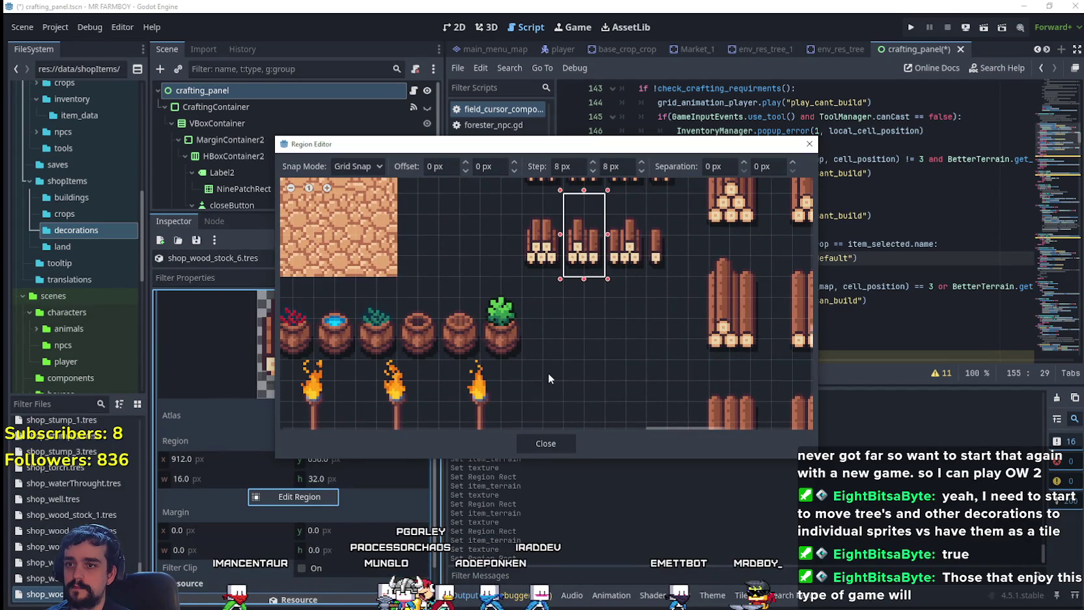
pyautogui.click(538, 446)
pyautogui.click(335, 427)
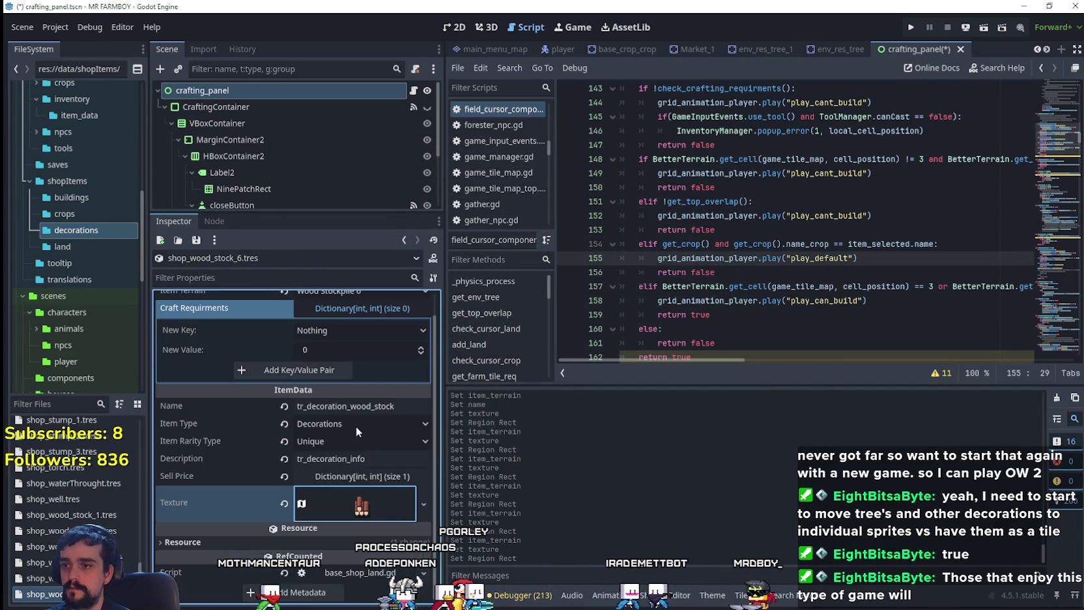
pyautogui.hotkey('ctrl', 's')
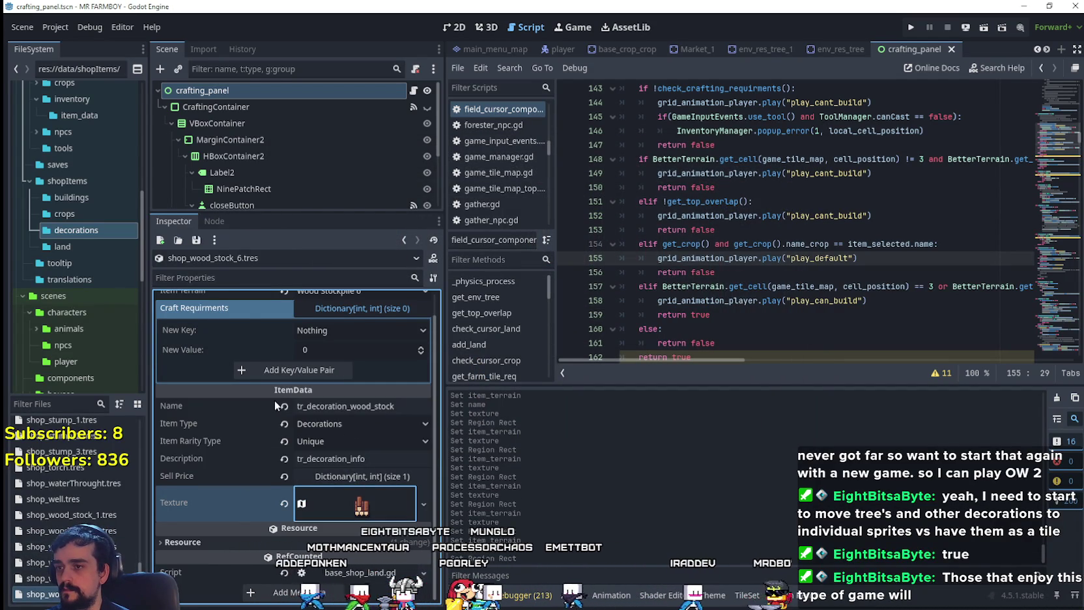
pyautogui.scroll(1, 332, 330)
# - Duplicate shop_wood_stock_6.tres as shop_wood_stock_7.tres and set its Item Terrain to Wood Stockpile 7
pyautogui.rightClick(84, 593)
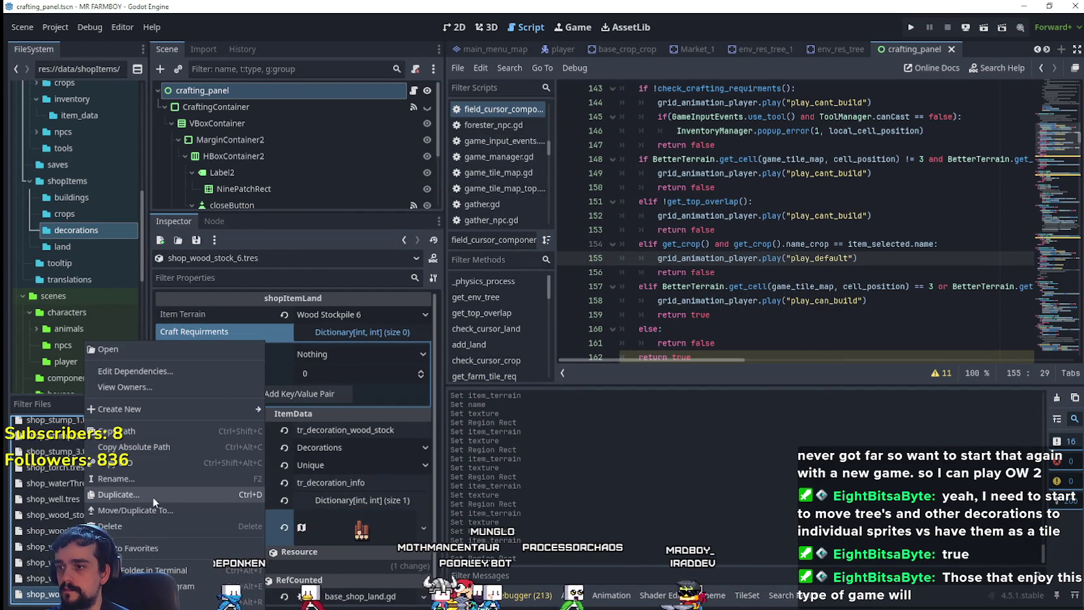
pyautogui.click(154, 495)
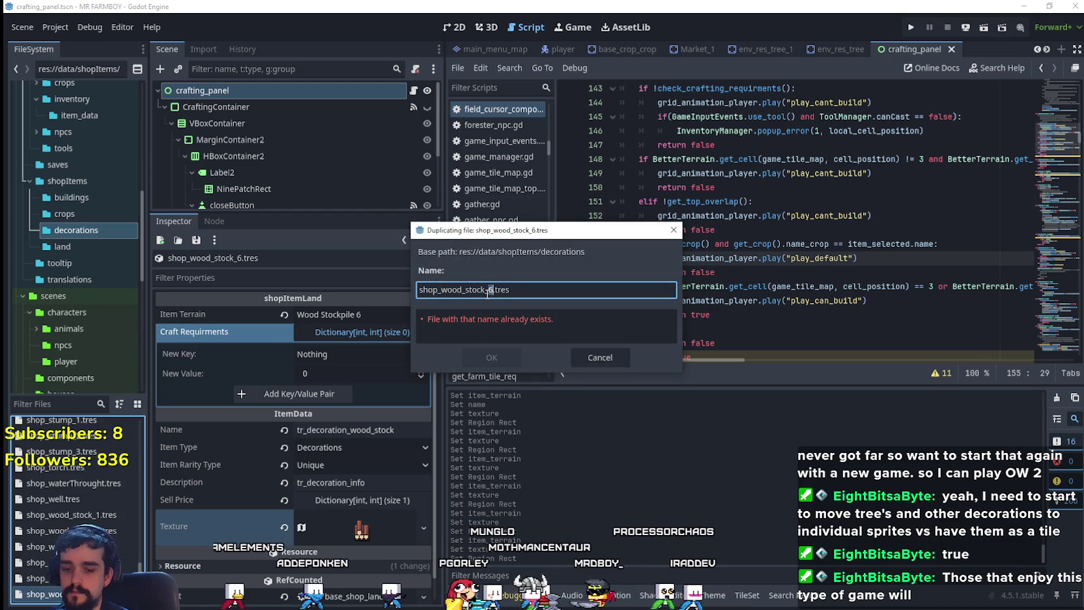
pyautogui.click(499, 355)
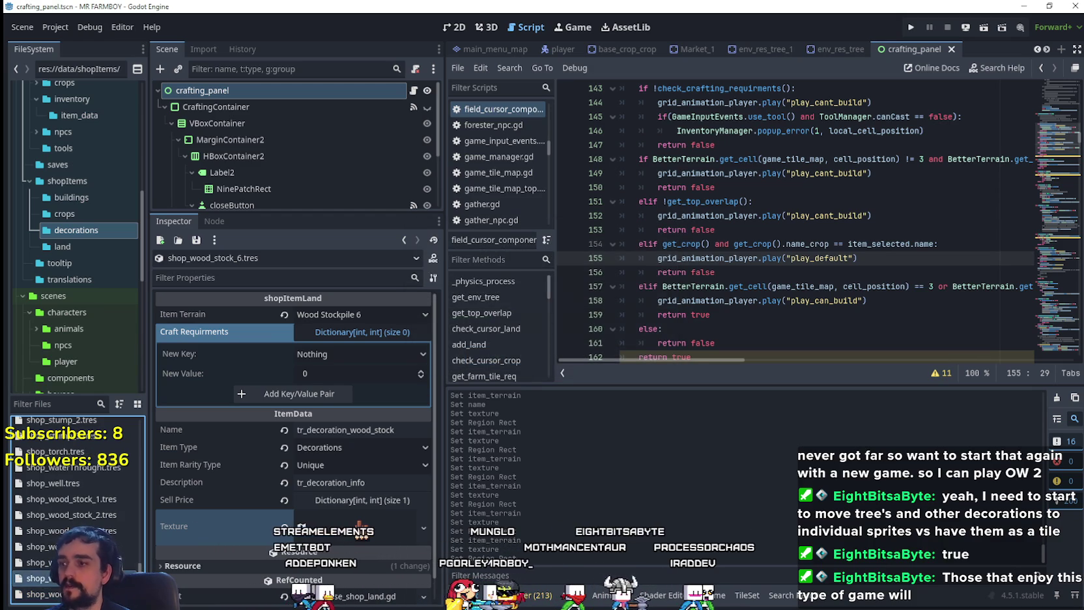
pyautogui.click(357, 315)
pyautogui.scroll(-10, 365, 417)
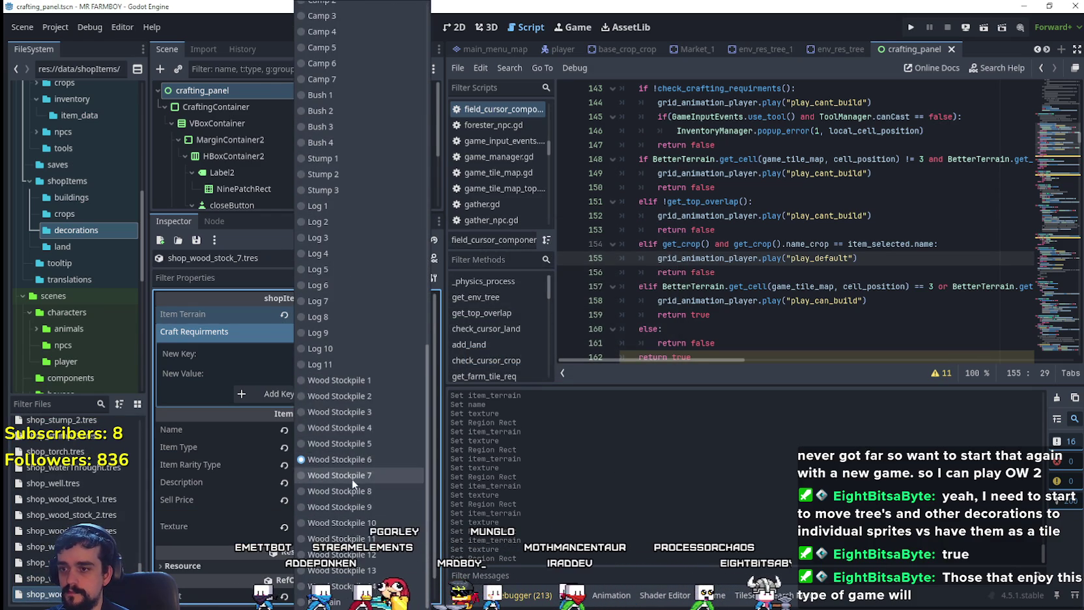
pyautogui.click(352, 475)
# - Make the texture unique, move its region one sprite right to x 928, y 656, and save
pyautogui.click(348, 503)
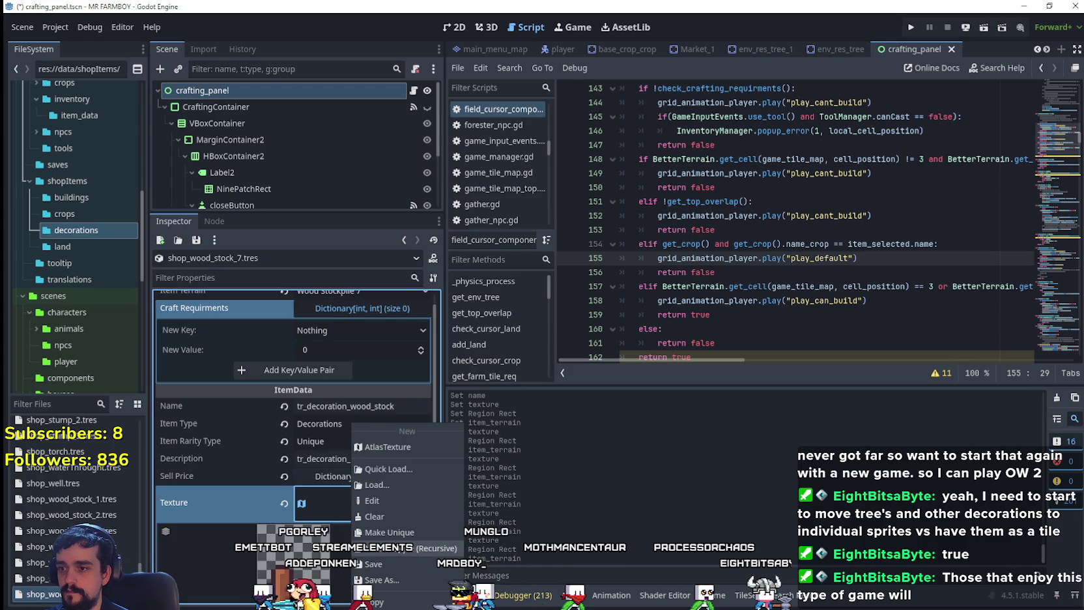
pyautogui.click(396, 532)
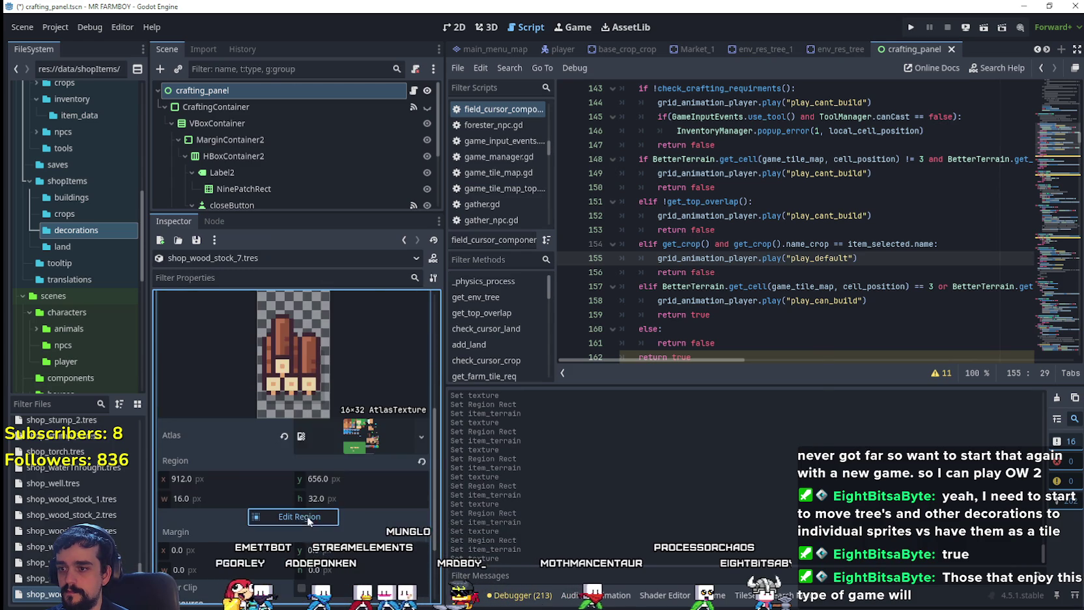
pyautogui.click(301, 516)
pyautogui.hscroll(6, 601, 366)
pyautogui.scroll(-4, 601, 366)
pyautogui.scroll(4, 537, 299)
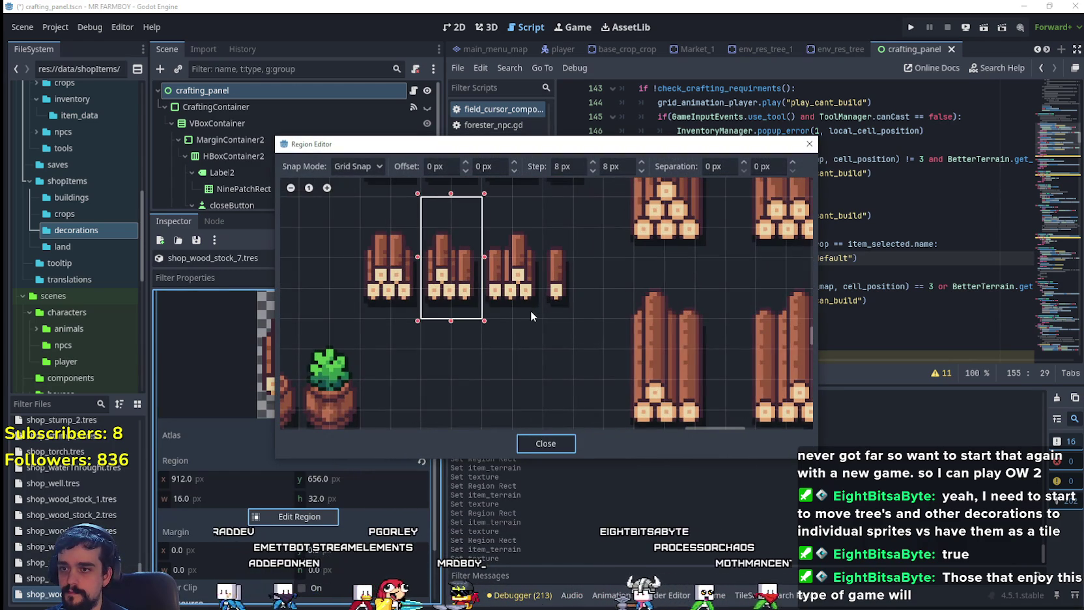
pyautogui.click(530, 310)
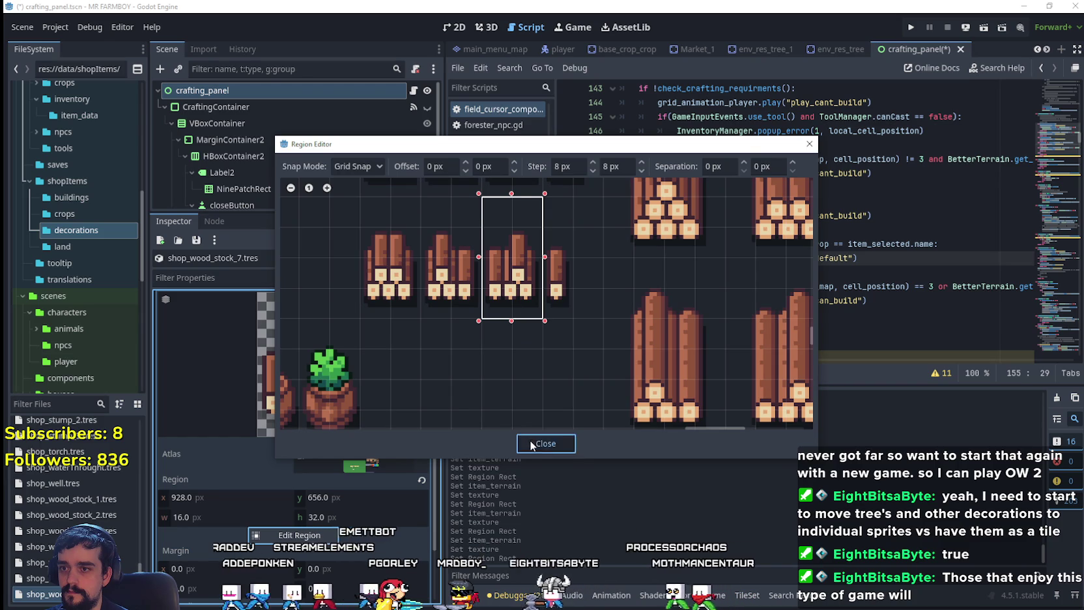
pyautogui.click(530, 445)
pyautogui.hotkey('ctrl', 's')
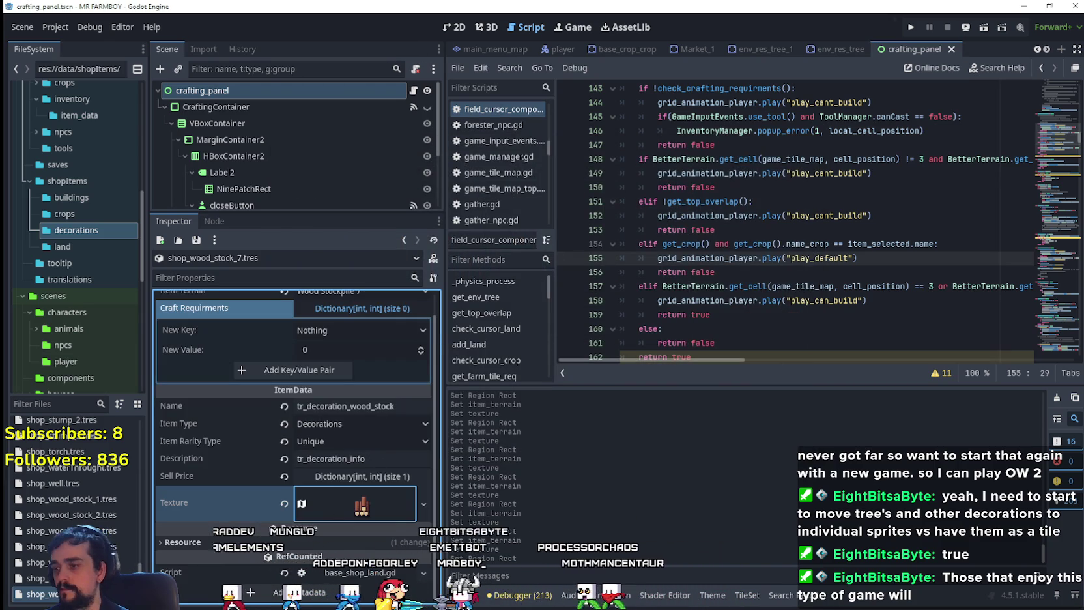
pyautogui.rightClick(79, 593)
# - Duplicate shop_wood_stock_7.tres as shop_wood_stock_8.tres and set its Item Terrain to Wood Stockpile 8
pyautogui.click(122, 497)
pyautogui.click(486, 290)
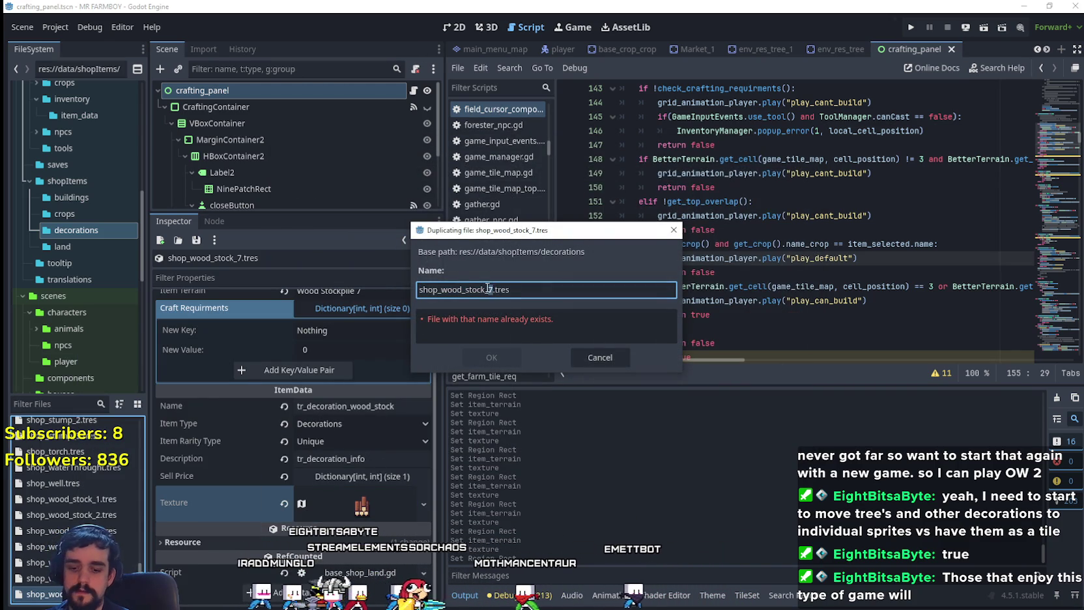
pyautogui.click(492, 358)
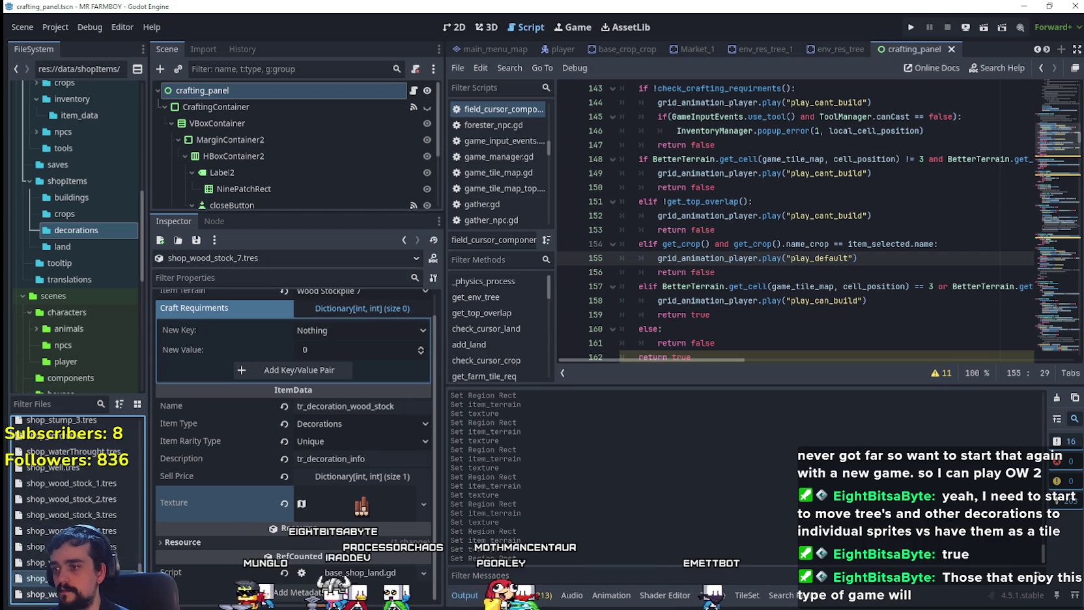
pyautogui.click(39, 594)
pyautogui.click(381, 313)
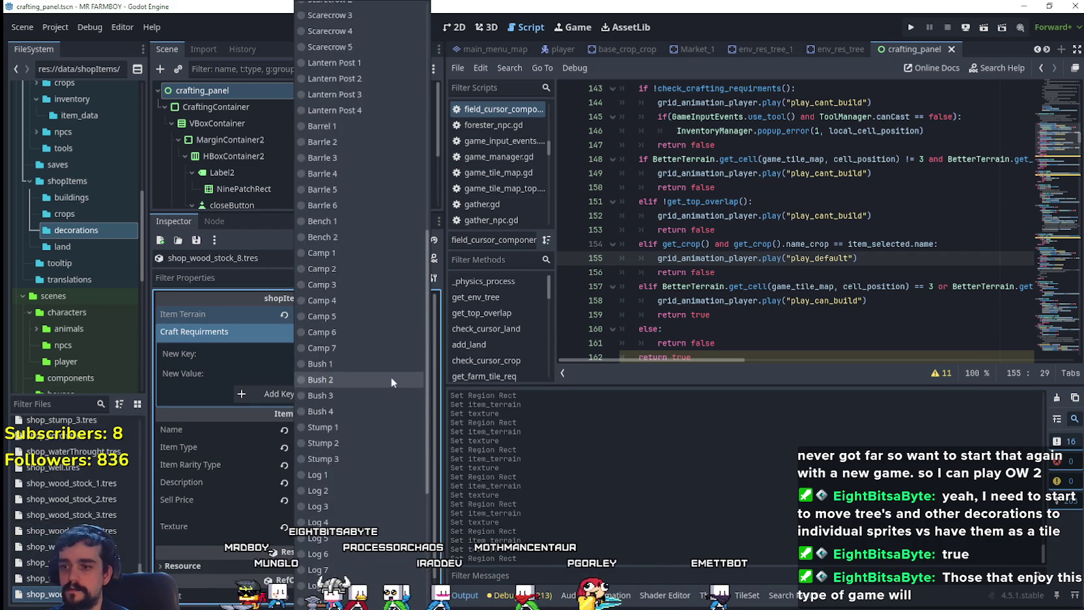
pyautogui.click(367, 493)
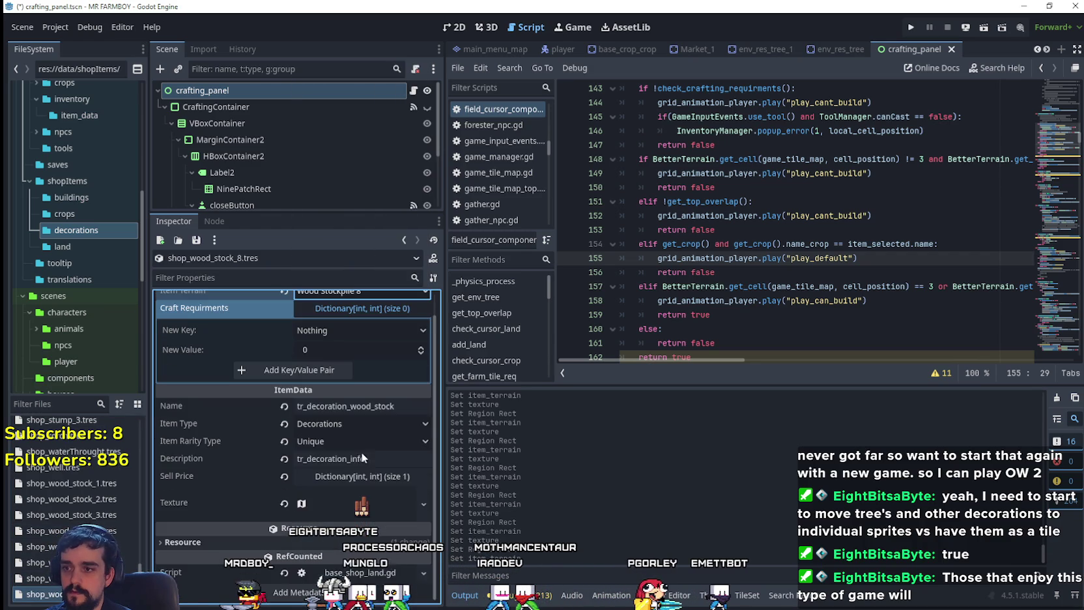
# - Make the texture unique, shift its 16×32 region to x 944, y 656, and save
pyautogui.rightClick(362, 505)
pyautogui.click(390, 533)
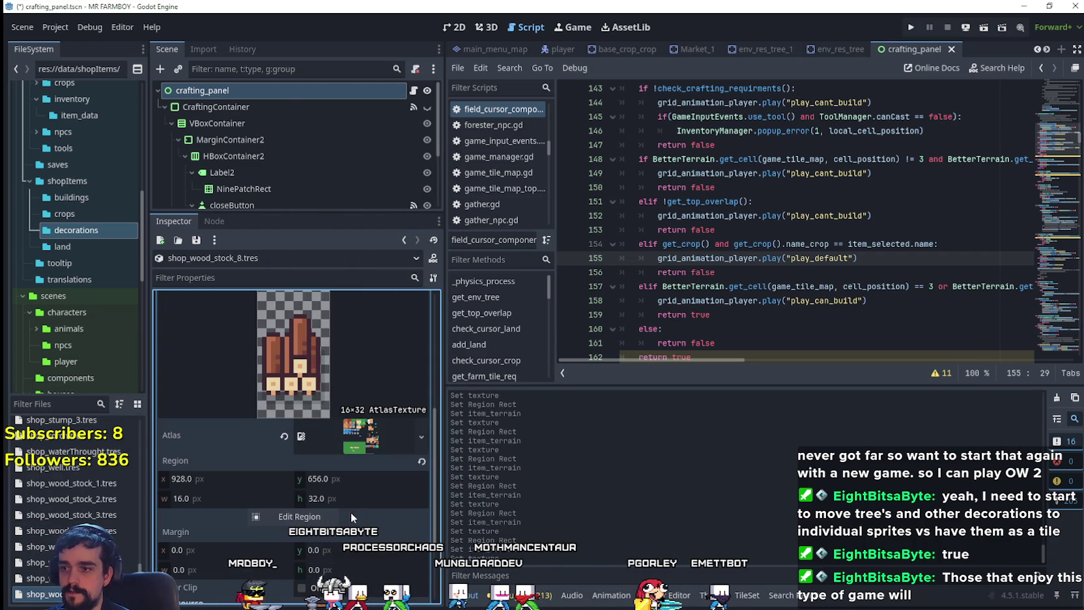
pyautogui.click(324, 517)
pyautogui.scroll(-5, 698, 281)
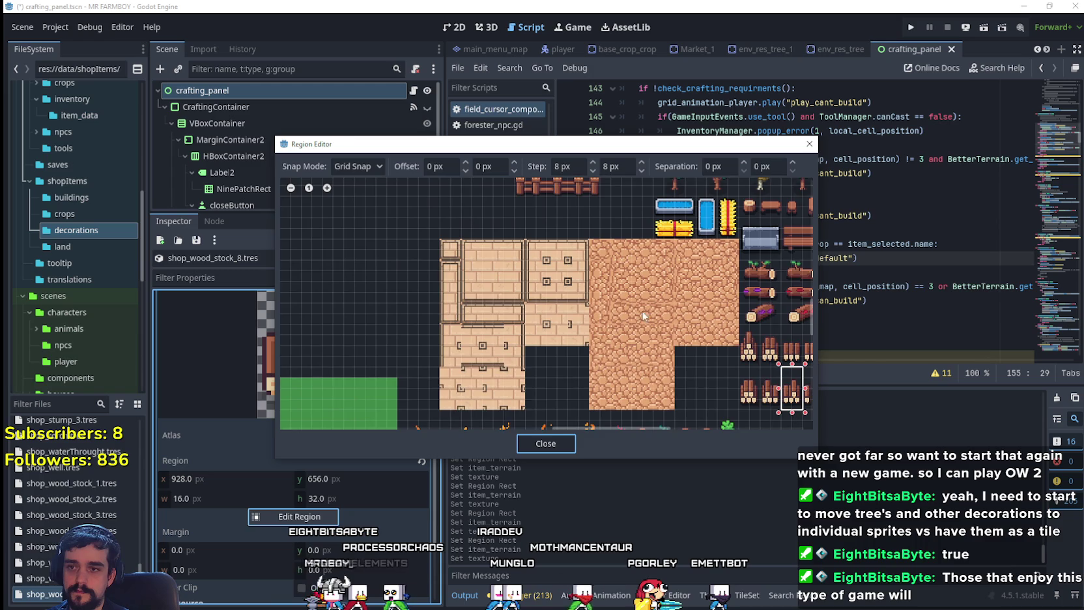
pyautogui.scroll(5, 527, 411)
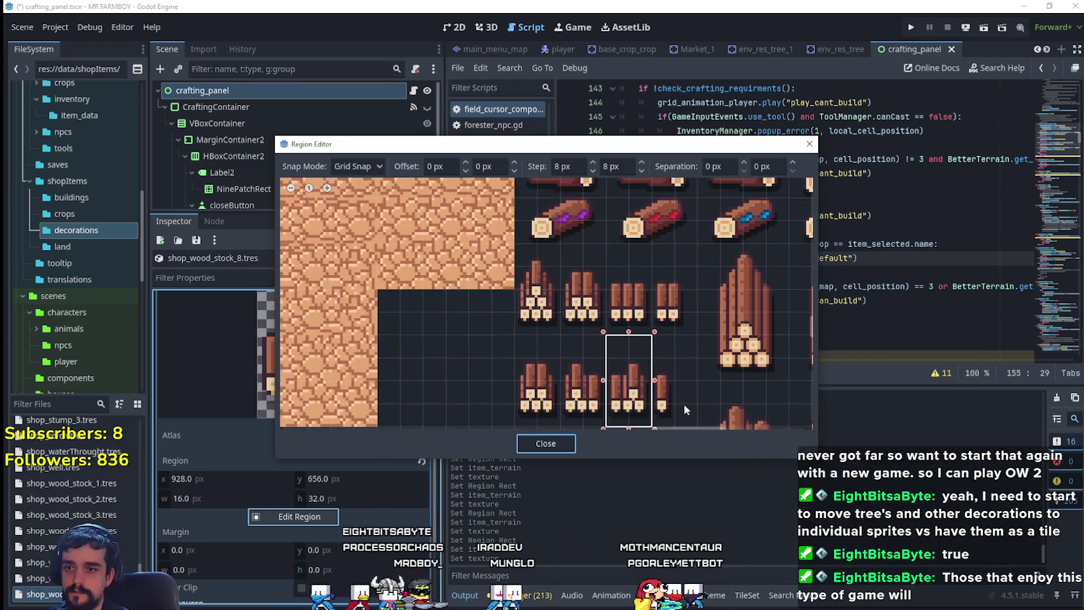
pyautogui.moveTo(622, 253)
pyautogui.mouseDown()
pyautogui.moveTo(606, 319)
pyautogui.moveTo(569, 348)
pyautogui.mouseUp()
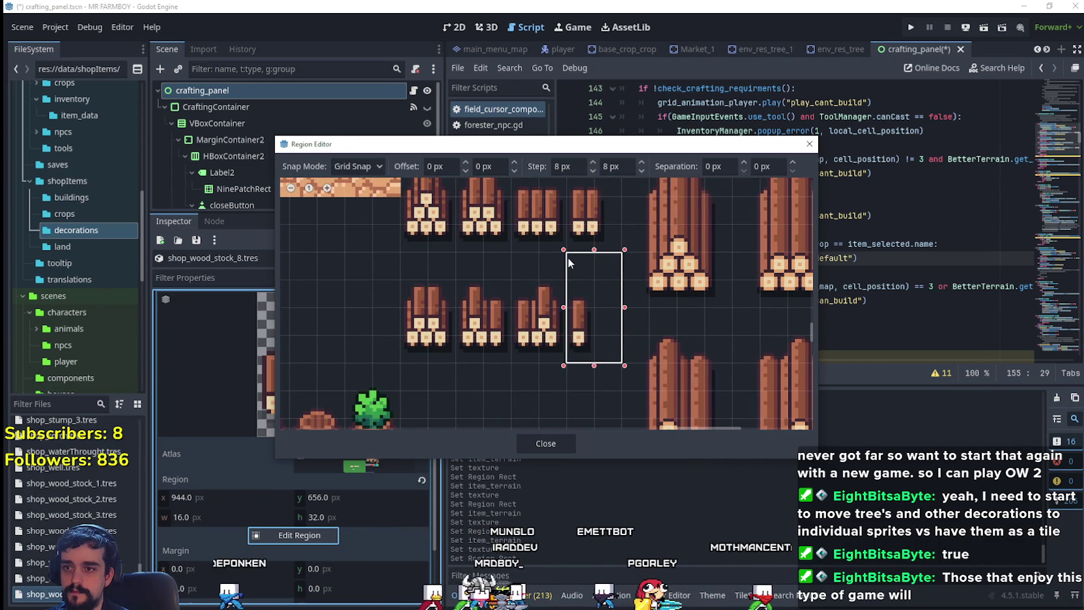
pyautogui.click(545, 445)
pyautogui.scroll(3, 370, 430)
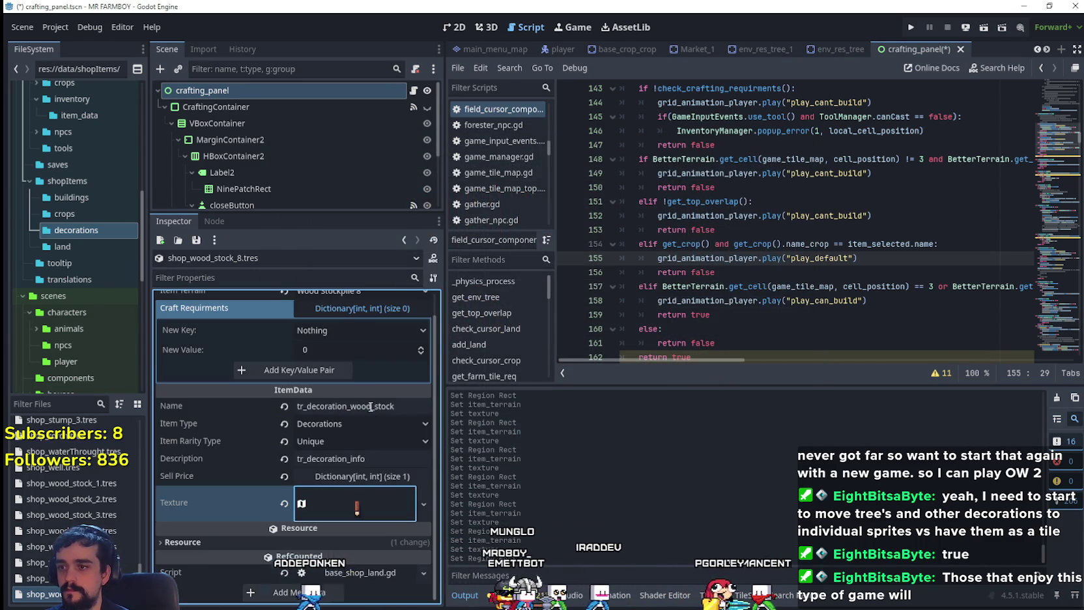
pyautogui.hotkey('ctrl', 's')
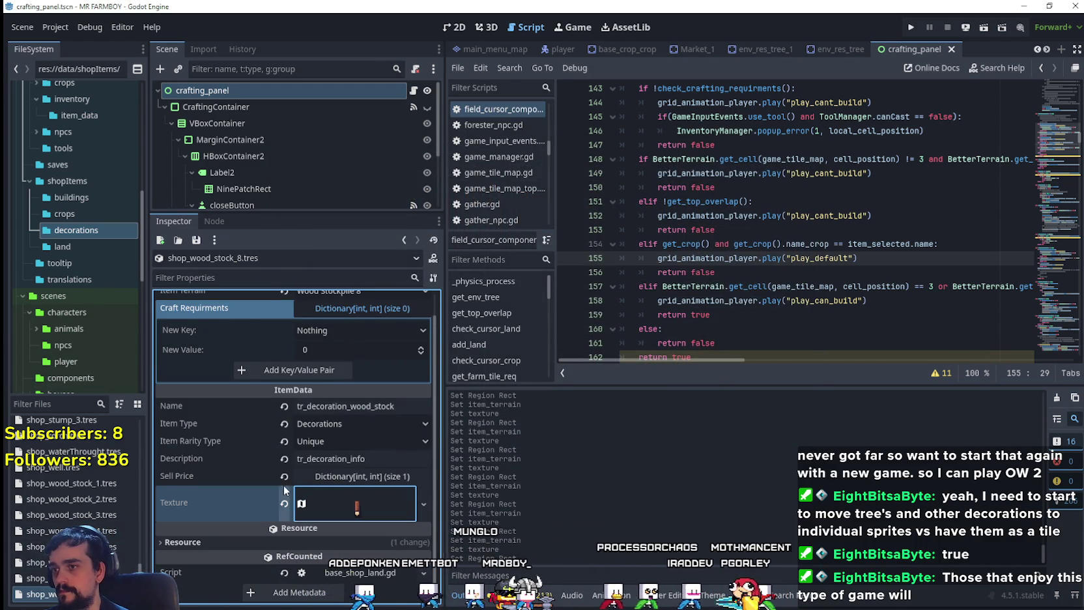
# - Duplicate shop_wood_stock_8.tres as shop_wood_stock_9.tres with Item Terrain Wood Stockpile 9
pyautogui.rightClick(80, 593)
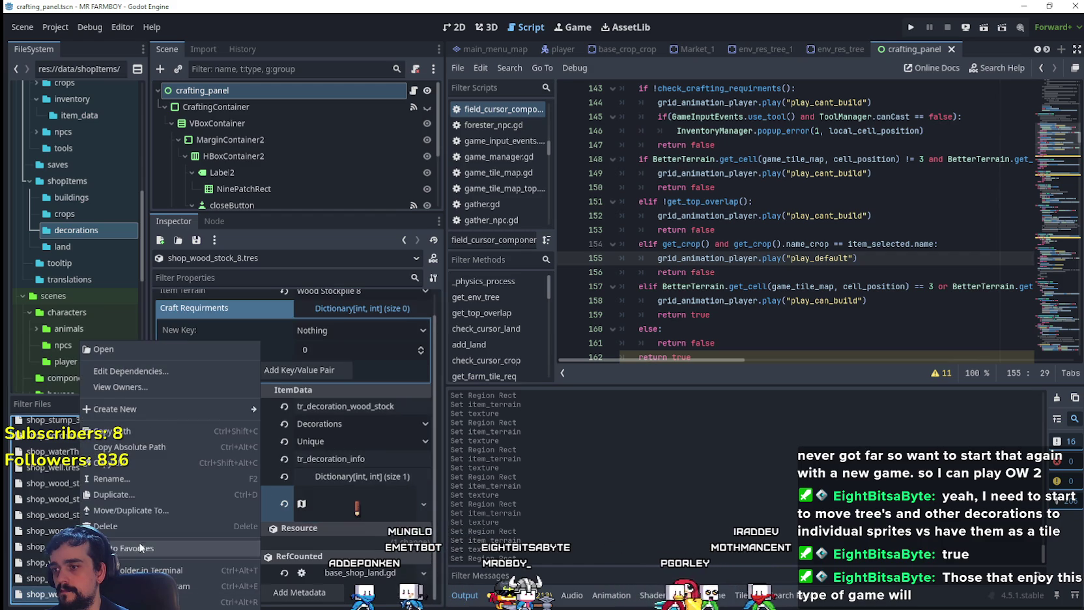
pyautogui.click(132, 495)
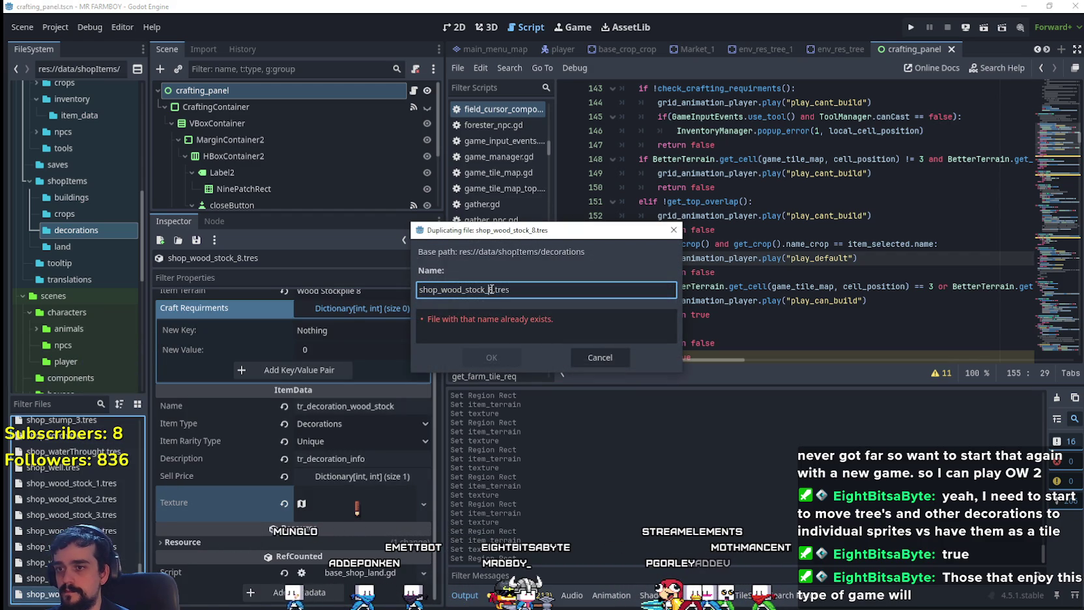
pyautogui.click(489, 358)
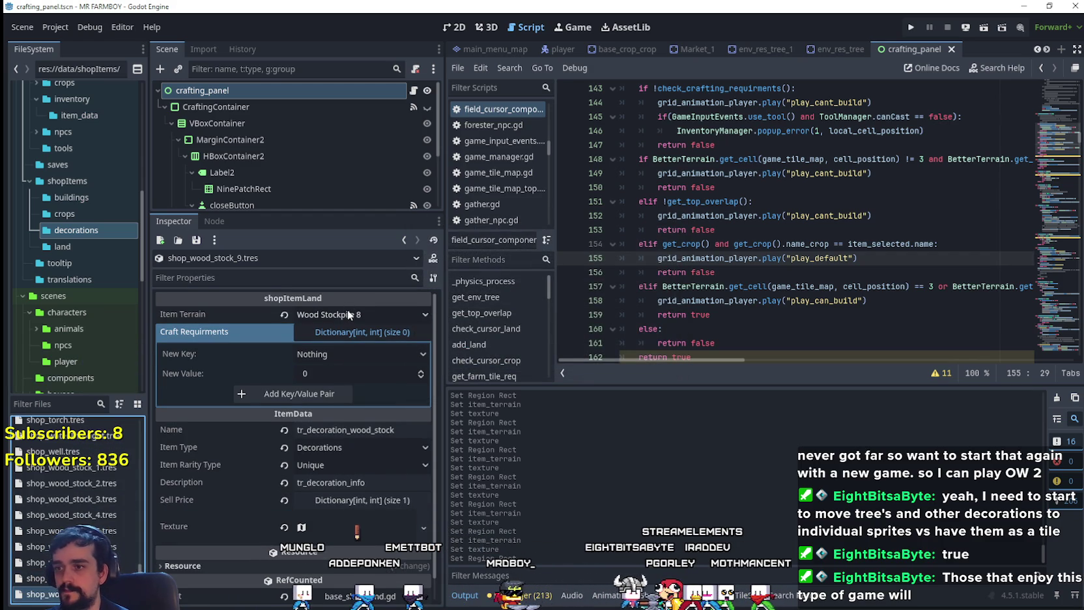
pyautogui.click(347, 314)
pyautogui.scroll(-10, 352, 366)
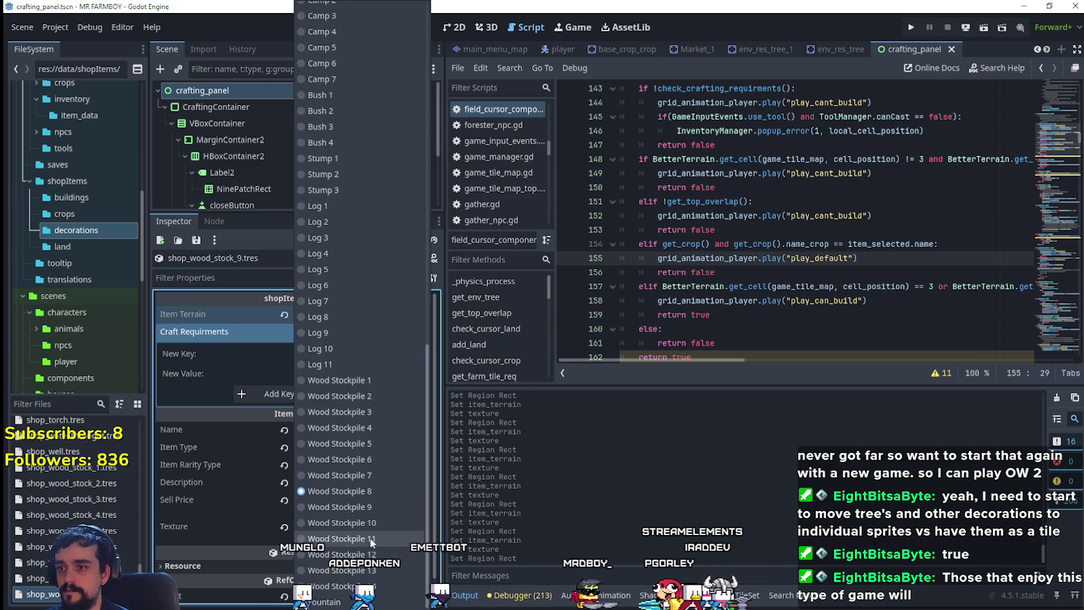
pyautogui.click(373, 508)
# - Make the texture unique to this item and expand its atlas settings
pyautogui.rightClick(352, 524)
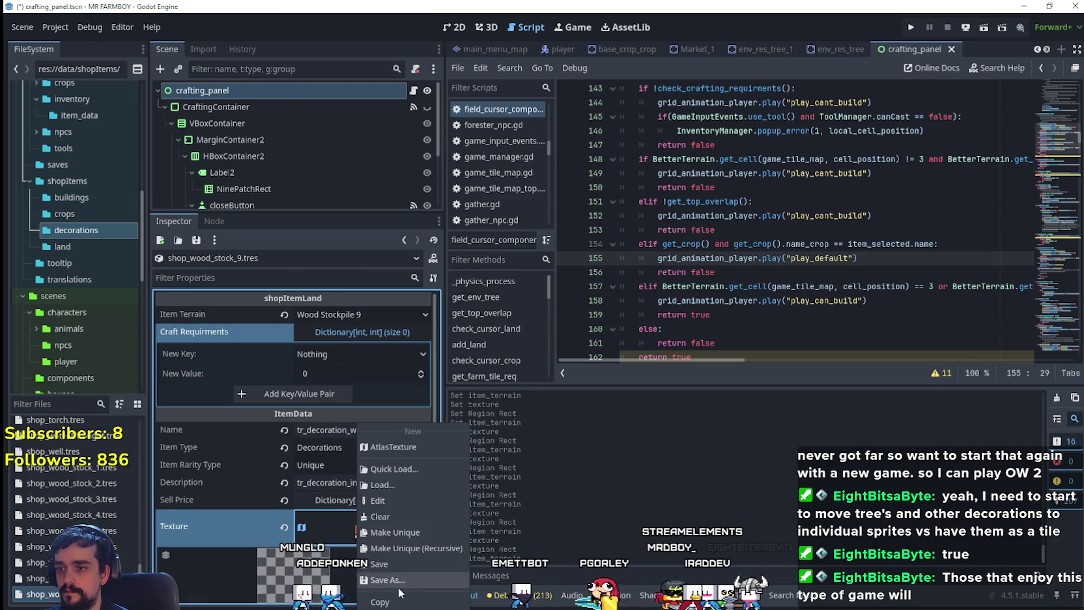
pyautogui.click(406, 532)
pyautogui.click(302, 524)
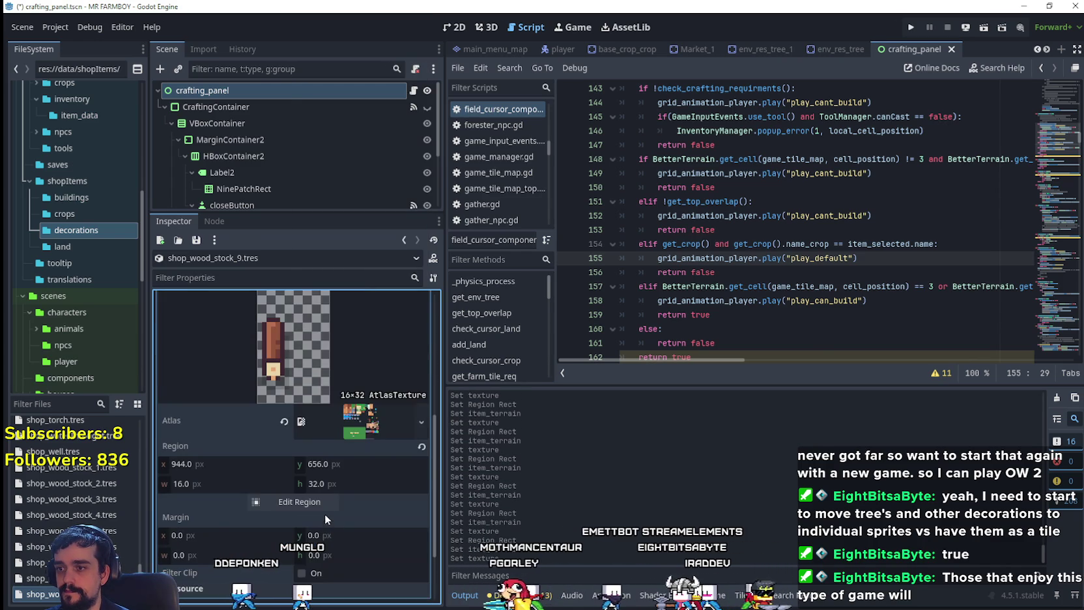
# - Set the texture region to the tall log stack, 32×48 at x 960, y 624, and save
pyautogui.click(324, 513)
pyautogui.moveTo(718, 371); pyautogui.dragTo(426, 322)
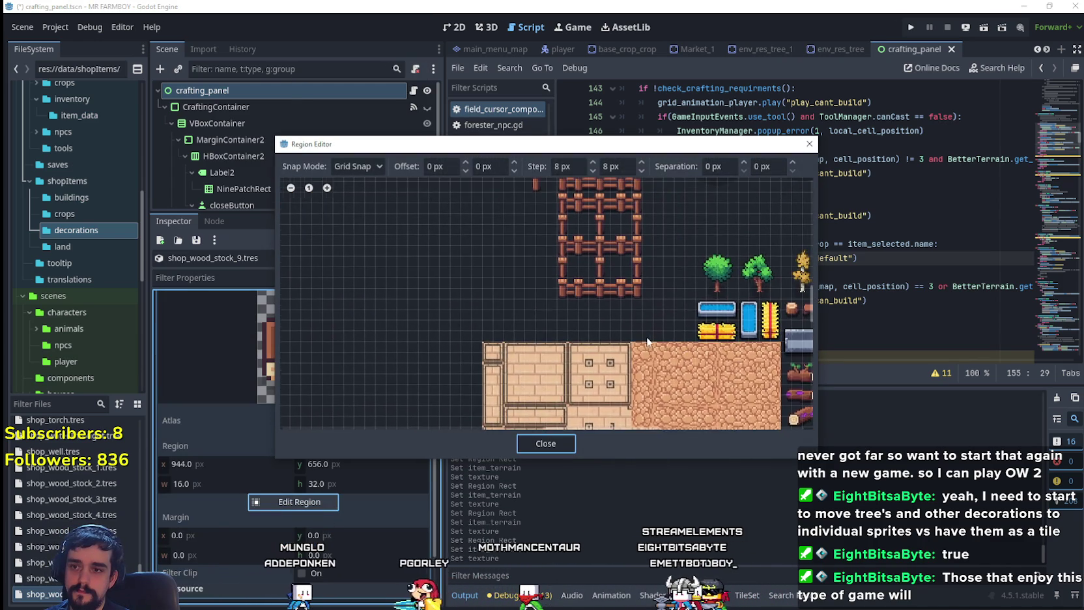
pyautogui.moveTo(589, 325); pyautogui.dragTo(609, 209)
pyautogui.scroll(5, 515, 251)
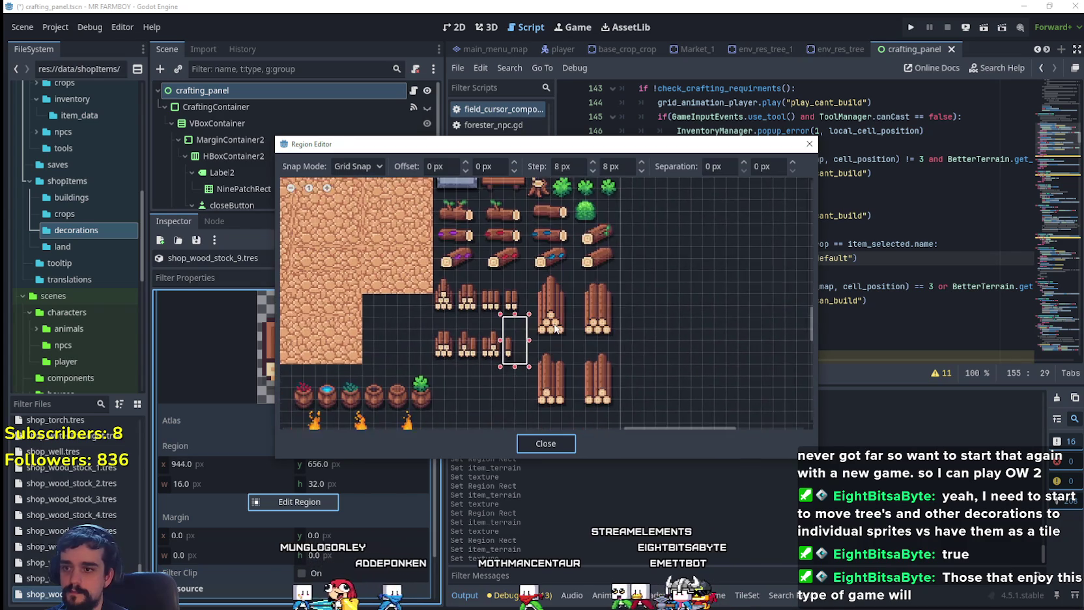
pyautogui.moveTo(514, 251); pyautogui.dragTo(582, 353)
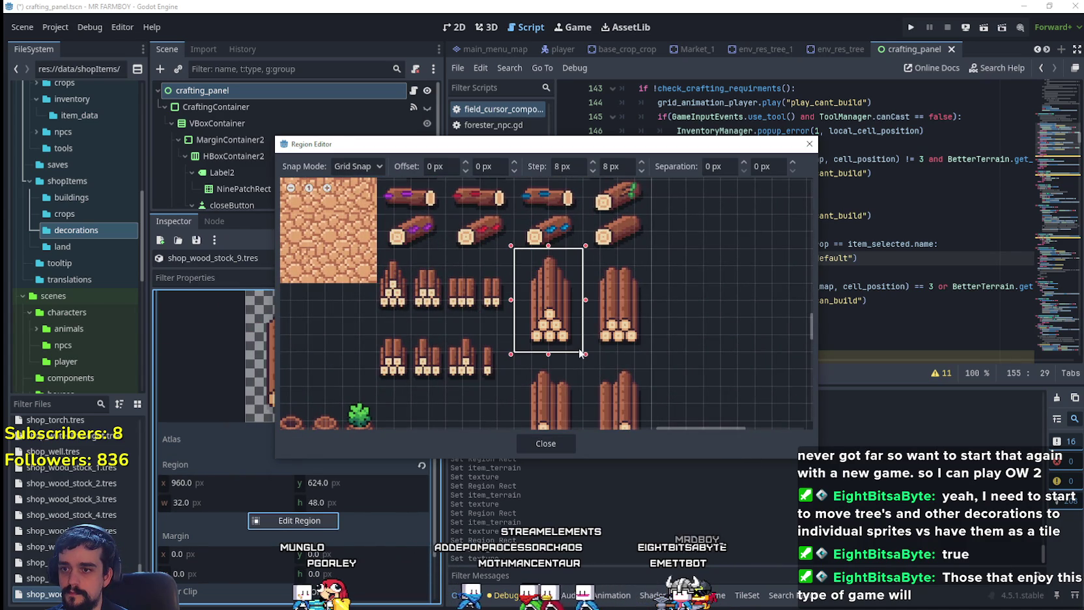
pyautogui.scroll(-3, 649, 301)
pyautogui.scroll(2, 641, 353)
pyautogui.scroll(-2, 640, 352)
pyautogui.scroll(-2, 622, 262)
pyautogui.scroll(4, 622, 235)
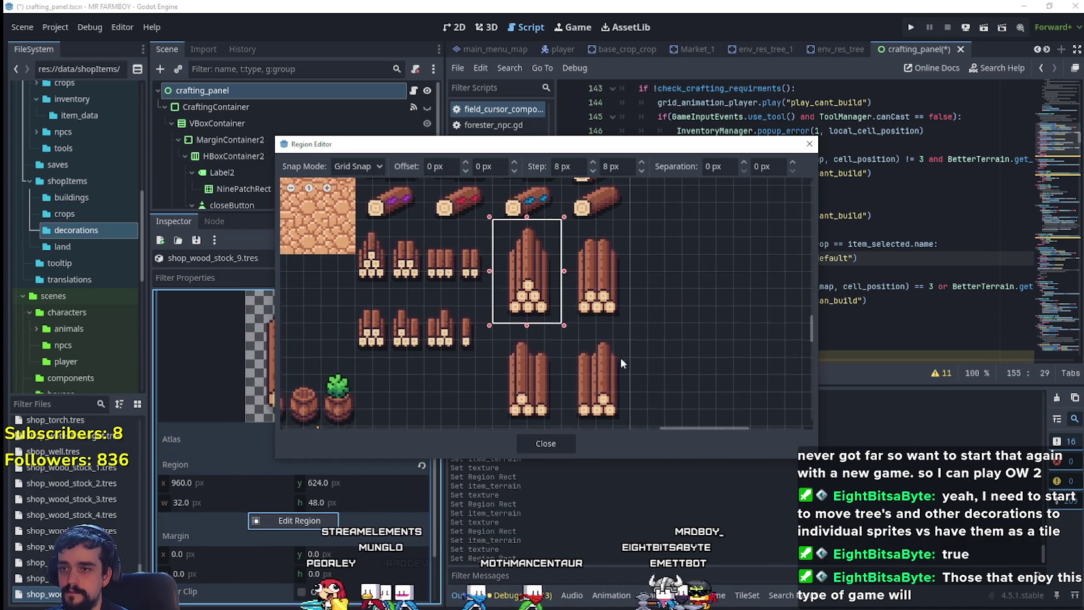
pyautogui.click(546, 443)
pyautogui.click(360, 332)
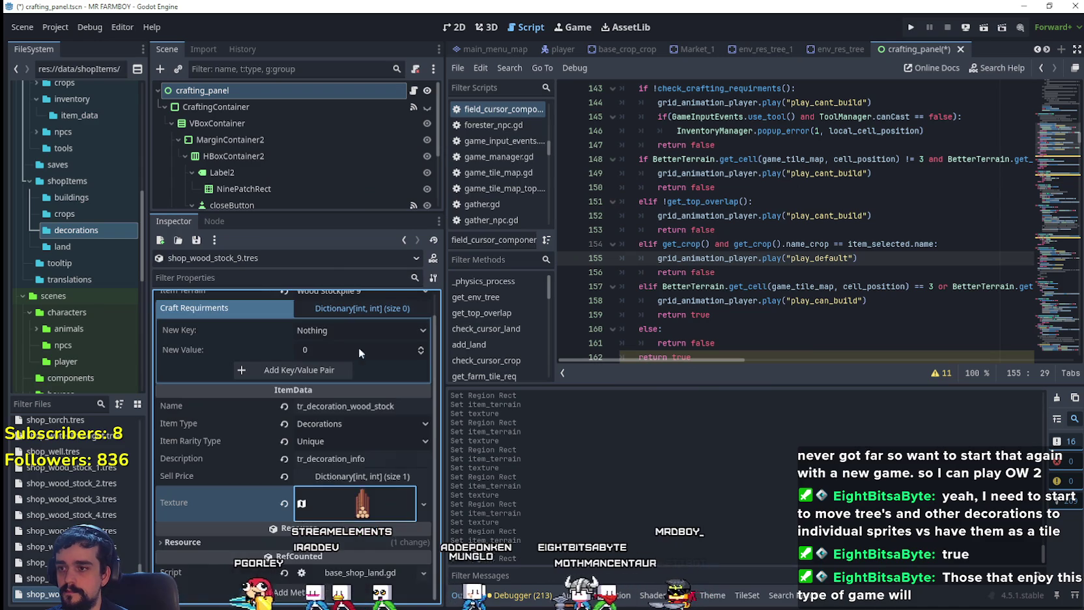
pyautogui.hotkey('ctrl', 's')
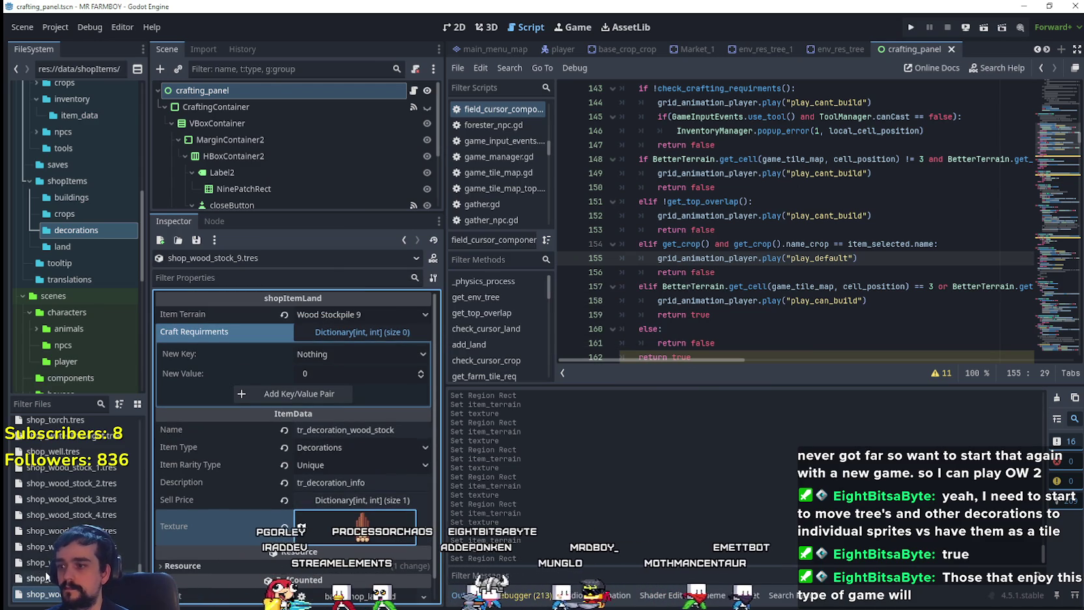
pyautogui.rightClick(85, 594)
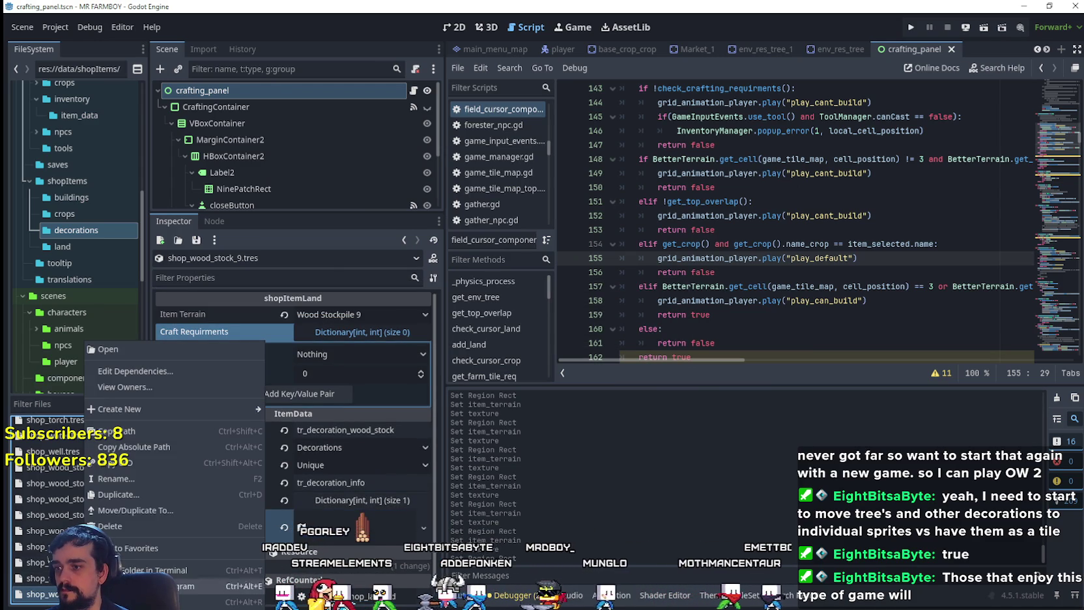
# - Duplicate shop_wood_stock_9.tres as shop_wood_stock_10.tres with Item Terrain Wood Stockpile 10
pyautogui.click(118, 495)
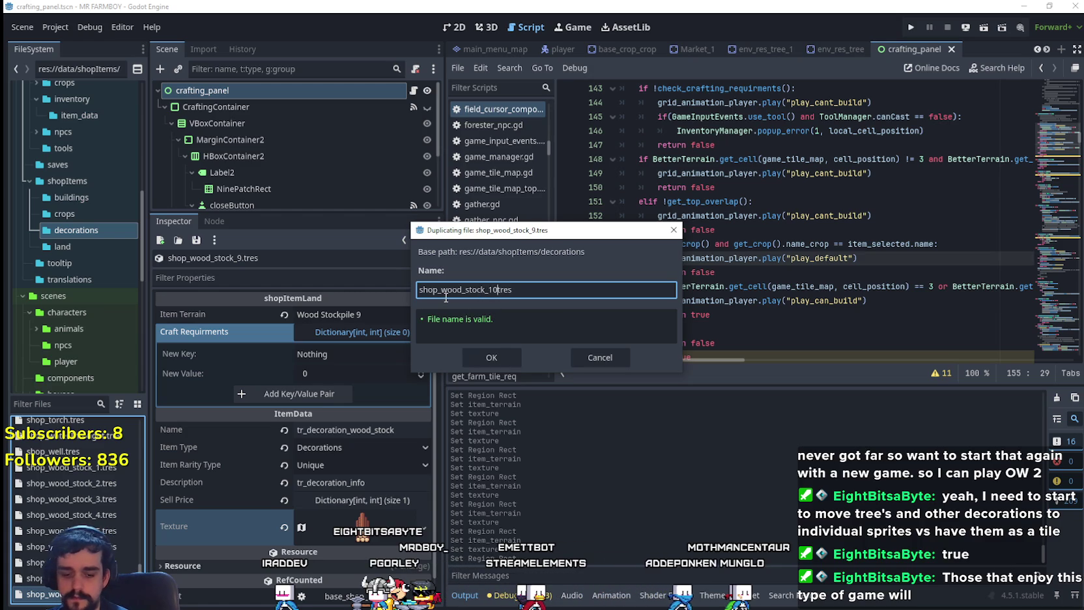
pyautogui.click(478, 355)
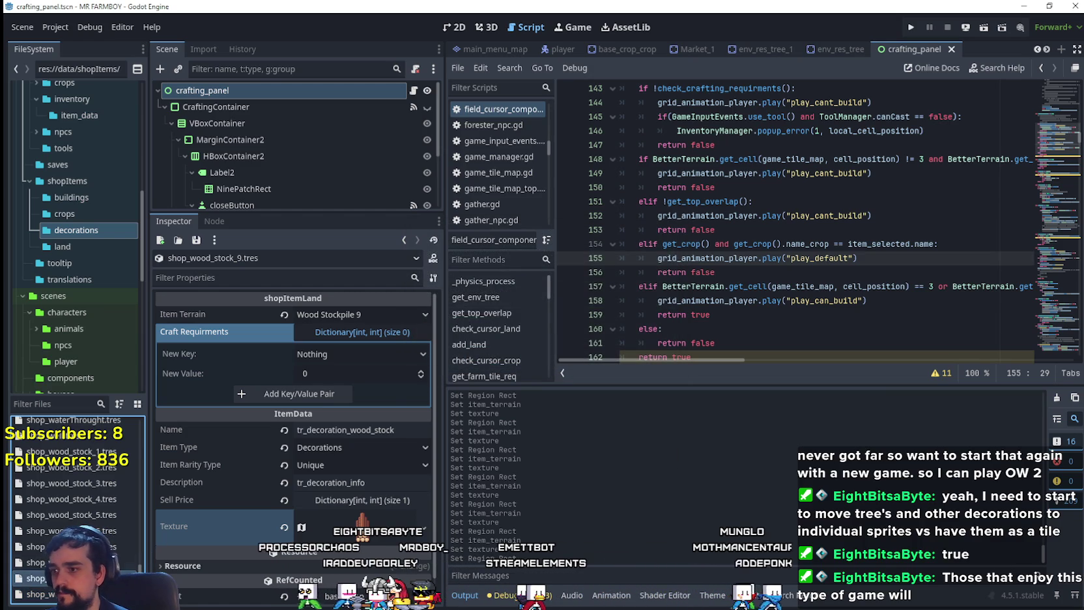
pyautogui.click(340, 319)
pyautogui.scroll(-5, 373, 391)
pyautogui.click(352, 535)
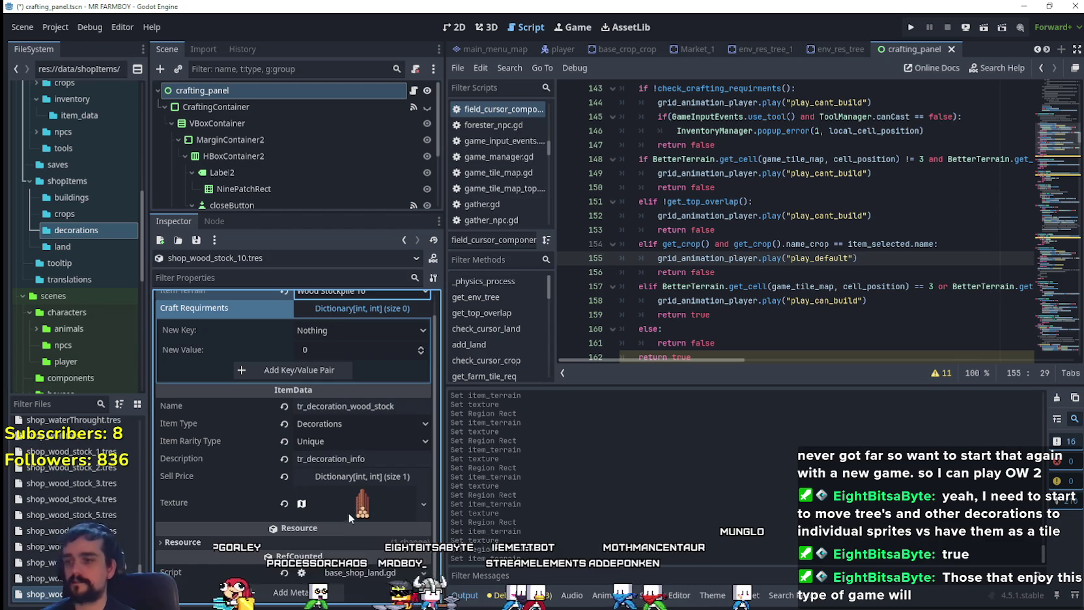
# - Move the texture region to the right-hand log stack, 32×48 at x 992, y 624, and save
pyautogui.click(352, 525)
pyautogui.scroll(-5, 360, 512)
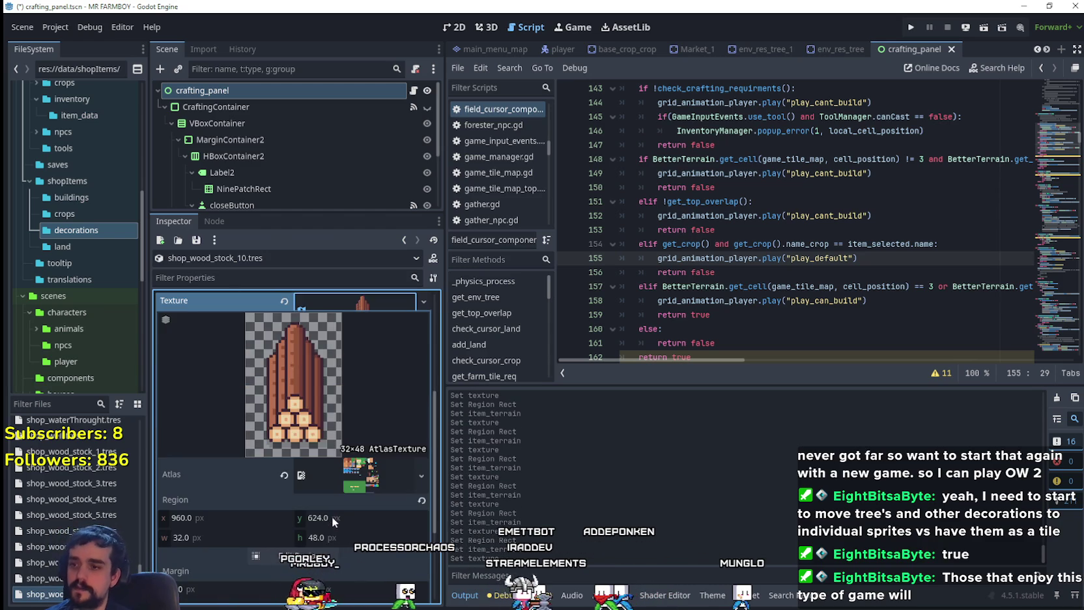
pyautogui.click(299, 555)
pyautogui.scroll(4, 651, 234)
pyautogui.moveTo(647, 233); pyautogui.dragTo(717, 337)
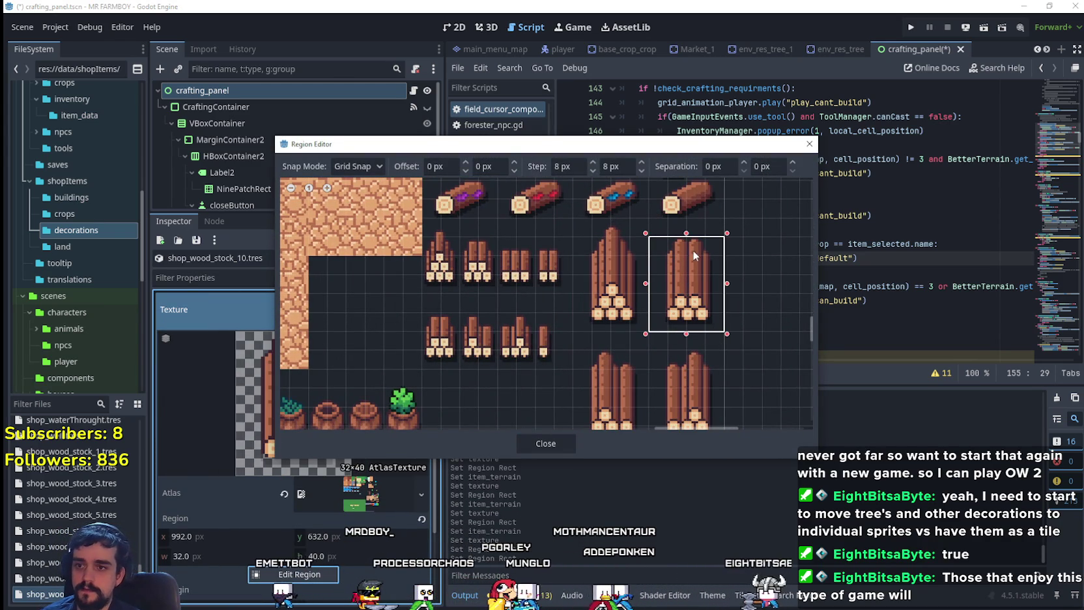
pyautogui.moveTo(681, 235); pyautogui.dragTo(684, 215)
pyautogui.press('Escape')
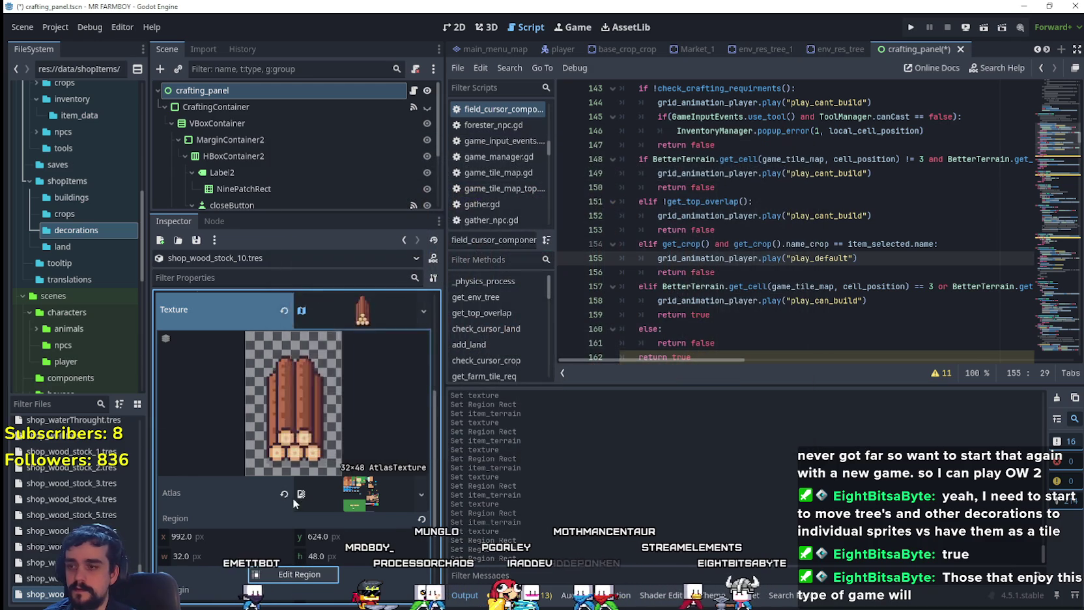
pyautogui.scroll(5, 289, 494)
pyautogui.hotkey('ctrl', 's')
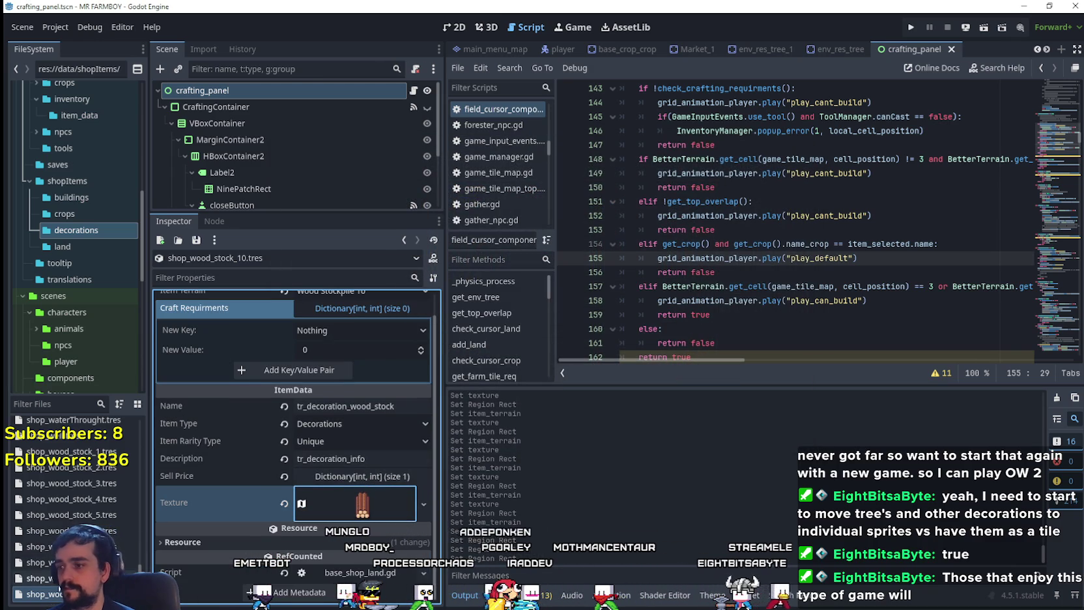
# - Duplicate shop_wood_stock_10.tres as shop_wood_stock_11.tres with Item Terrain Wood Stockpile 11
pyautogui.rightClick(67, 589)
pyautogui.click(129, 494)
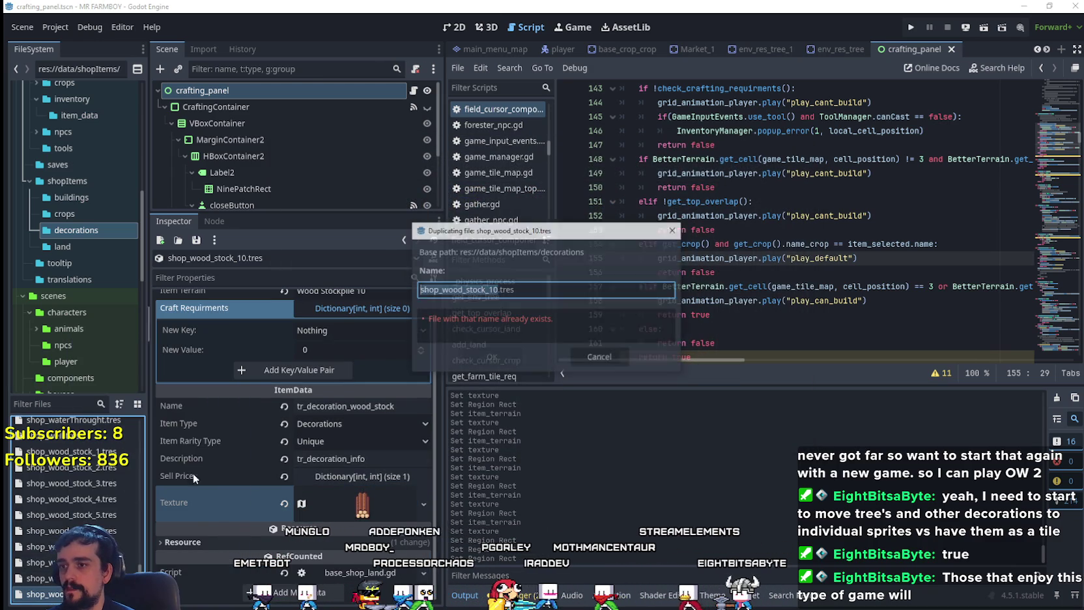
pyautogui.click(497, 357)
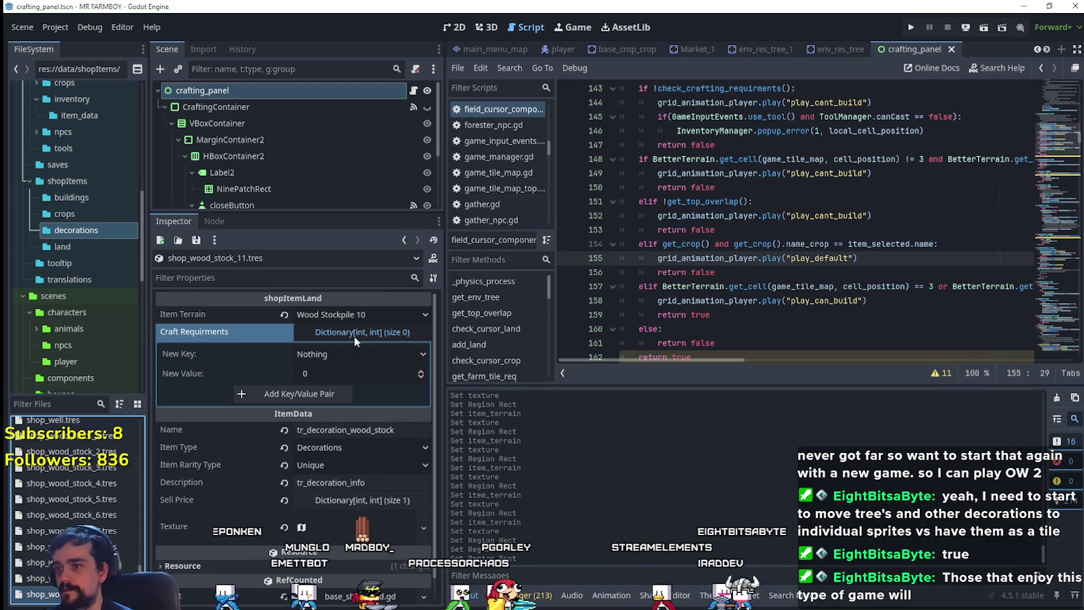
pyautogui.click(350, 317)
pyautogui.scroll(-5, 362, 434)
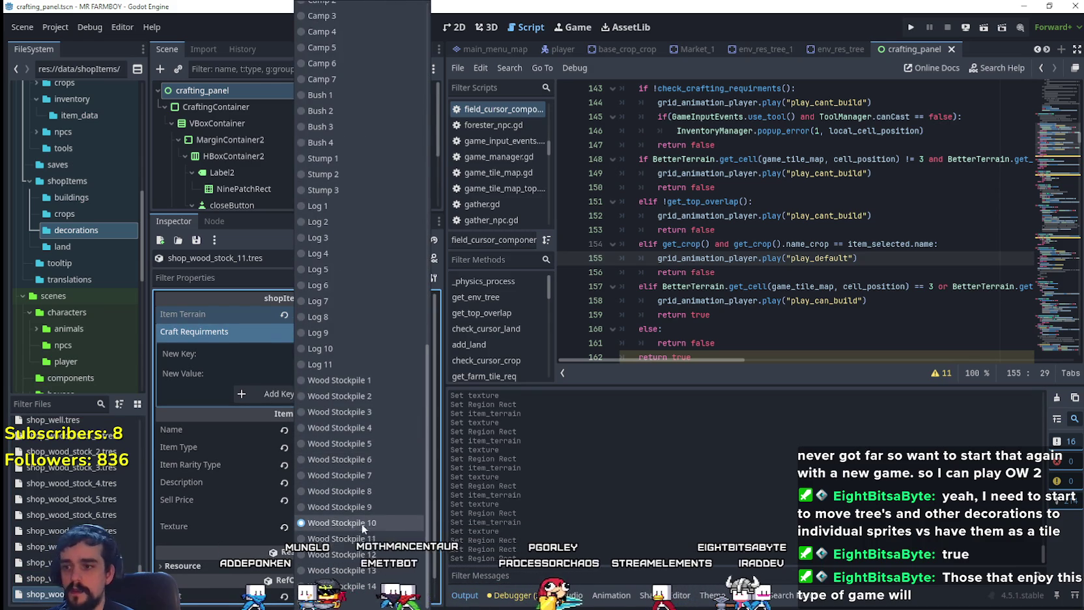
pyautogui.click(342, 538)
# - Make the texture unique to shop_wood_stock_11 and expand its atlas settings
pyautogui.rightClick(360, 503)
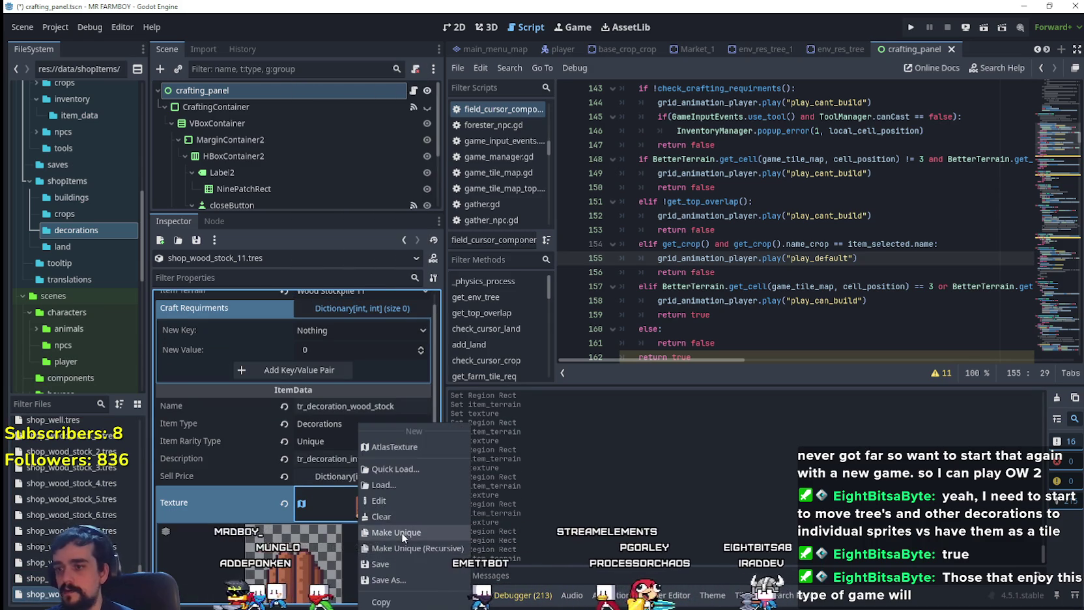
pyautogui.click(401, 532)
pyautogui.click(339, 515)
# - Crop the texture region to the lower log stack, 32×48 at x 960, y 672
pyautogui.click(300, 478)
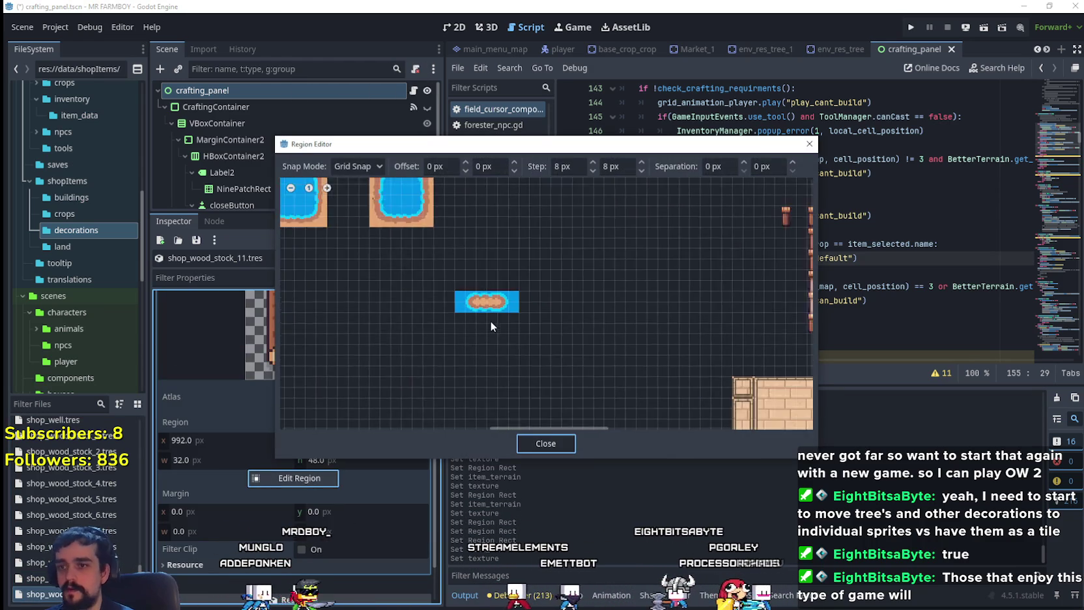
pyautogui.scroll(-5, 491, 319)
pyautogui.scroll(3, 670, 322)
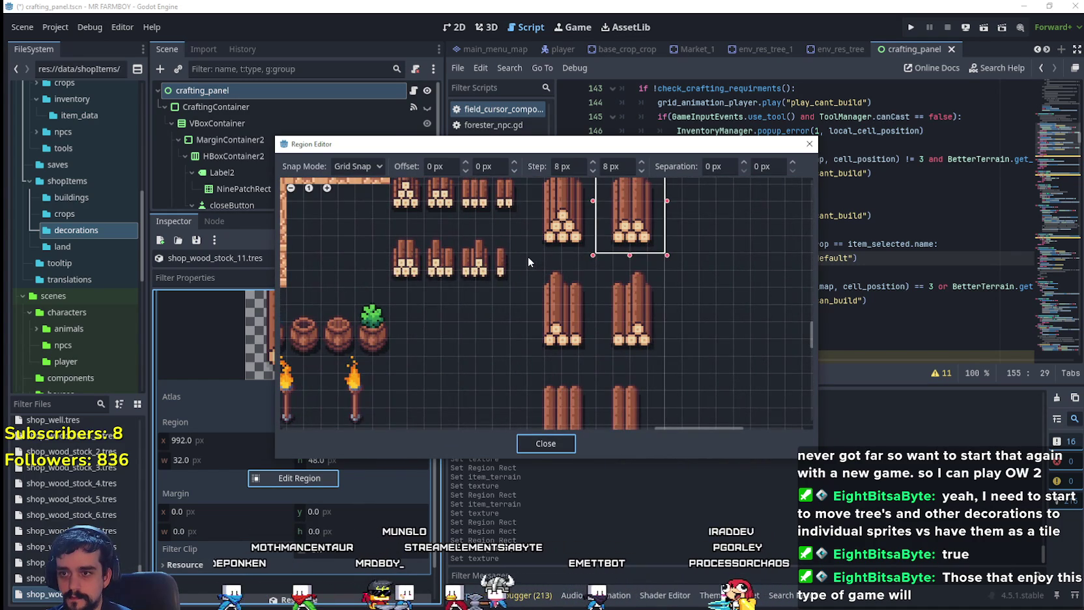
pyautogui.moveTo(527, 256); pyautogui.dragTo(586, 361)
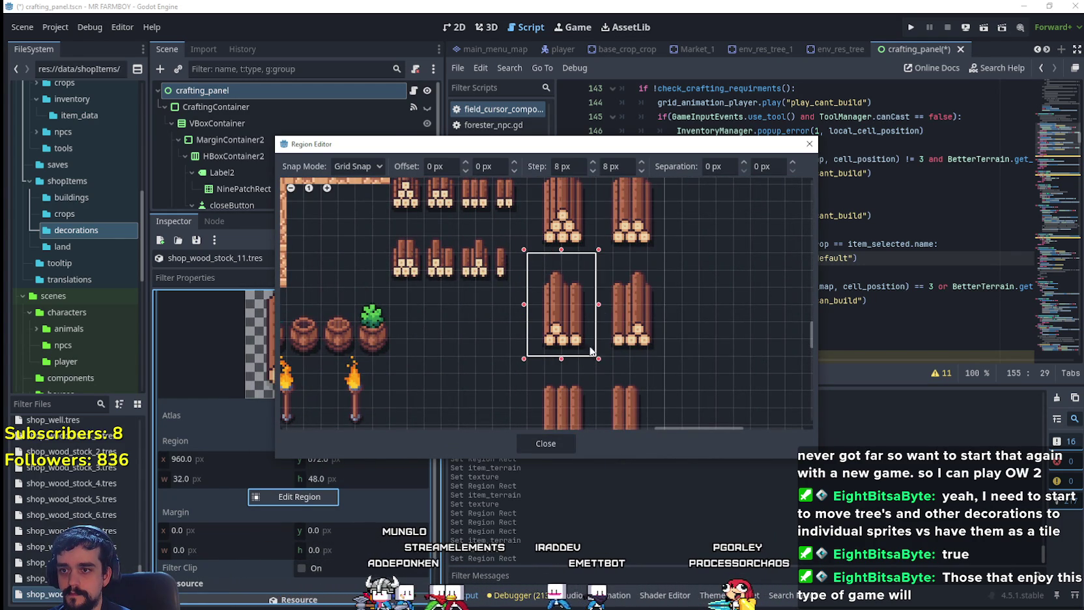
pyautogui.scroll(-3, 638, 387)
pyautogui.hscroll(3, 596, 354)
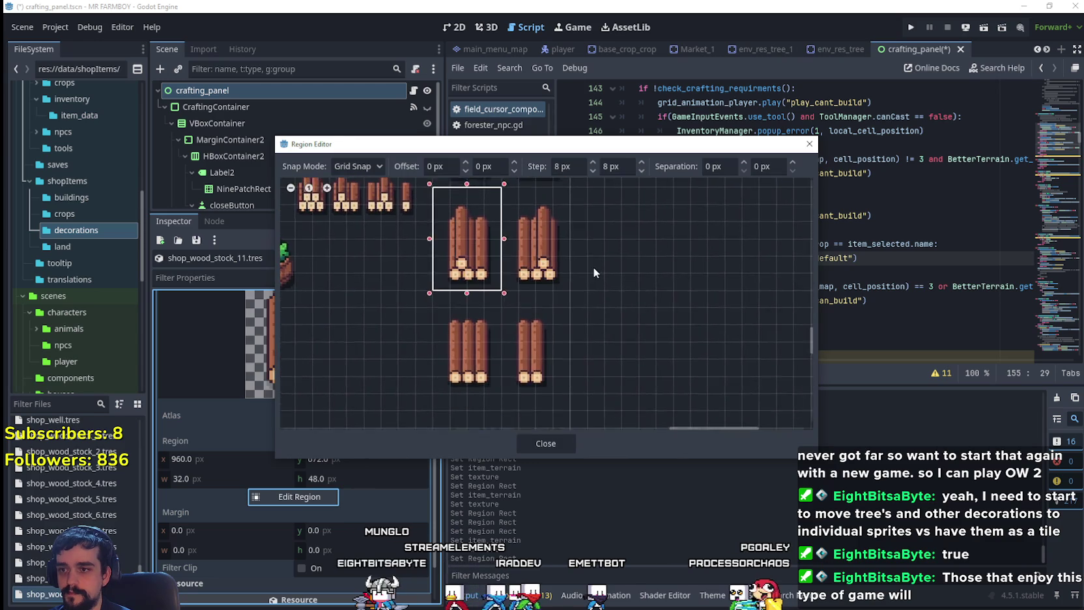
pyautogui.click(546, 443)
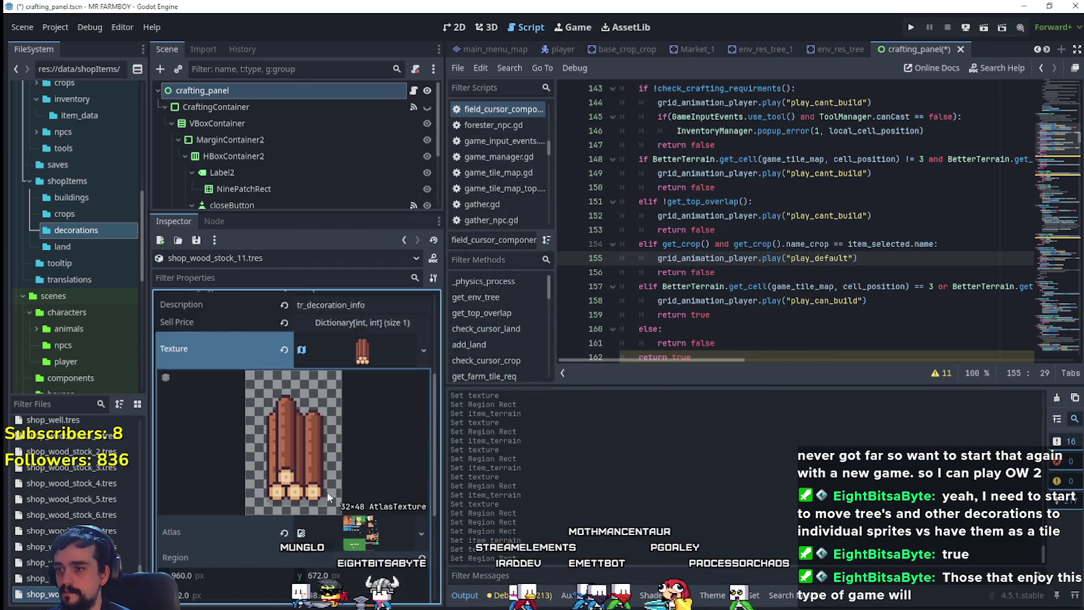
pyautogui.click(359, 314)
pyautogui.rightClick(98, 594)
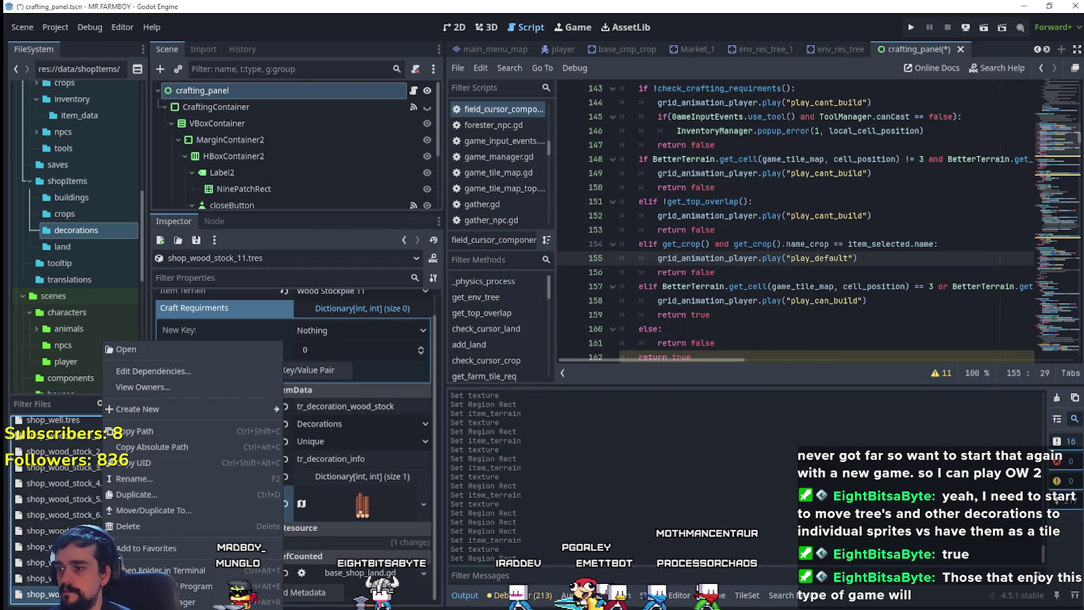
# - Duplicate shop_wood_stock_11.tres as shop_wood_stock_12.tres with Item Terrain Wood Stockpile 12
pyautogui.click(184, 499)
pyautogui.click(496, 289)
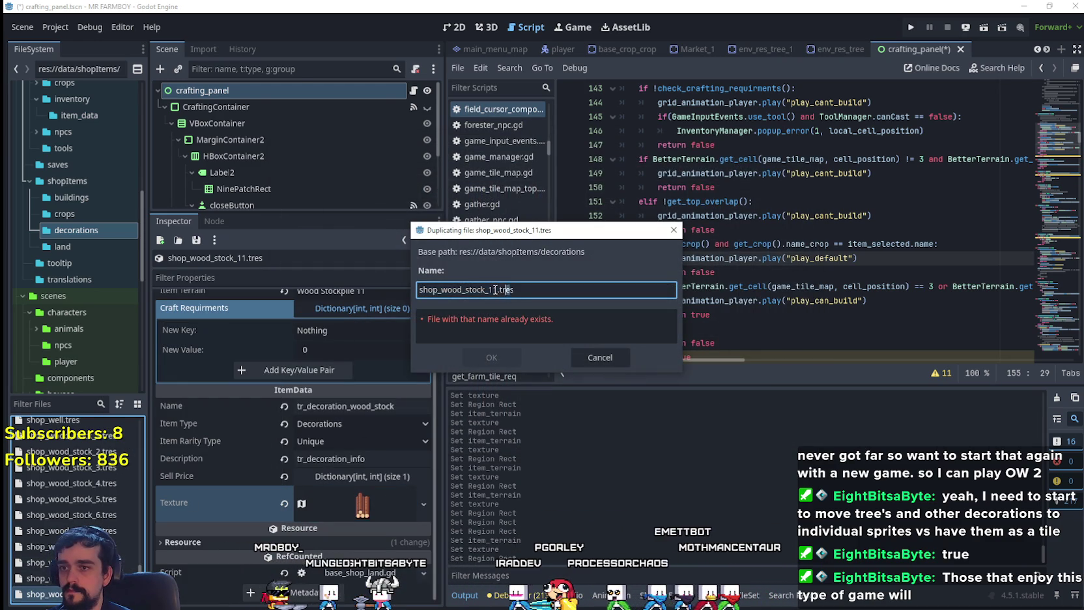
pyautogui.click(490, 360)
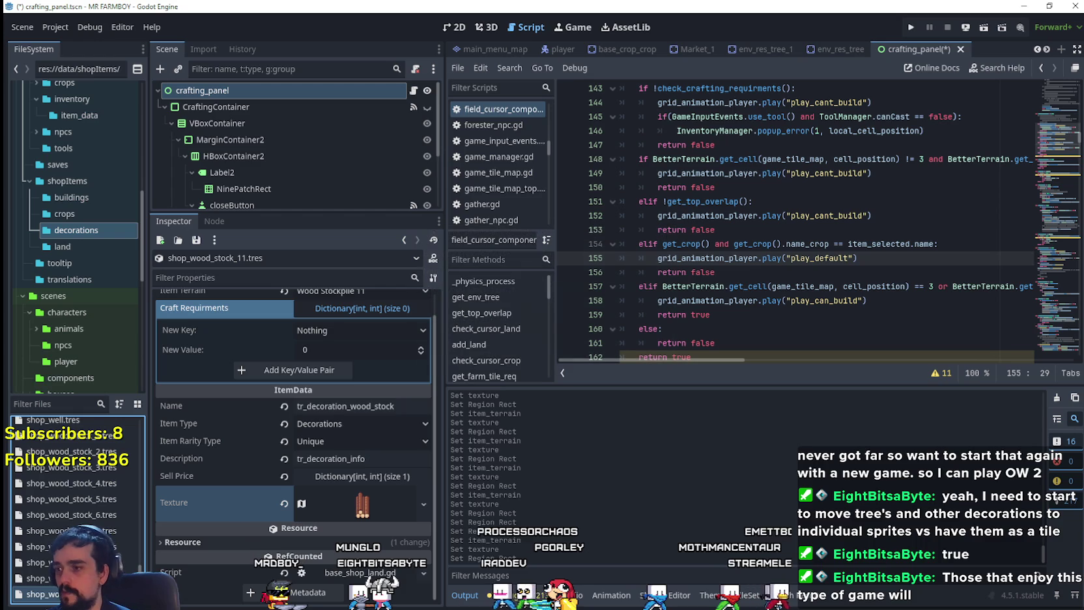
pyautogui.click(378, 314)
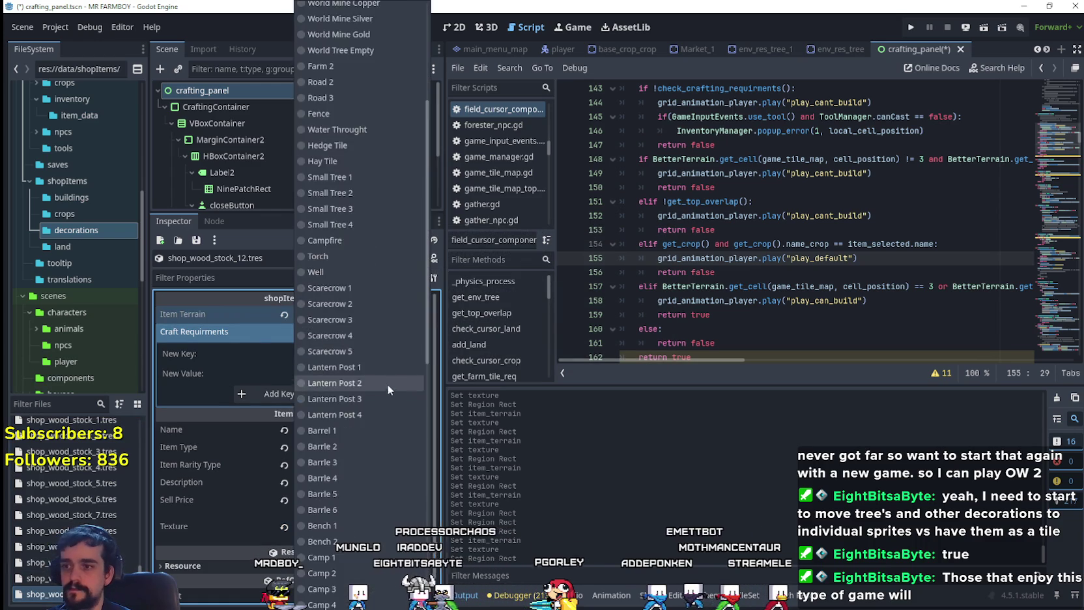
pyautogui.click(353, 560)
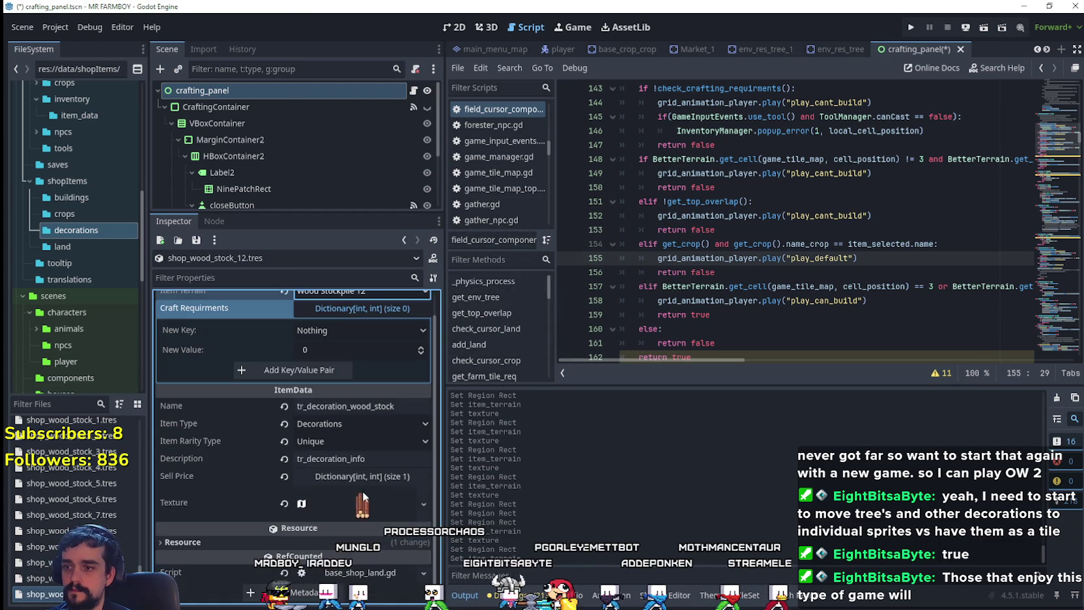
# - Frame the new log pile as a 32×48 texture region at x 992, y 672, and save
pyautogui.click(360, 513)
pyautogui.click(403, 536)
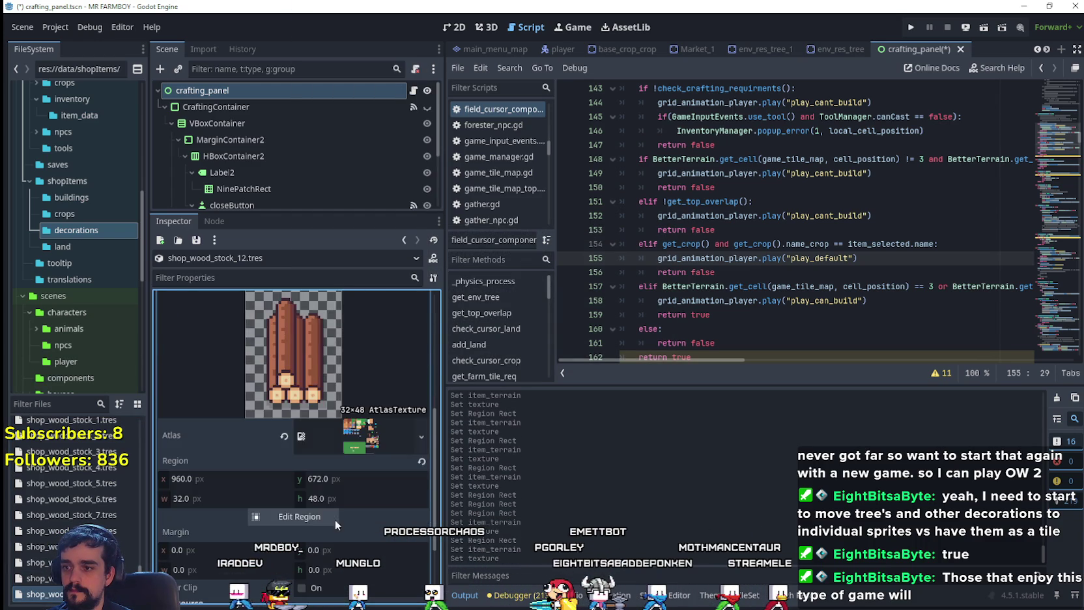
pyautogui.click(335, 519)
pyautogui.scroll(-6, 615, 334)
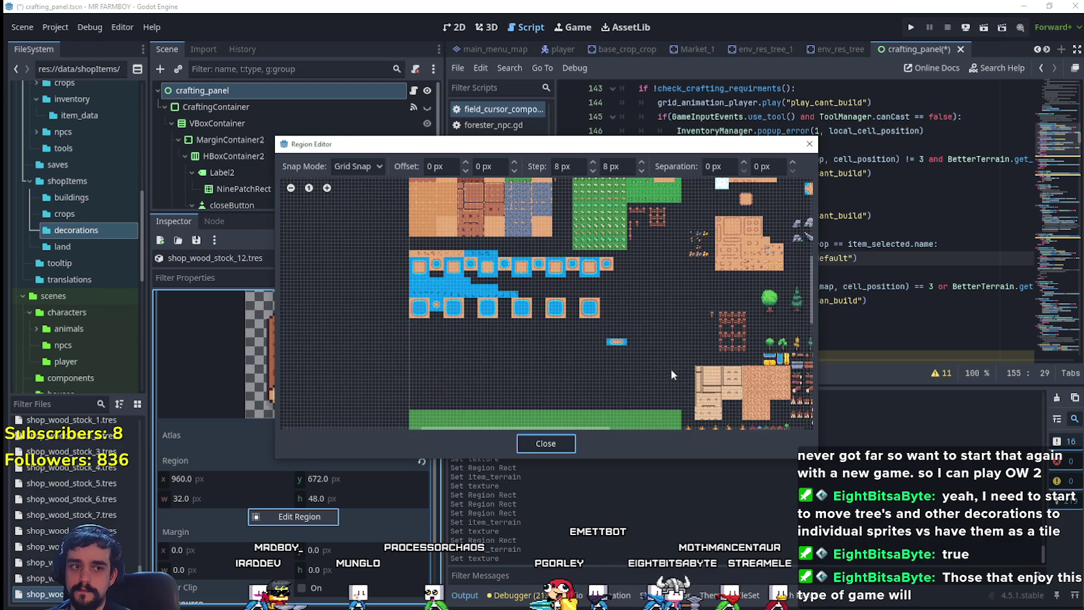
pyautogui.scroll(6, 569, 258)
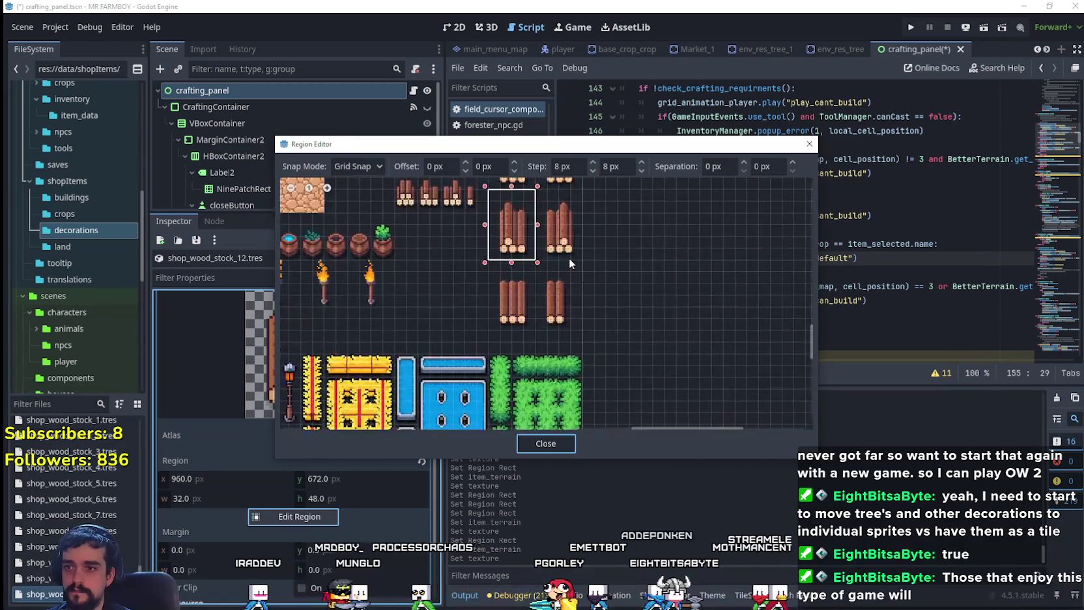
pyautogui.scroll(-1, 554, 293)
pyautogui.moveTo(528, 263); pyautogui.dragTo(620, 400)
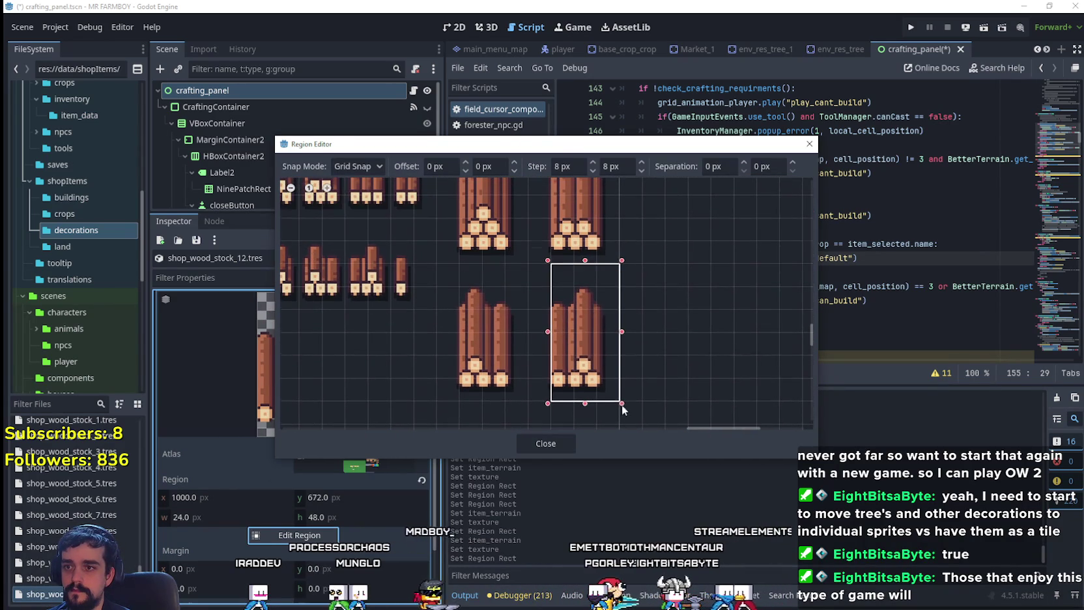
pyautogui.click(519, 445)
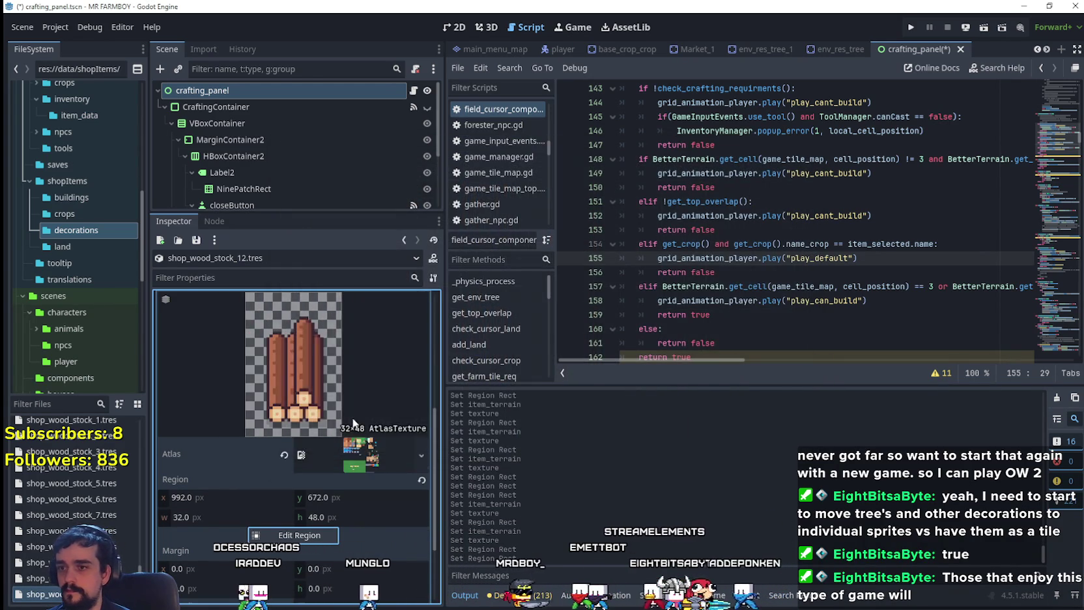
pyautogui.scroll(-8, 384, 430)
pyautogui.hotkey('ctrl', 's')
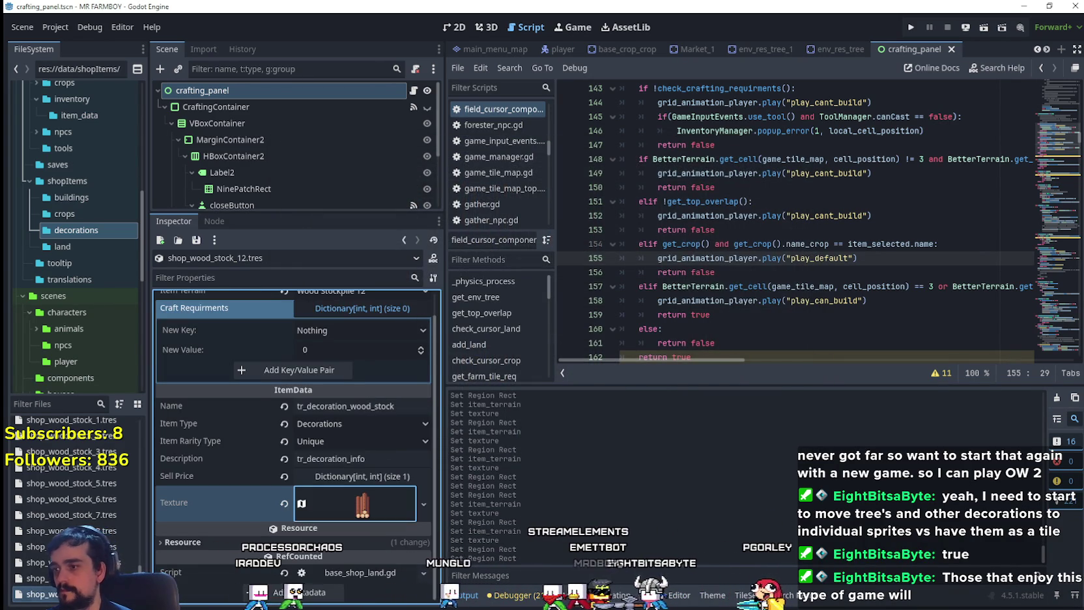
# - Duplicate shop_wood_stock_12 as shop_wood_stock_13.tres and select it for editing
pyautogui.rightClick(81, 591)
pyautogui.click(115, 494)
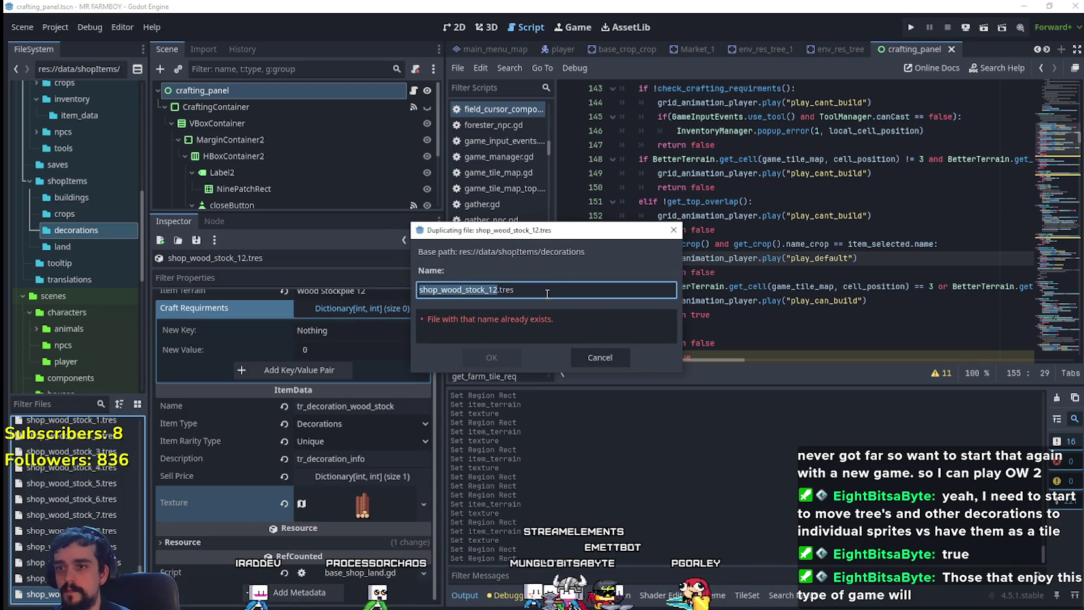
pyautogui.click(495, 362)
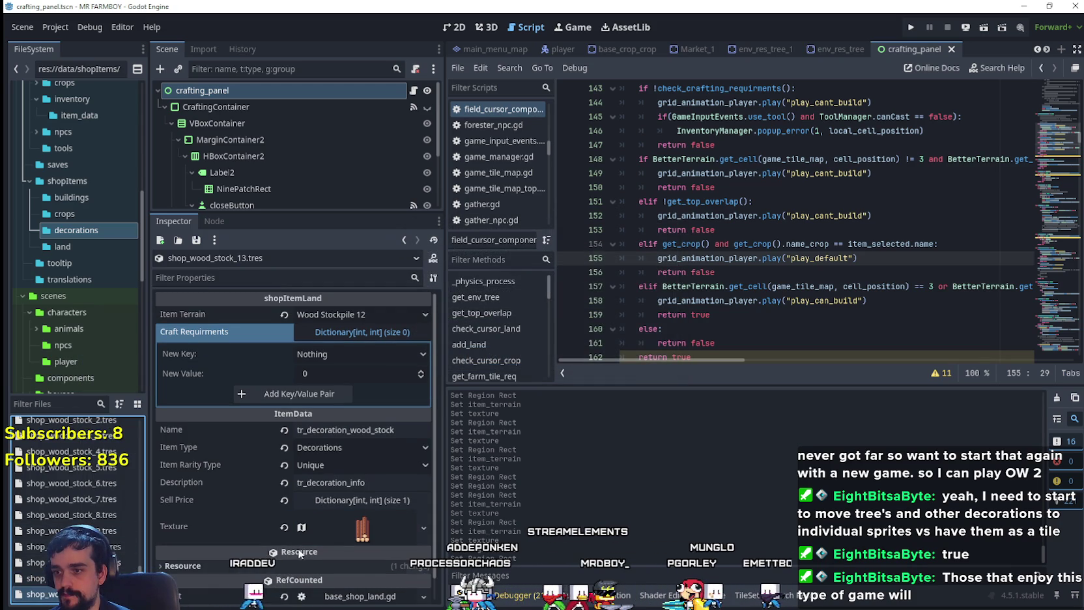
pyautogui.click(346, 522)
# - Make the texture unique, frame the three-log stack at x 960, y 720, 32×48, and save
pyautogui.rightClick(358, 540)
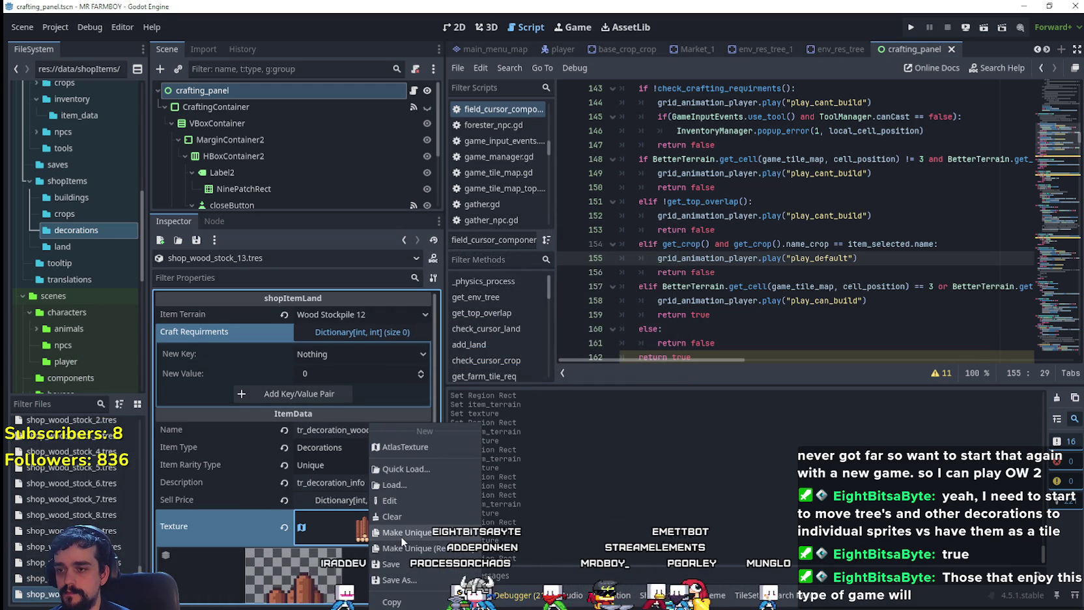
pyautogui.click(400, 533)
pyautogui.click(329, 540)
pyautogui.scroll(-6, 594, 327)
pyautogui.scroll(6, 651, 338)
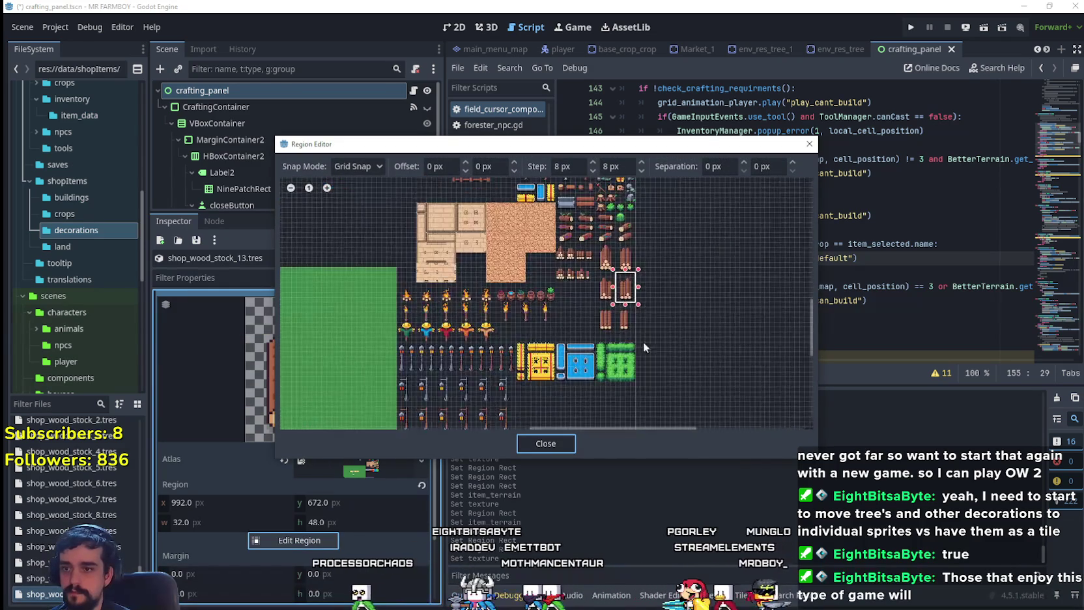
pyautogui.moveTo(620, 322); pyautogui.dragTo(563, 231)
pyautogui.scroll(-2, 579, 280)
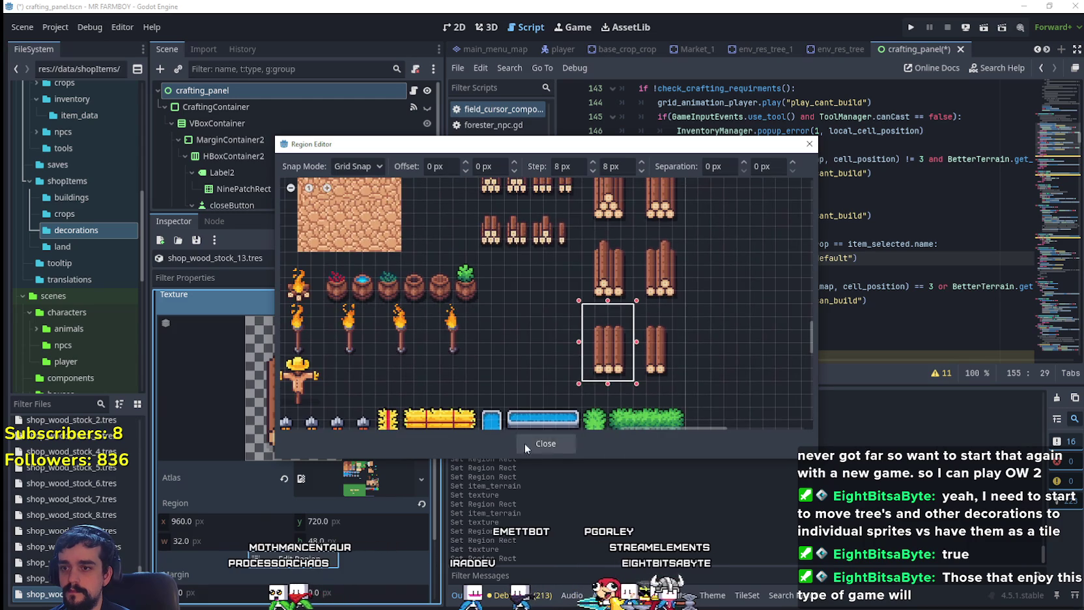
pyautogui.click(517, 446)
pyautogui.scroll(5, 358, 351)
pyautogui.hotkey('ctrl', 's')
# - Duplicate shop_wood_stock_13 as shop_wood_stock_14.tres with Item Terrain Wood Stockpile 14
pyautogui.rightClick(81, 593)
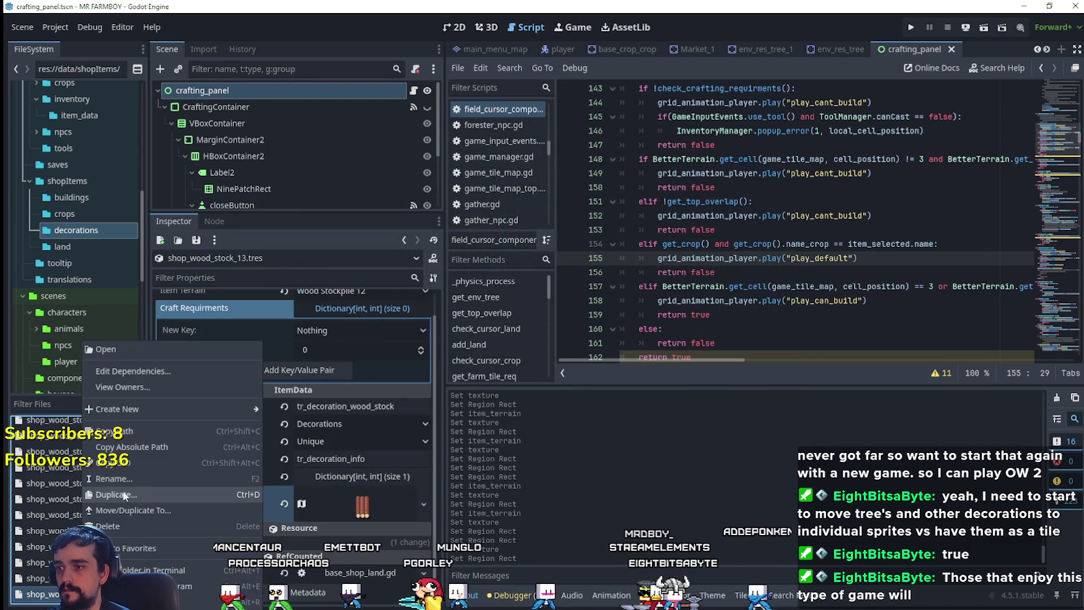
pyautogui.click(114, 494)
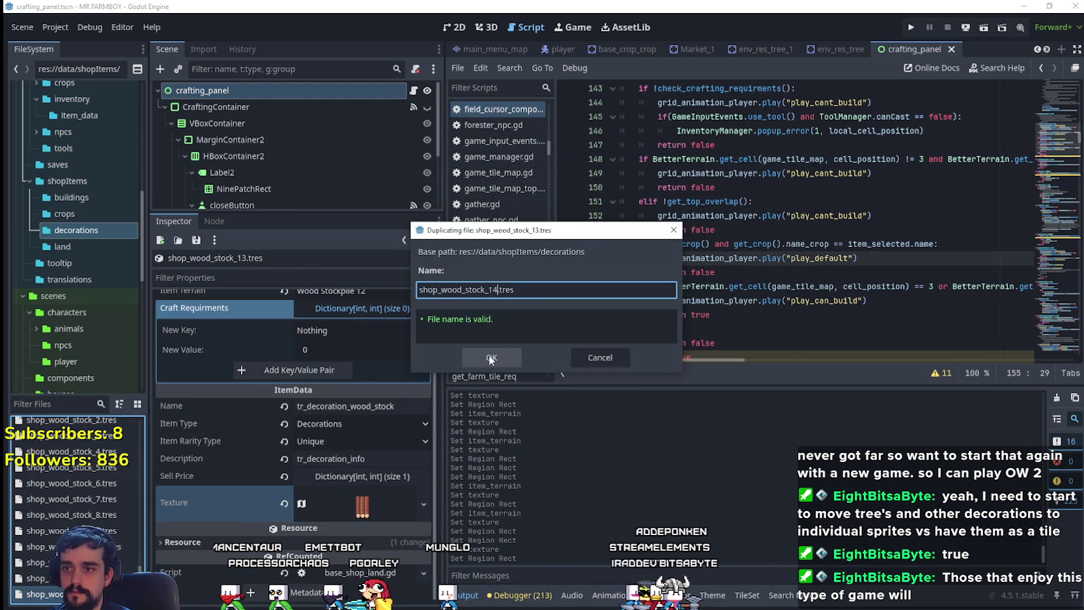
pyautogui.click(490, 358)
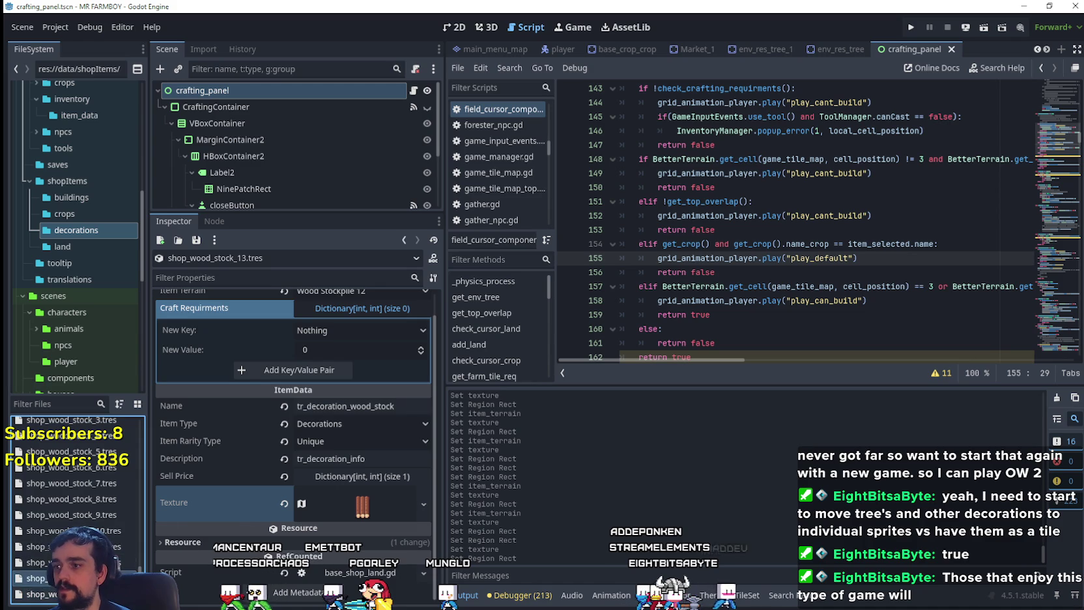
pyautogui.click(333, 310)
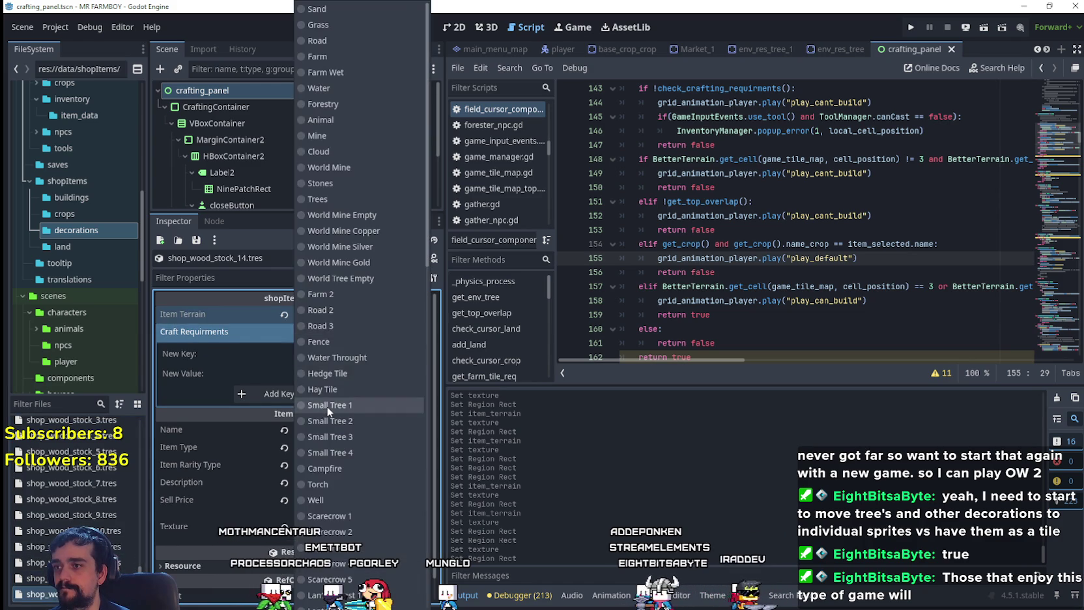
pyautogui.scroll(-5, 335, 433)
pyautogui.click(352, 526)
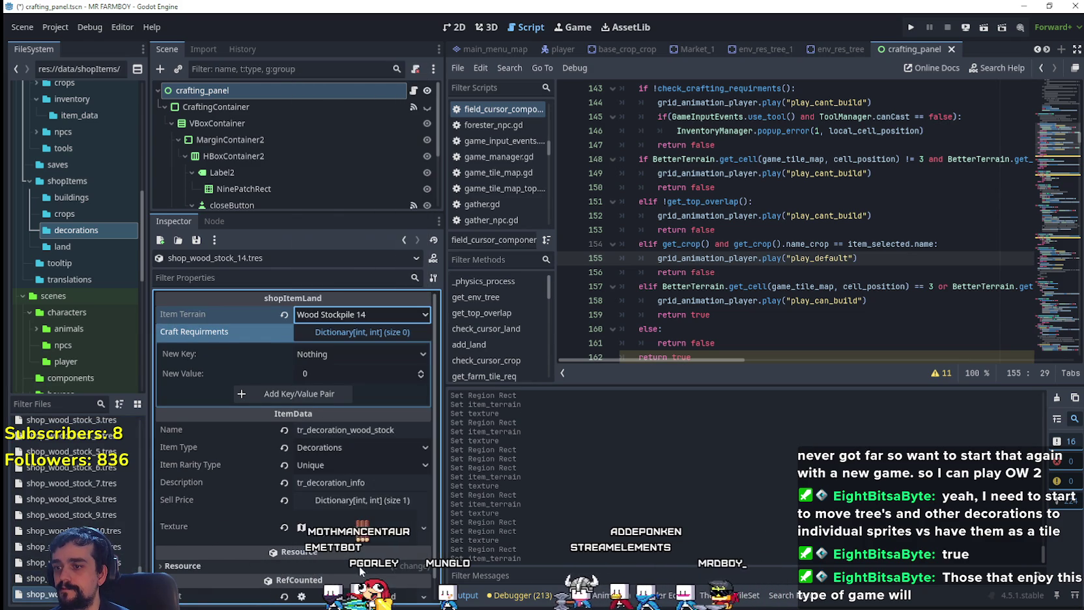
# - Make the texture unique, frame the two-log stack at x 992, y 720 as its region, and save
pyautogui.rightClick(365, 526)
pyautogui.click(404, 561)
pyautogui.click(312, 504)
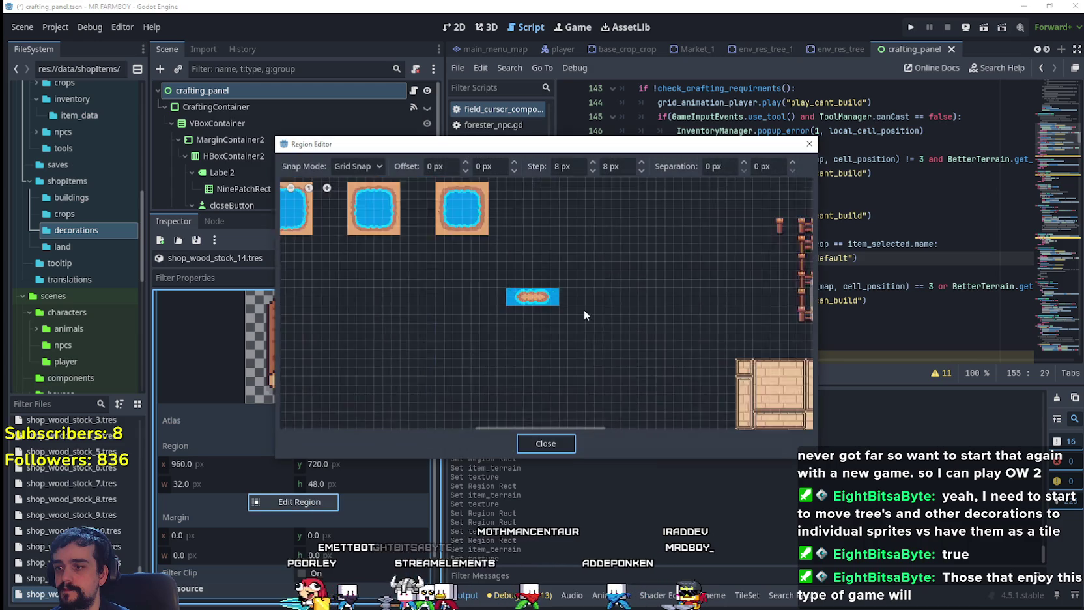
pyautogui.scroll(-6, 583, 308)
pyautogui.scroll(5, 585, 415)
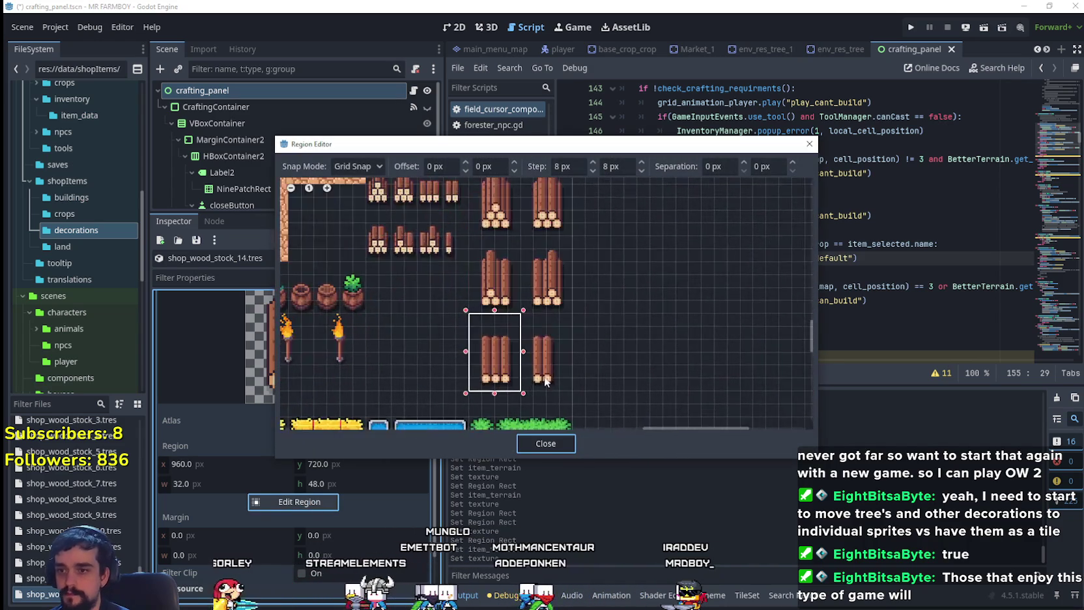
pyautogui.moveTo(502, 276)
pyautogui.mouseDown()
pyautogui.moveTo(582, 376)
pyautogui.moveTo(542, 396)
pyautogui.mouseUp()
pyautogui.click(546, 443)
pyautogui.scroll(5, 312, 521)
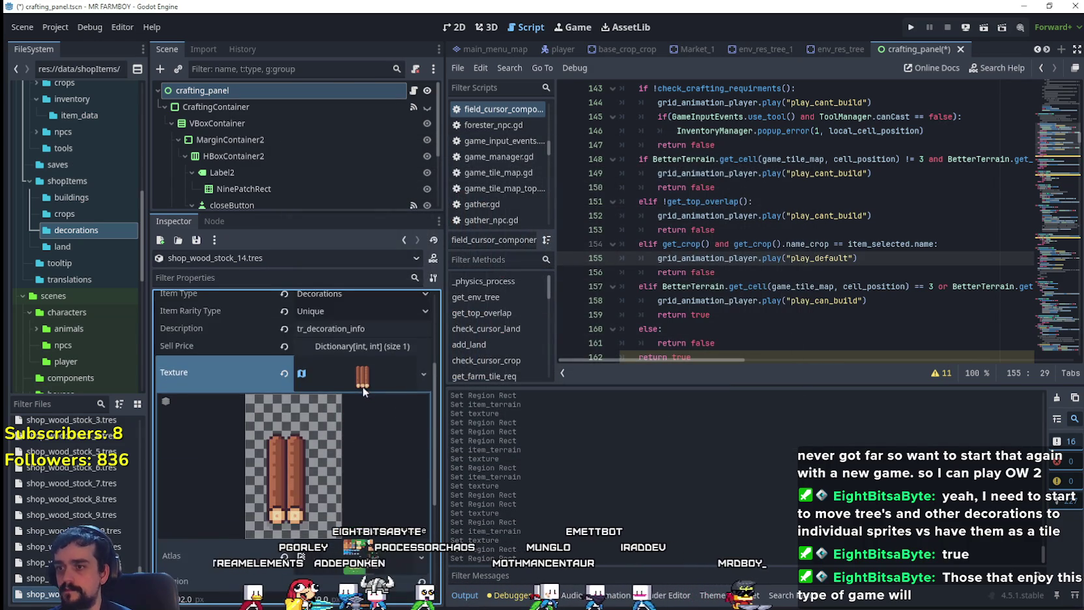
pyautogui.click(362, 489)
pyautogui.hotkey('ctrl', 's')
pyautogui.click(36, 578)
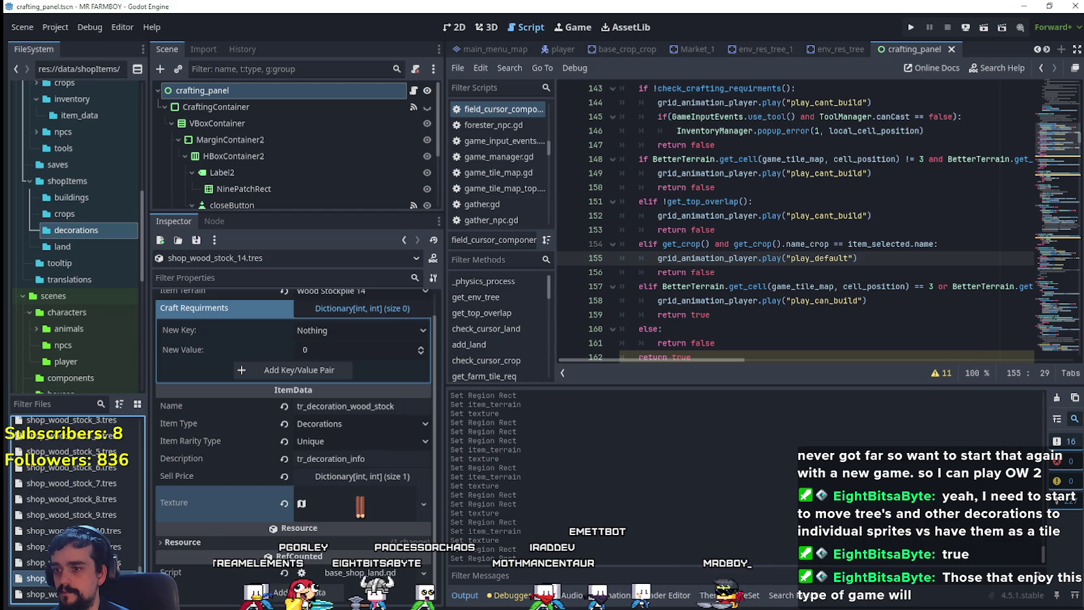
# - Switch shop_wood_stock_13's Item Terrain from Wood Stockpile 12 to 13, then select shop_wood_stock_11.tres
pyautogui.click(339, 291)
pyautogui.scroll(-5, 358, 471)
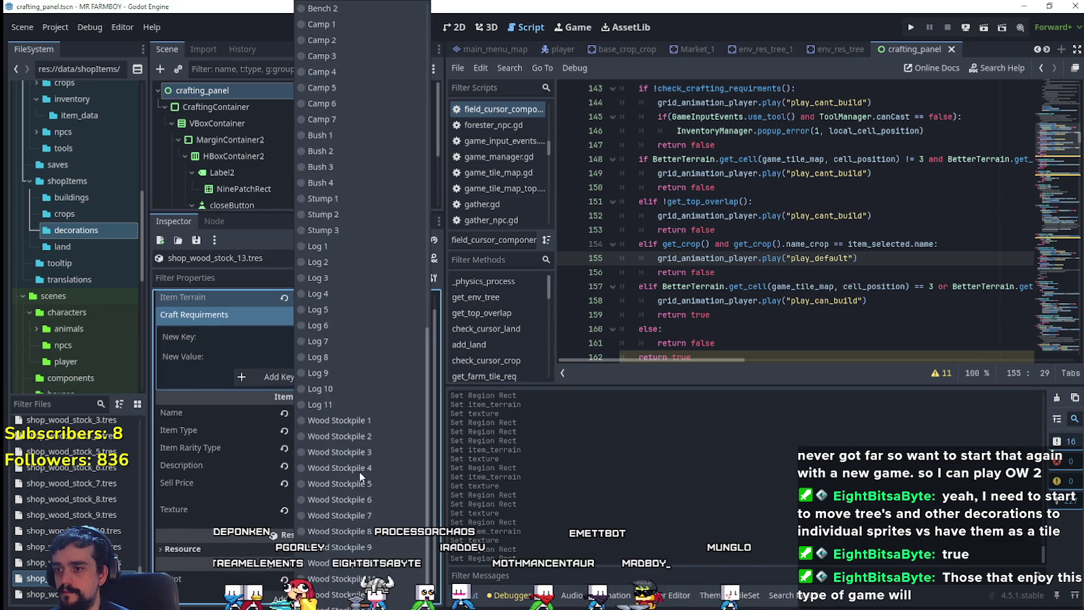
pyautogui.click(358, 570)
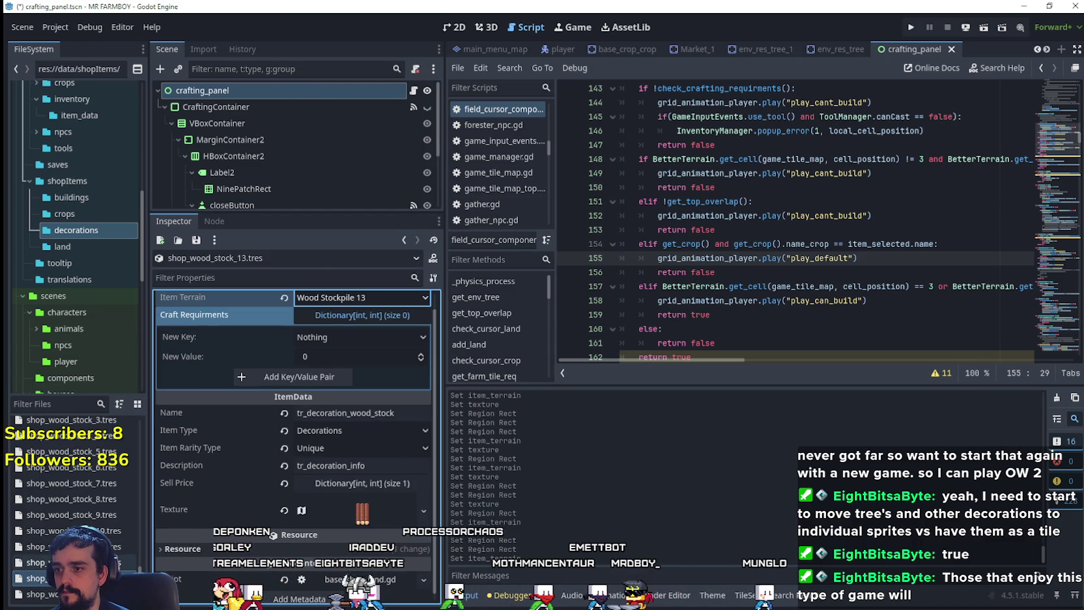
pyautogui.click(35, 546)
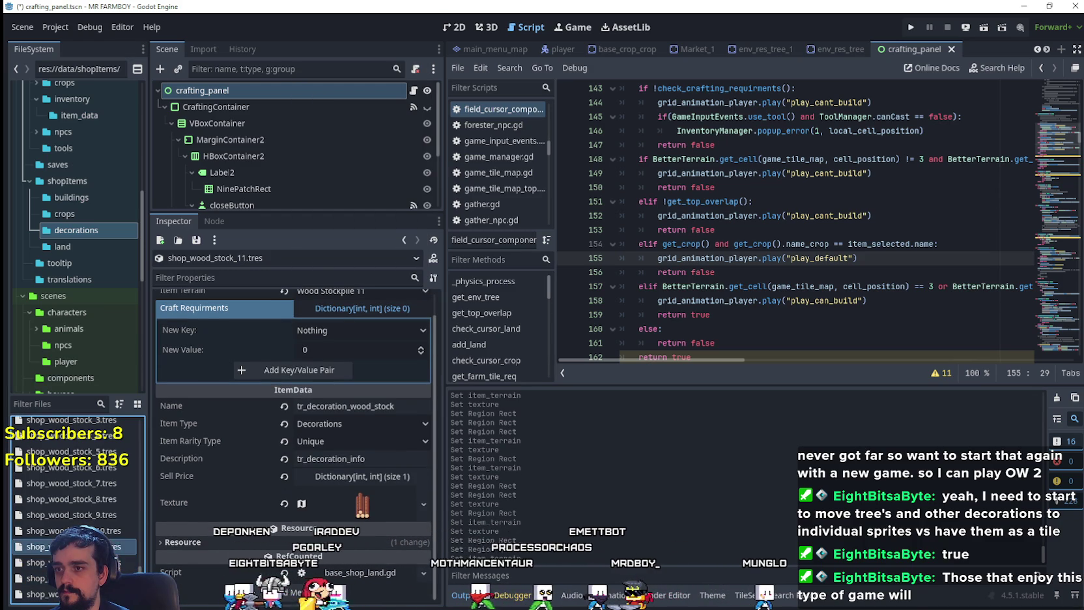
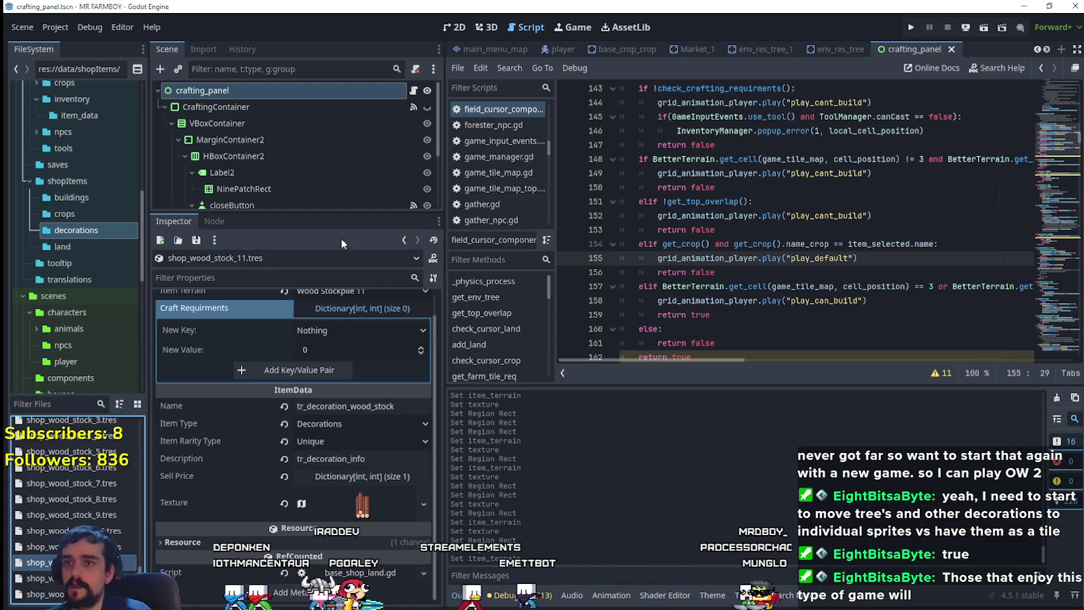
# - Restore crafting_panel's decoration array in the Inspector and make the FileSystem decoration list much taller
pyautogui.scroll(1, 376, 378)
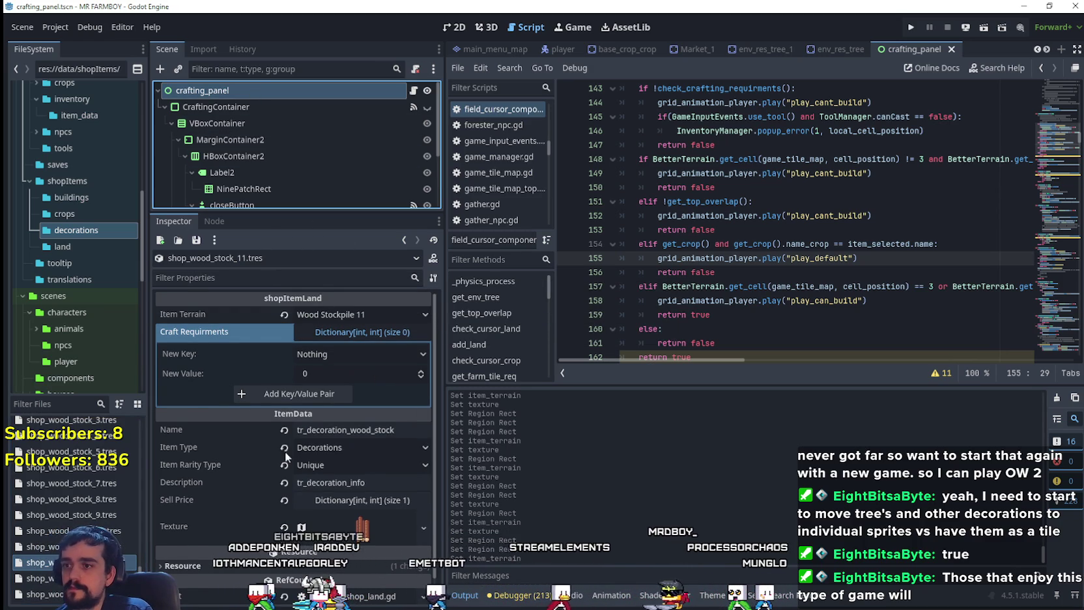
pyautogui.hotkey('ctrl', 'z')
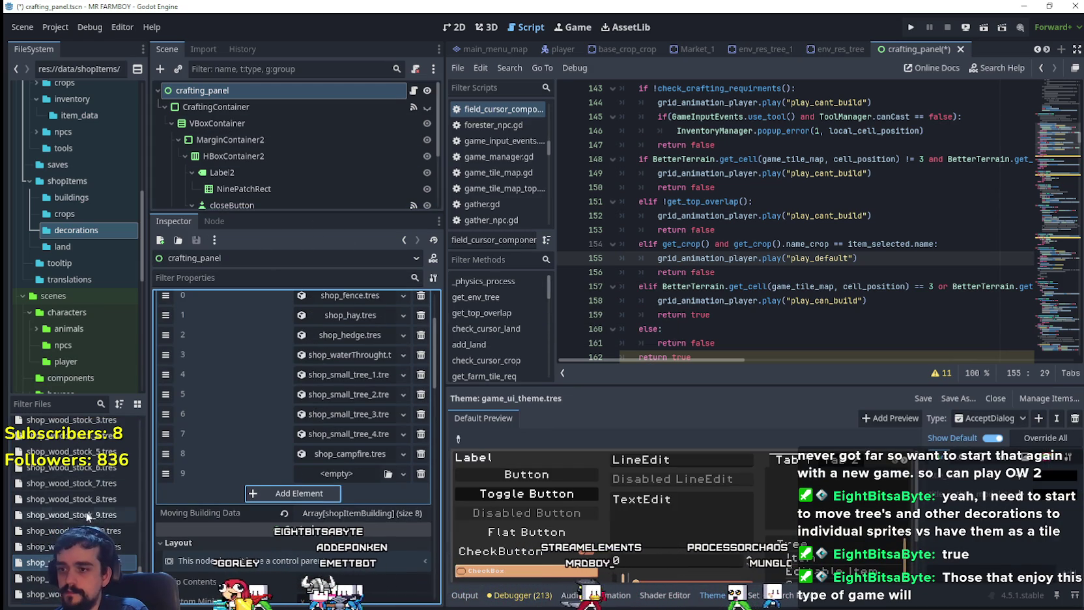
pyautogui.scroll(5, 96, 505)
pyautogui.scroll(-3, 145, 502)
pyautogui.moveTo(91, 393)
pyautogui.mouseDown()
pyautogui.moveTo(98, 228)
pyautogui.moveTo(280, 249)
pyautogui.mouseUp()
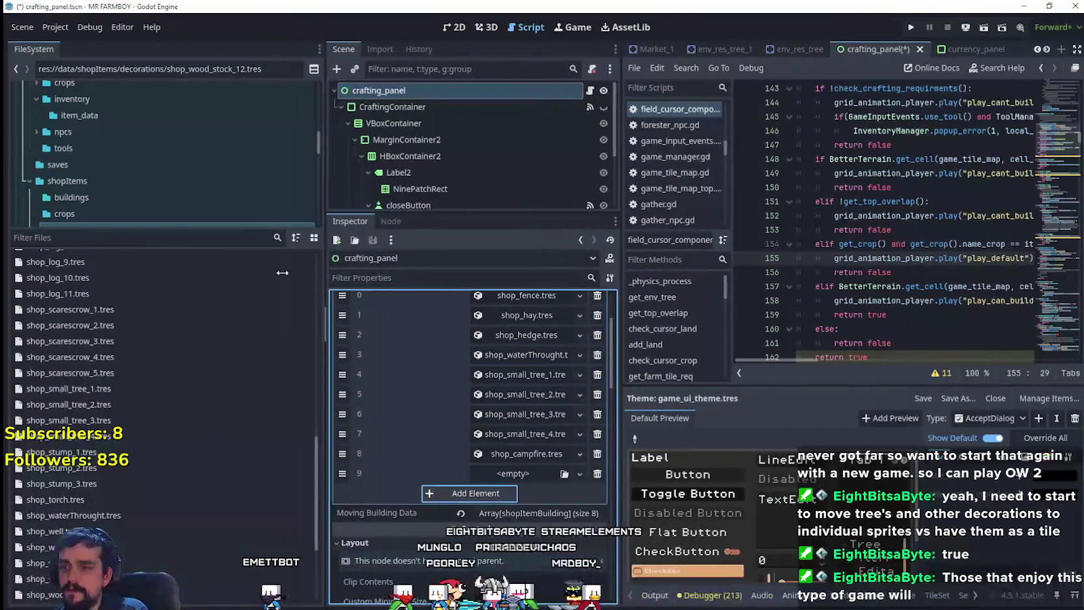
pyautogui.scroll(3, 456, 411)
# - Drag shop_campfire up the decoration array to sit just after shop_small_tree_2
pyautogui.scroll(-3, 515, 456)
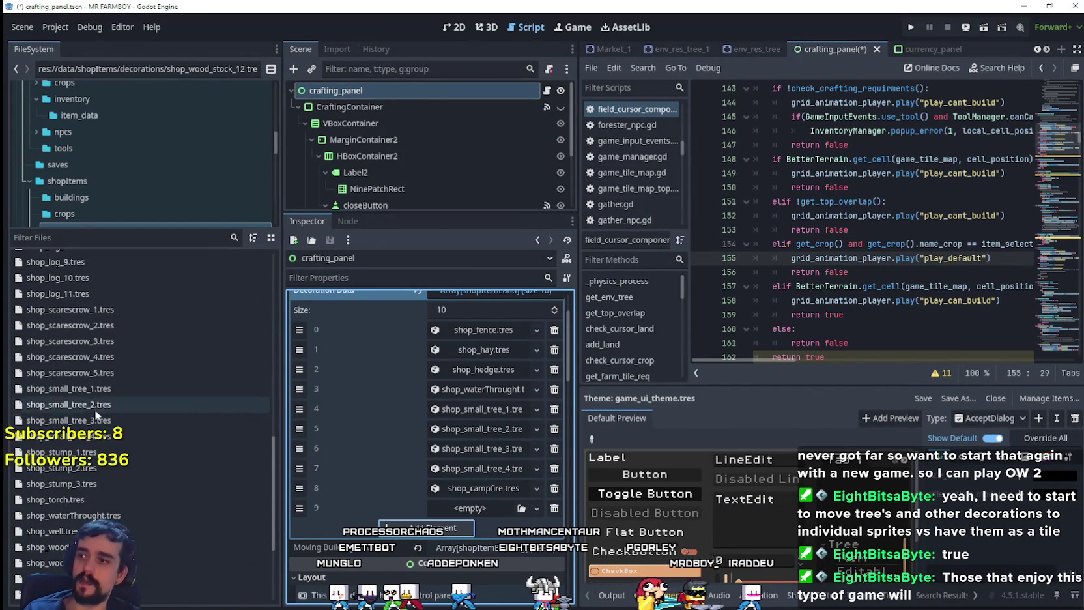
pyautogui.scroll(3, 140, 432)
pyautogui.scroll(10, 175, 487)
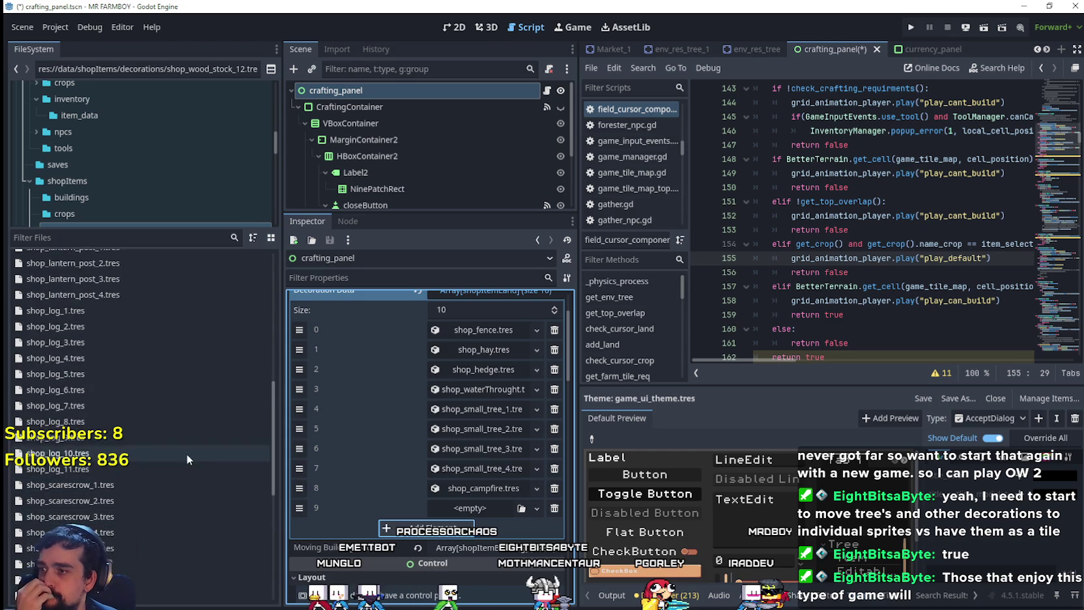
pyautogui.scroll(5, 206, 461)
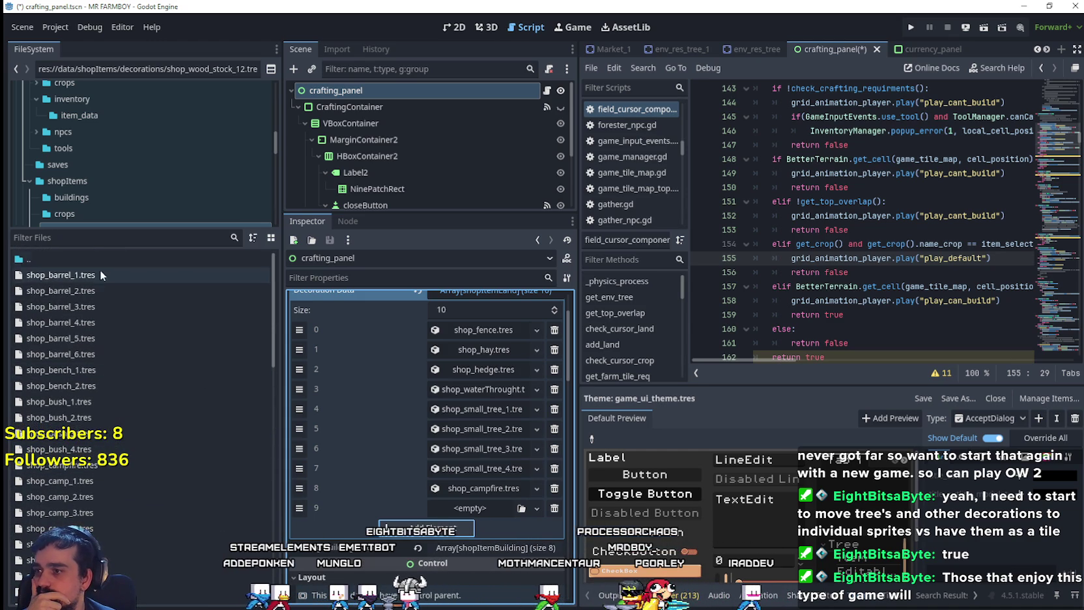
pyautogui.scroll(-8, 150, 450)
pyautogui.scroll(-11, 152, 442)
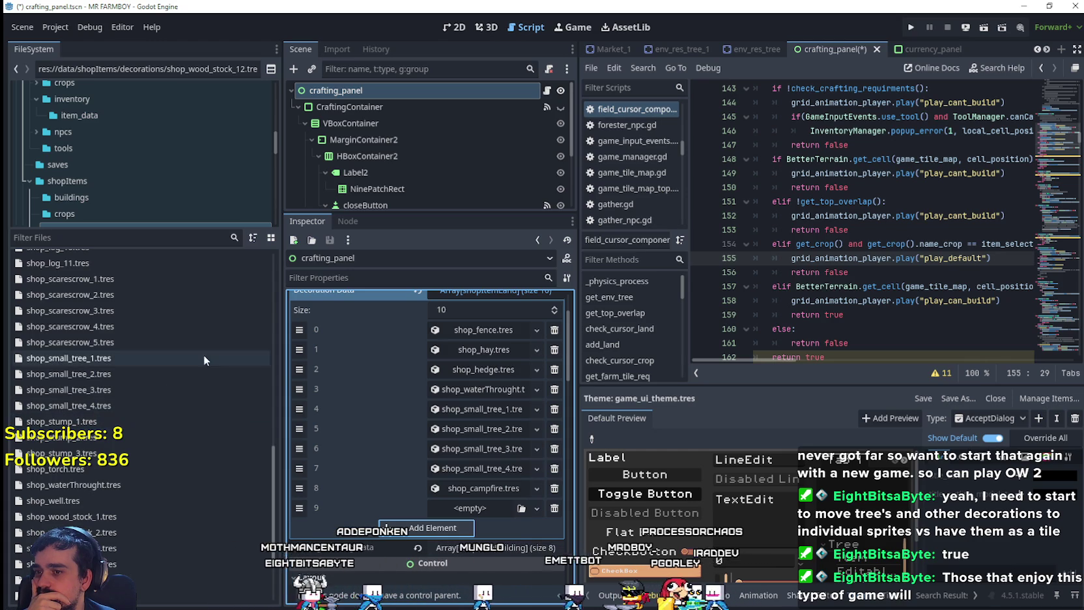
pyautogui.scroll(-2, 508, 466)
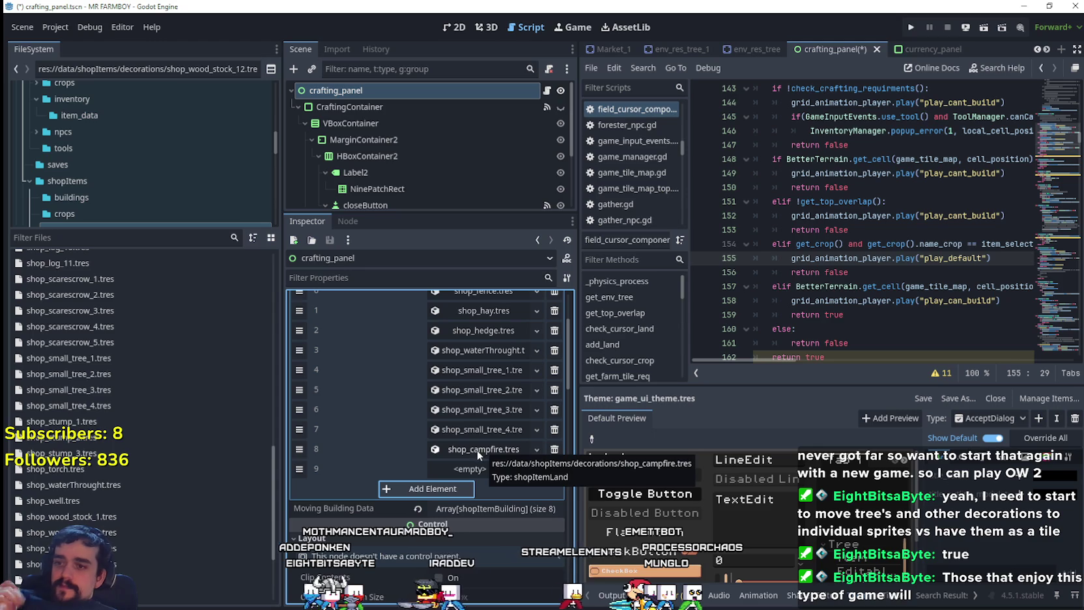
pyautogui.moveTo(301, 449); pyautogui.dragTo(299, 409)
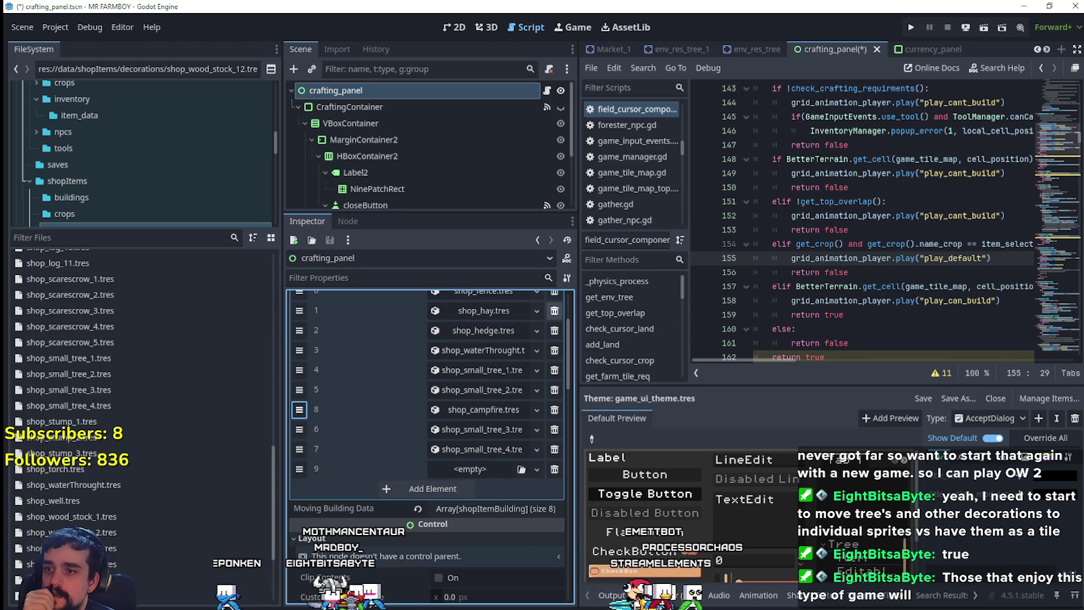
# - Add shop_torch to the array and order entries water trough, campfire, torch
pyautogui.moveTo(299, 330); pyautogui.dragTo(299, 350)
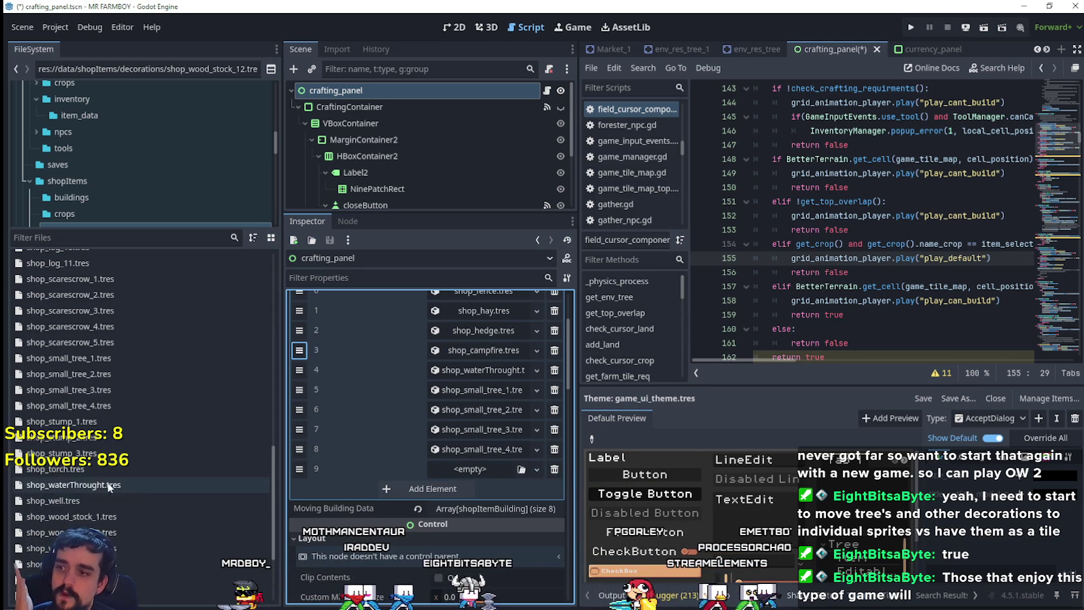
pyautogui.click(81, 470)
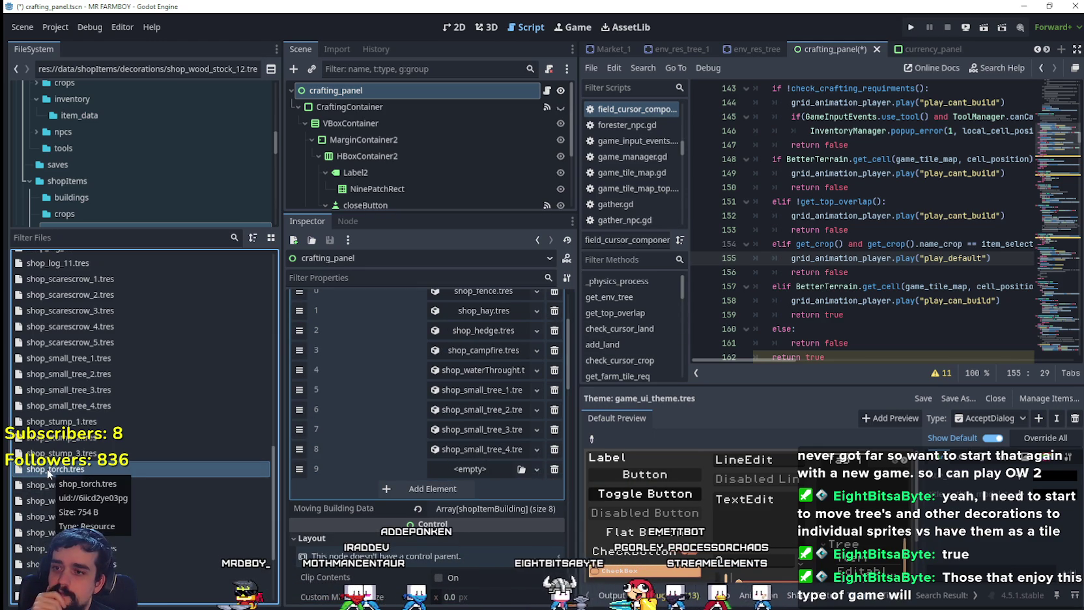
pyautogui.moveTo(47, 468); pyautogui.dragTo(344, 477)
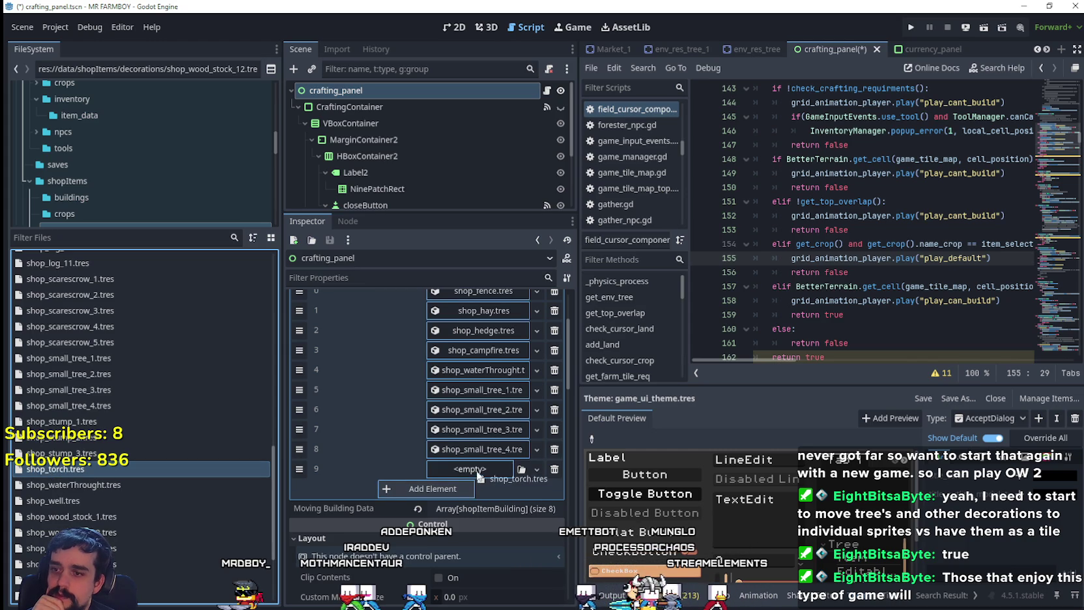
pyautogui.moveTo(477, 473); pyautogui.dragTo(475, 472)
pyautogui.moveTo(304, 467); pyautogui.dragTo(299, 390)
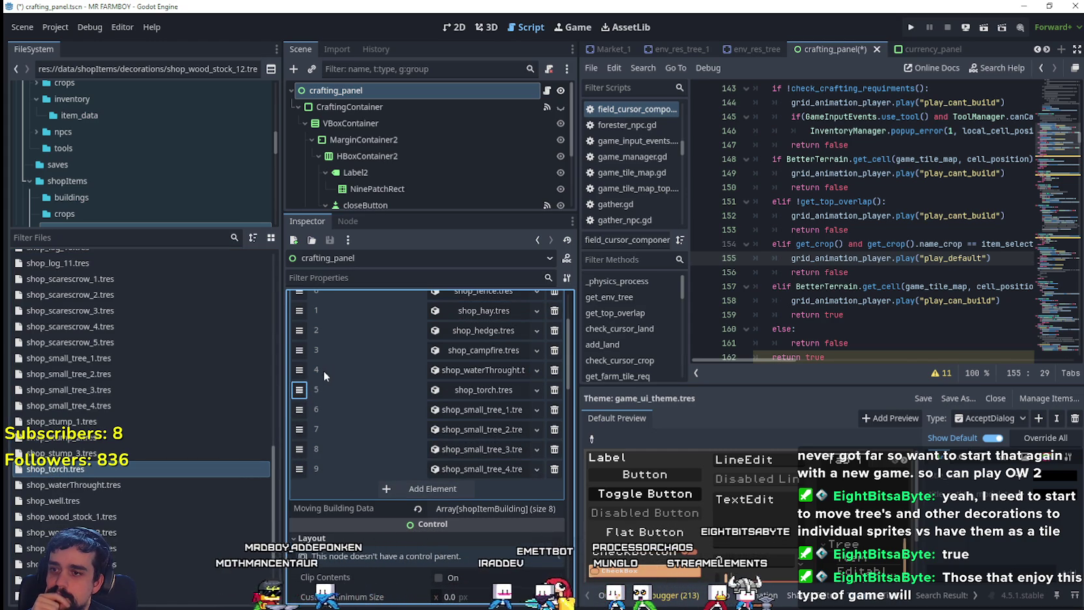
pyautogui.moveTo(300, 351); pyautogui.dragTo(300, 371)
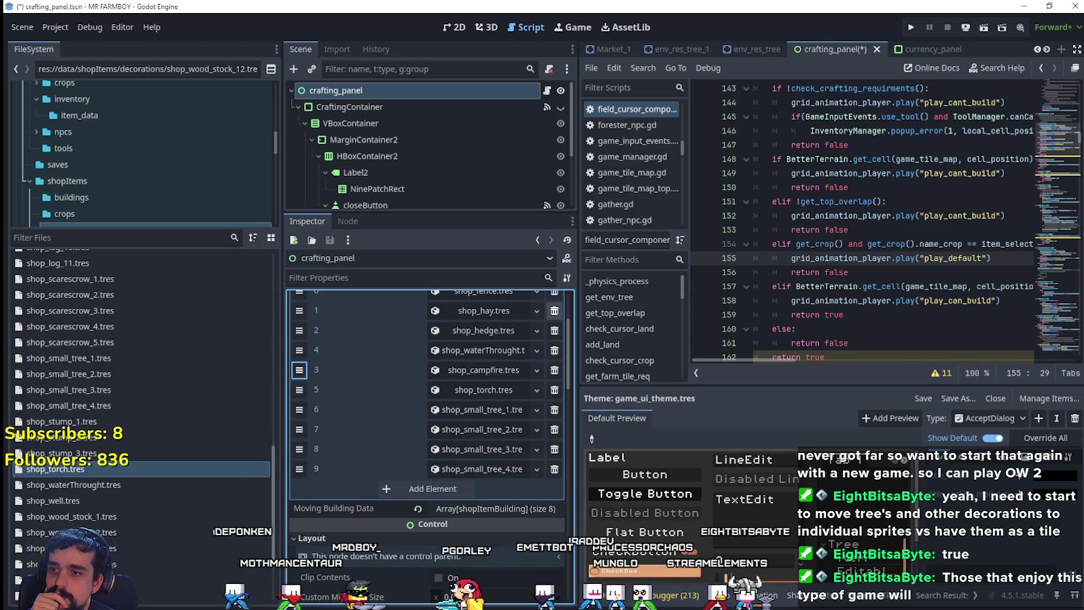
# - Add shop_well in a new slot and place it right after the torch
pyautogui.click(395, 488)
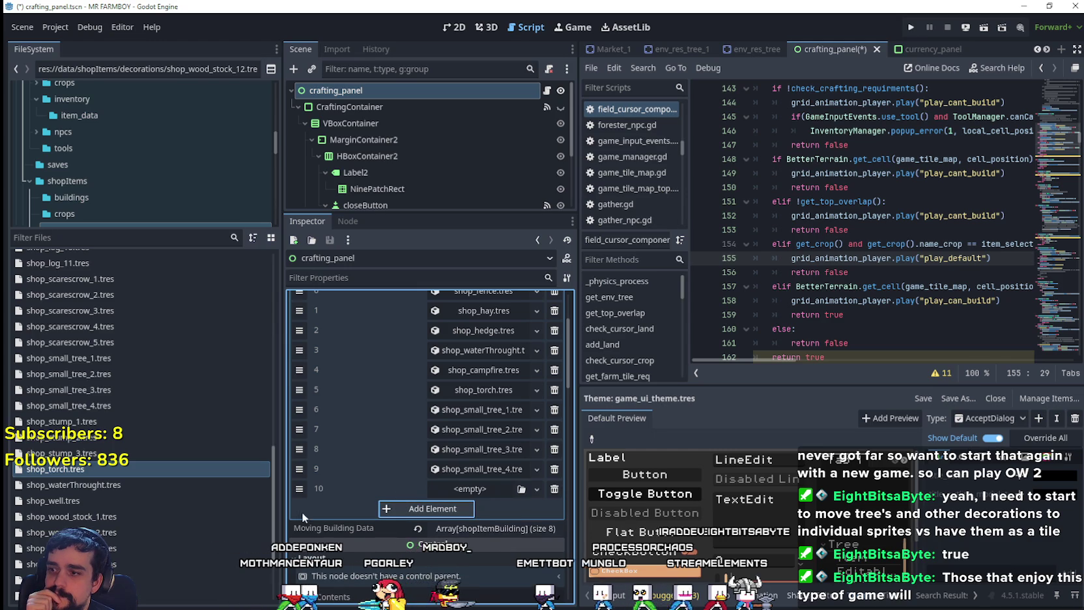
pyautogui.moveTo(38, 502); pyautogui.dragTo(467, 484)
pyautogui.moveTo(299, 487); pyautogui.dragTo(299, 428)
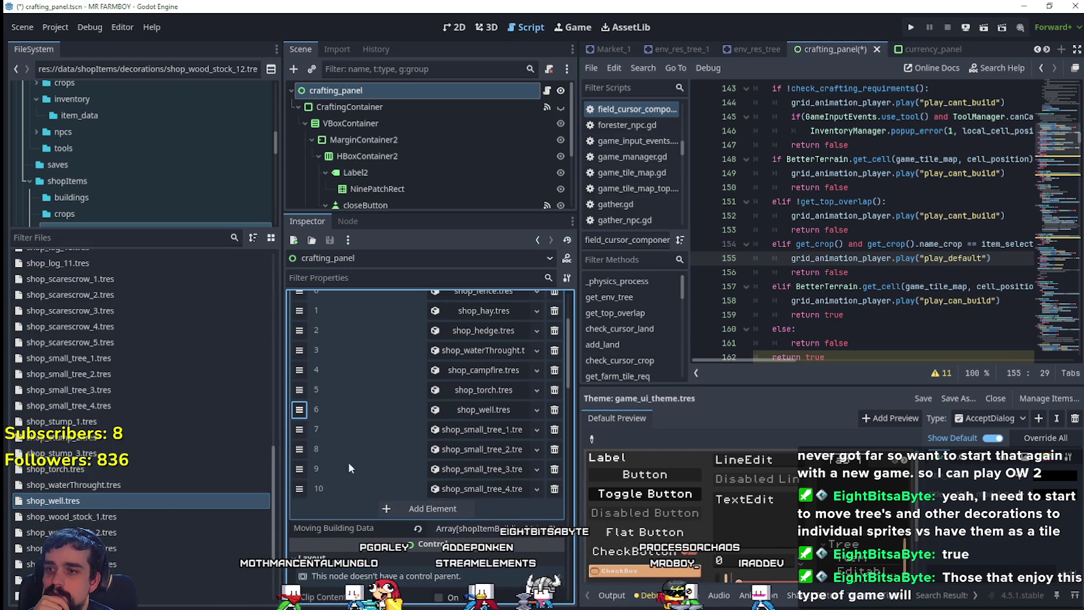
# - Add another slot at the end and fill slot 11 with shop_bench_1
pyautogui.click(409, 508)
pyautogui.scroll(-3, 429, 471)
pyautogui.scroll(3, 429, 470)
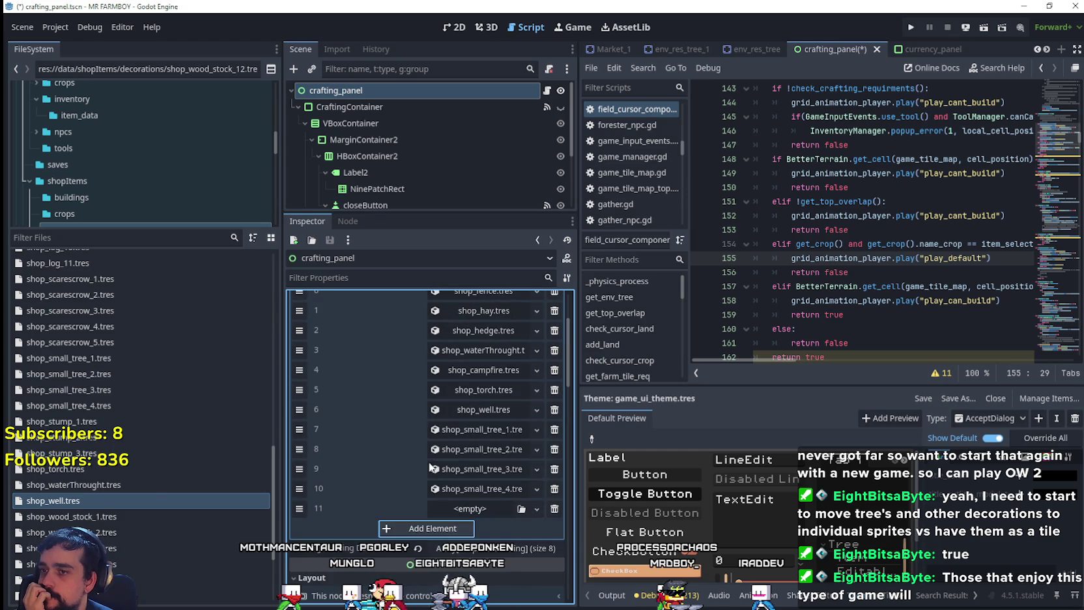
pyautogui.scroll(-4, 151, 482)
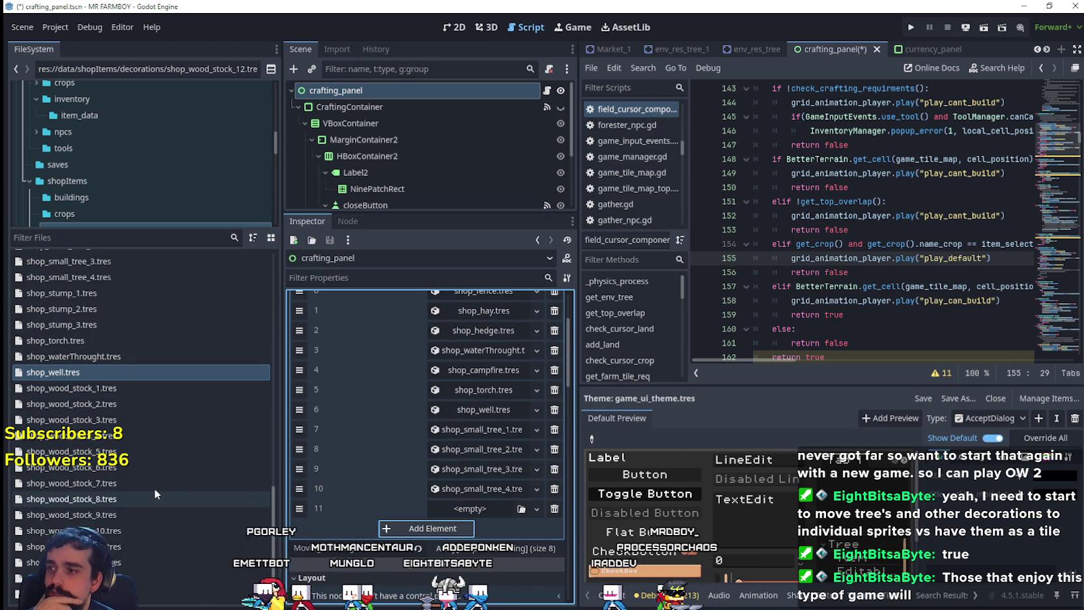
pyautogui.scroll(4, 153, 490)
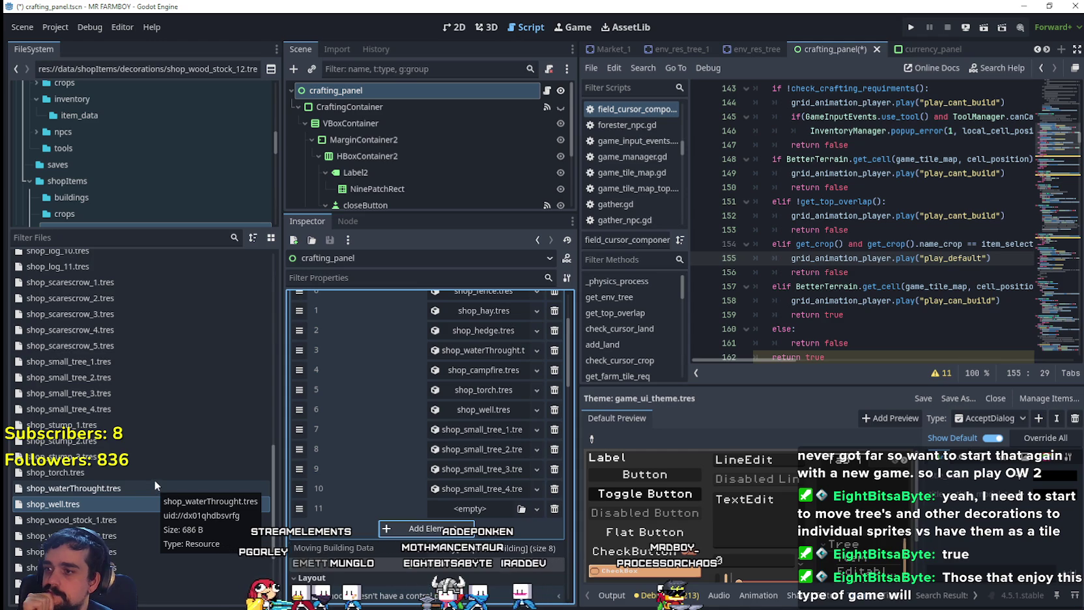
pyautogui.scroll(10, 163, 446)
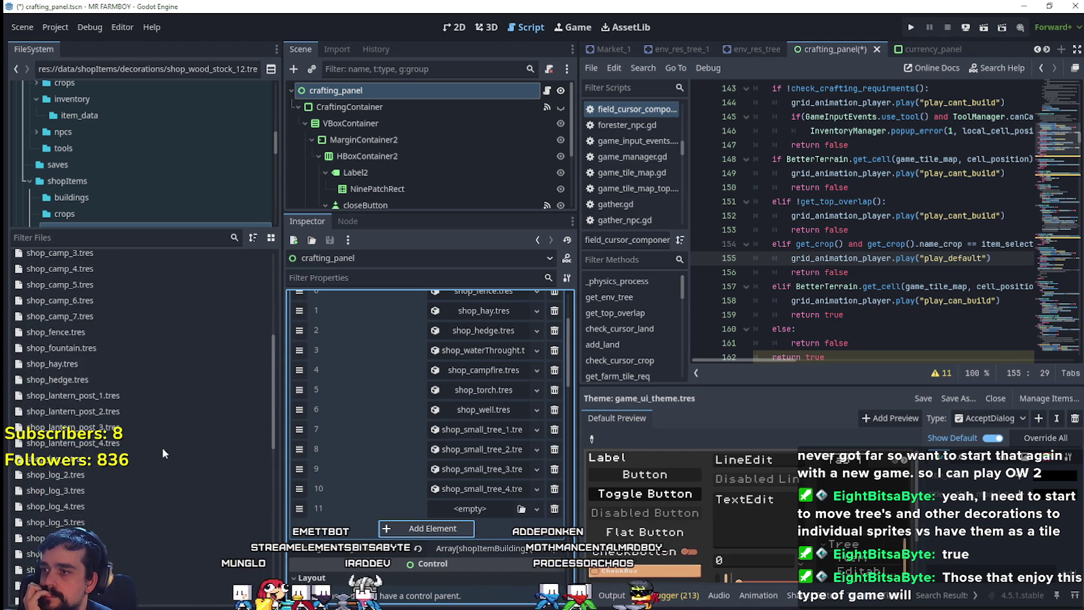
pyautogui.scroll(4, 163, 447)
pyautogui.scroll(4, 162, 447)
pyautogui.scroll(-1, 125, 284)
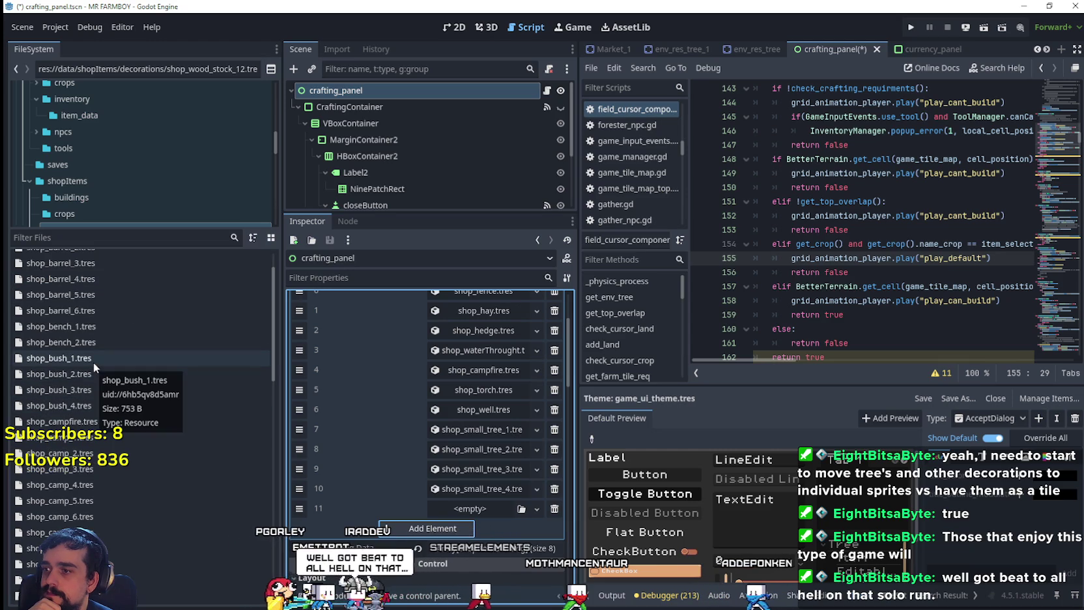
pyautogui.moveTo(104, 327)
pyautogui.mouseDown()
pyautogui.moveTo(340, 405)
pyautogui.moveTo(466, 513)
pyautogui.mouseUp()
# - Put shop_bench_2 into new slot 12 and add another empty slot
pyautogui.click(432, 529)
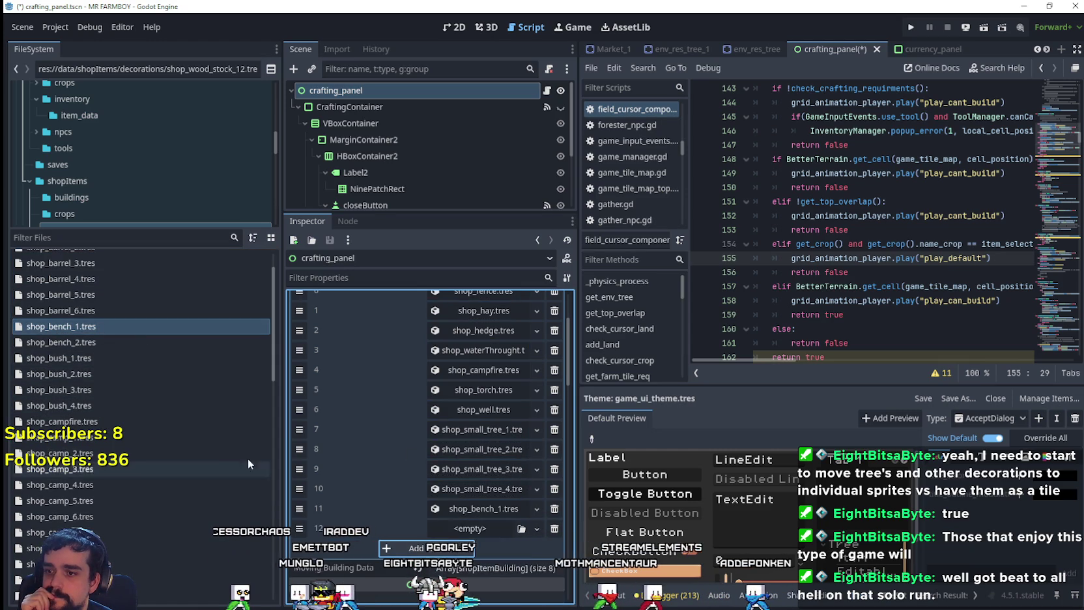
pyautogui.moveTo(95, 344); pyautogui.dragTo(450, 528)
pyautogui.click(431, 545)
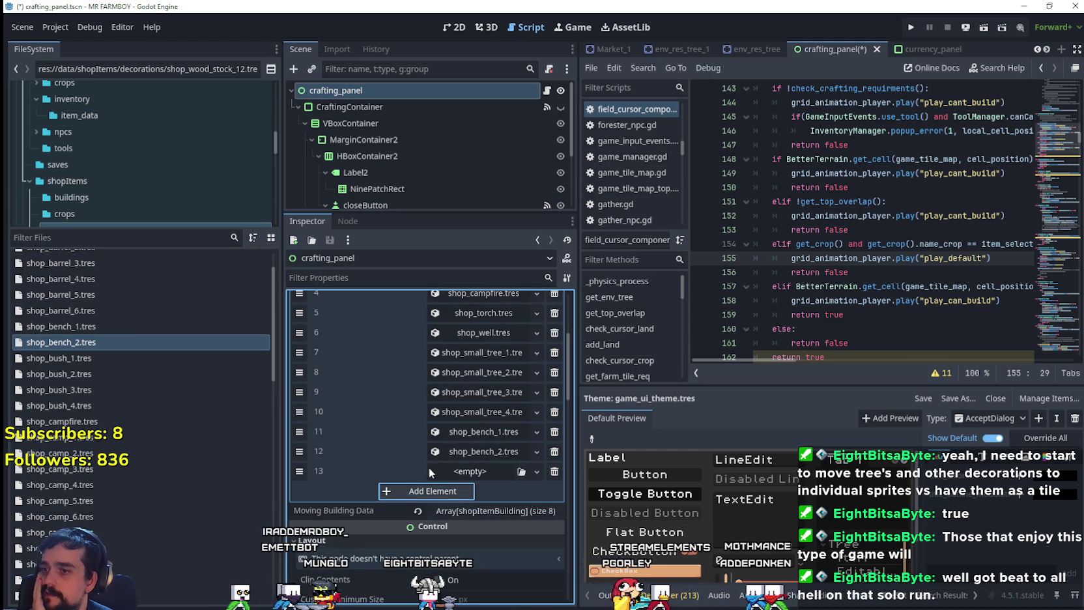
# - Fill slots 13–16 with shop_bush_1 through shop_bush_4
pyautogui.click(53, 356)
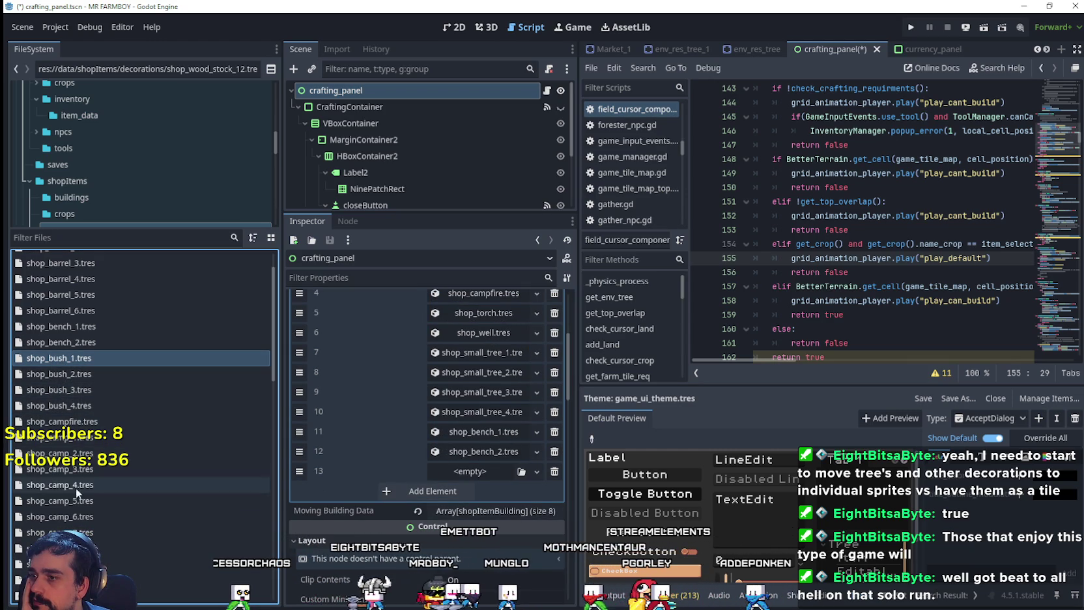
pyautogui.scroll(3, 59, 360)
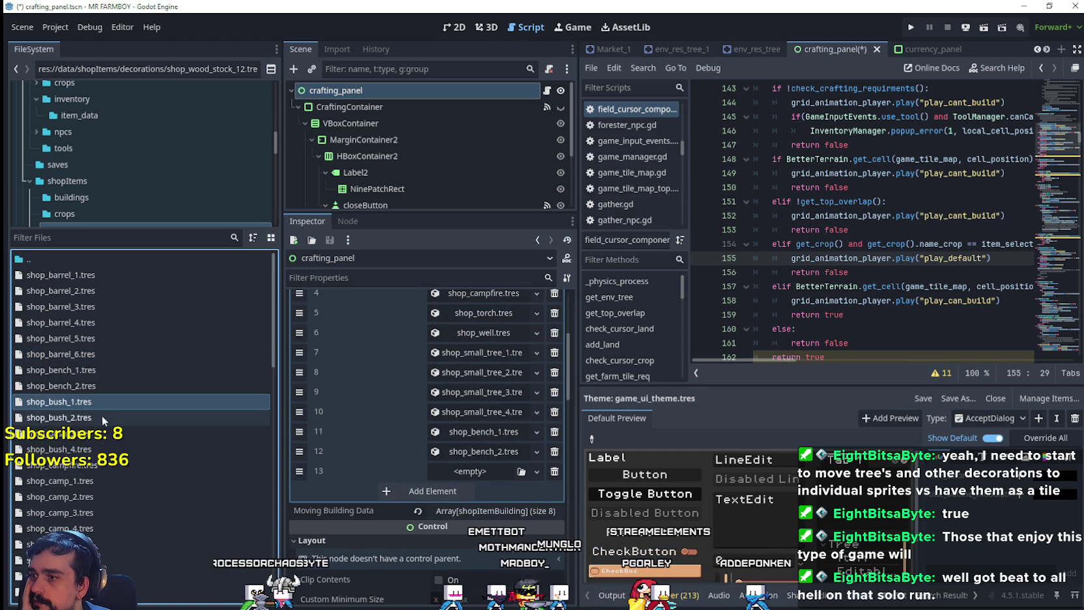
pyautogui.moveTo(57, 404)
pyautogui.mouseDown()
pyautogui.moveTo(424, 465)
pyautogui.moveTo(428, 494)
pyautogui.mouseUp()
pyautogui.moveTo(87, 419)
pyautogui.mouseDown()
pyautogui.moveTo(493, 417)
pyautogui.moveTo(435, 435)
pyautogui.mouseUp()
pyautogui.moveTo(158, 431)
pyautogui.mouseDown()
pyautogui.moveTo(500, 432)
pyautogui.moveTo(437, 455)
pyautogui.moveTo(435, 438)
pyautogui.mouseUp()
pyautogui.moveTo(229, 448)
pyautogui.mouseDown()
pyautogui.moveTo(209, 449)
pyautogui.moveTo(449, 456)
pyautogui.moveTo(427, 476)
pyautogui.mouseUp()
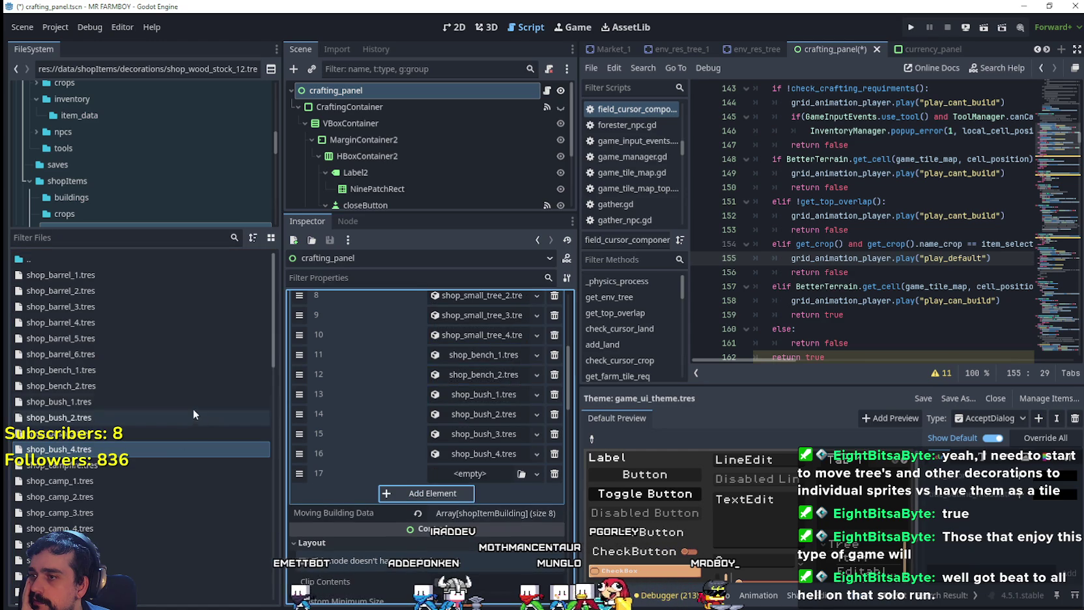
pyautogui.scroll(-3, 115, 381)
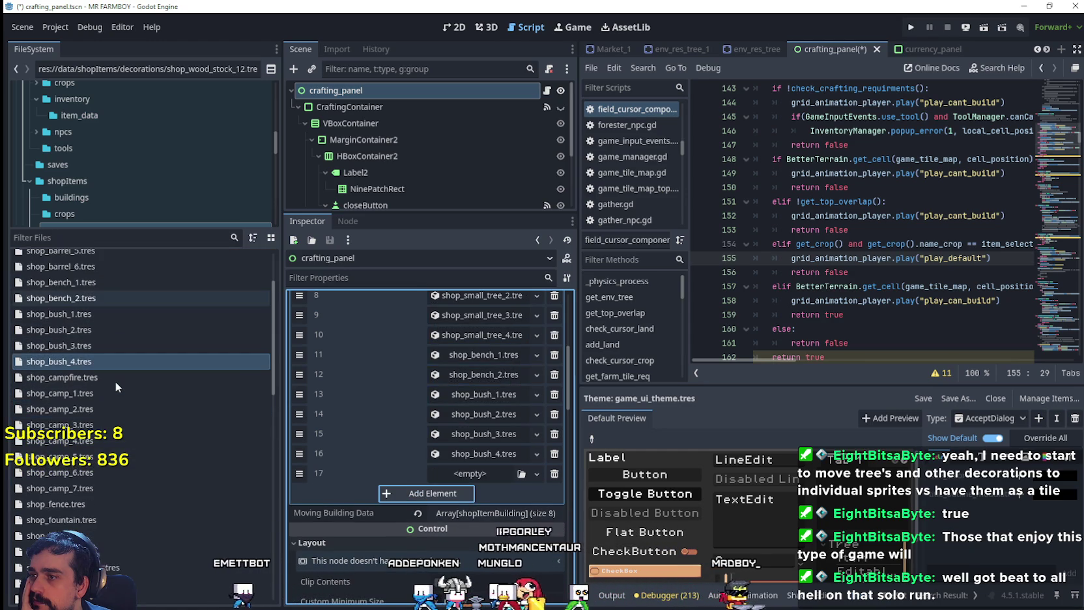
pyautogui.scroll(-2, 115, 384)
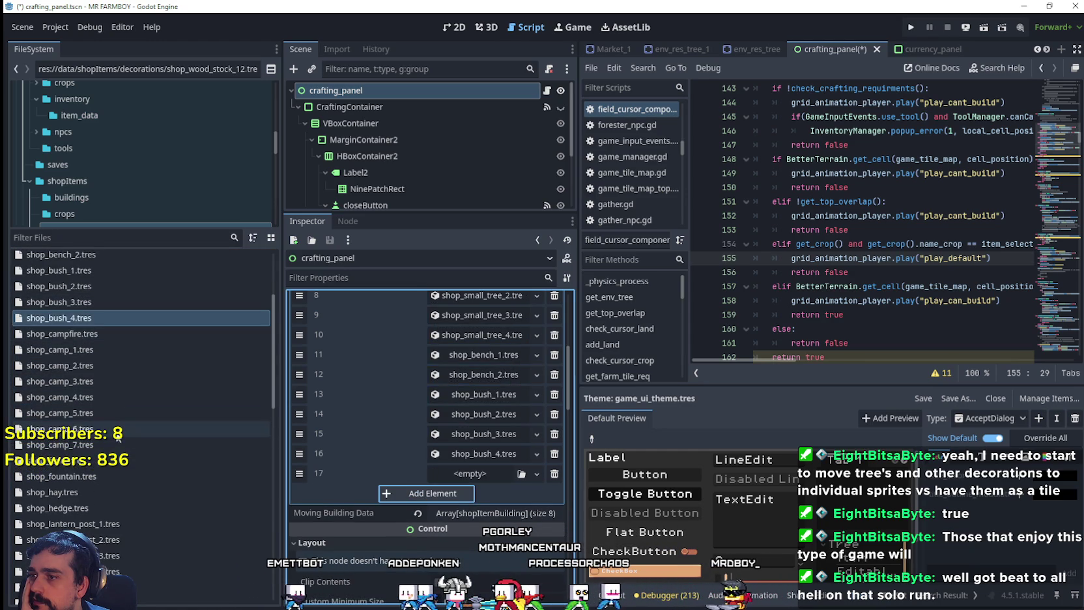
pyautogui.scroll(-5, 118, 390)
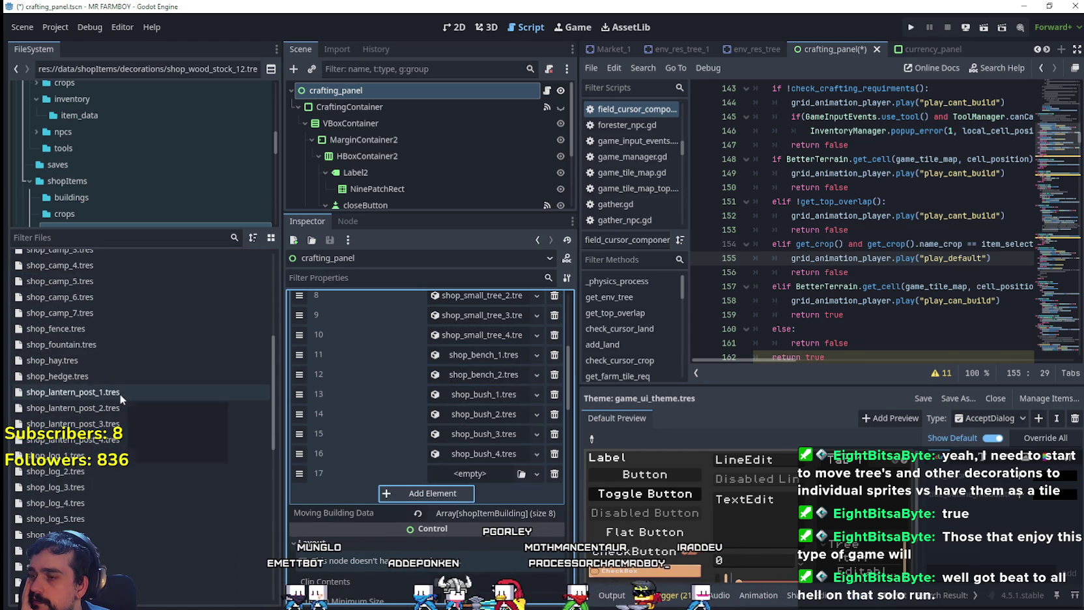
pyautogui.scroll(-2, 121, 392)
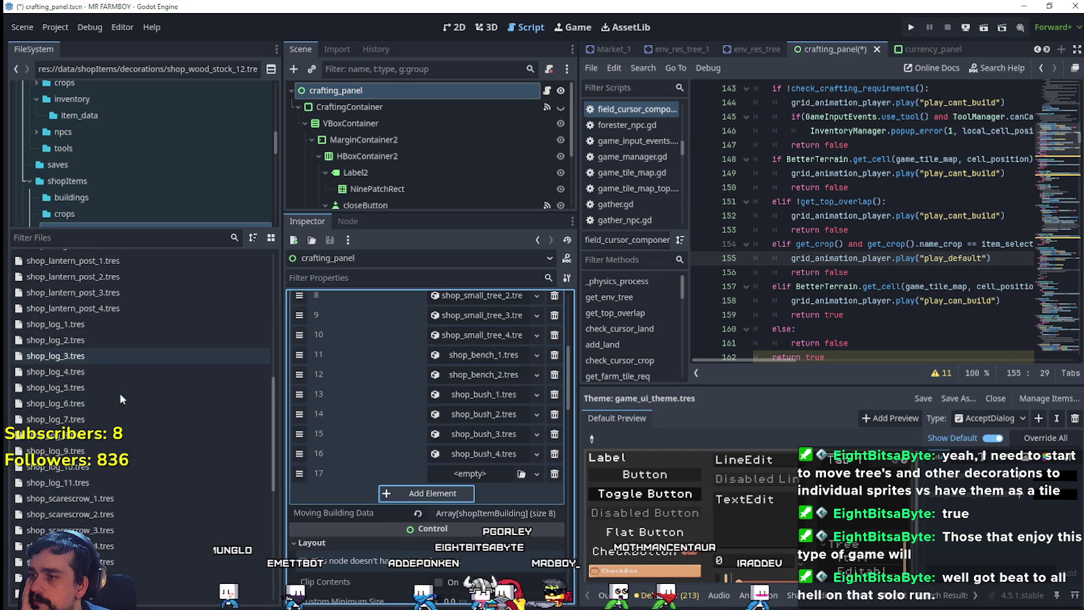
# - Add shop_lantern_post_1, _2 and _3 into slots 17–19, plus one more empty slot
pyautogui.moveTo(130, 349)
pyautogui.mouseDown()
pyautogui.moveTo(137, 361)
pyautogui.moveTo(410, 417)
pyautogui.moveTo(469, 473)
pyautogui.mouseUp()
pyautogui.click(430, 495)
pyautogui.moveTo(127, 364)
pyautogui.mouseDown()
pyautogui.moveTo(456, 482)
pyautogui.moveTo(458, 494)
pyautogui.mouseUp()
pyautogui.click(410, 513)
pyautogui.moveTo(103, 380)
pyautogui.mouseDown()
pyautogui.moveTo(339, 443)
pyautogui.moveTo(442, 514)
pyautogui.mouseUp()
pyautogui.click(432, 533)
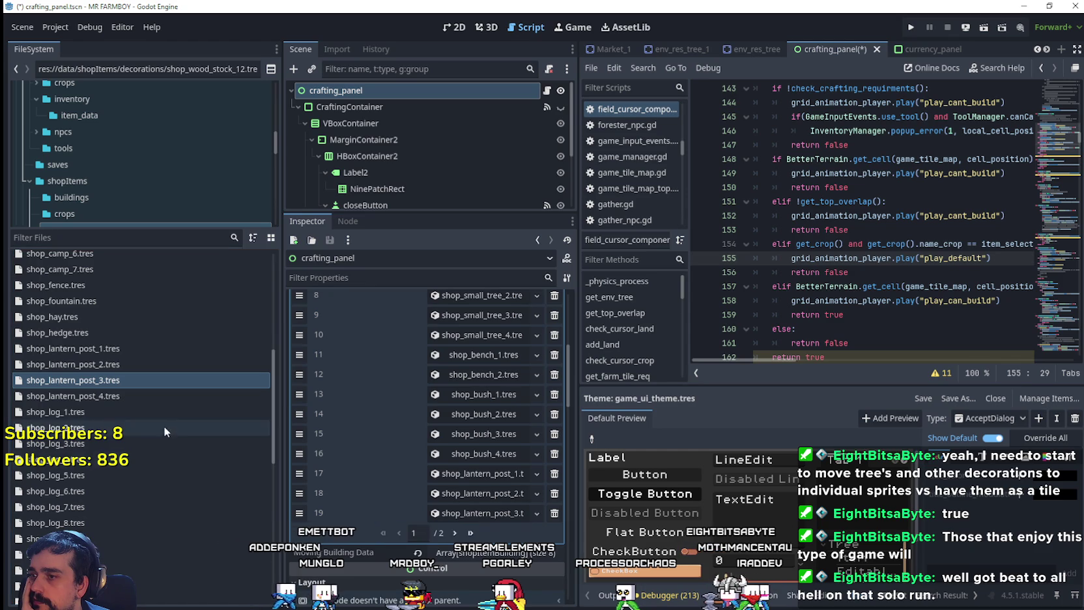
# - On page 2/2, put shop_lantern_post_4 into element 20 and add another empty slot
pyautogui.click(455, 533)
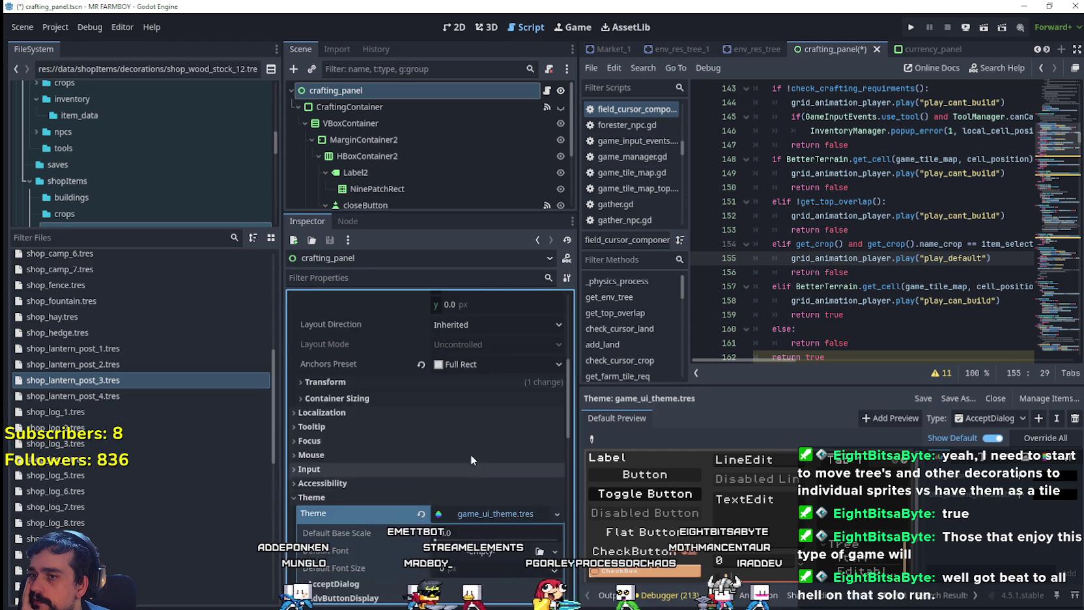
pyautogui.moveTo(126, 399); pyautogui.dragTo(469, 369)
pyautogui.click(428, 393)
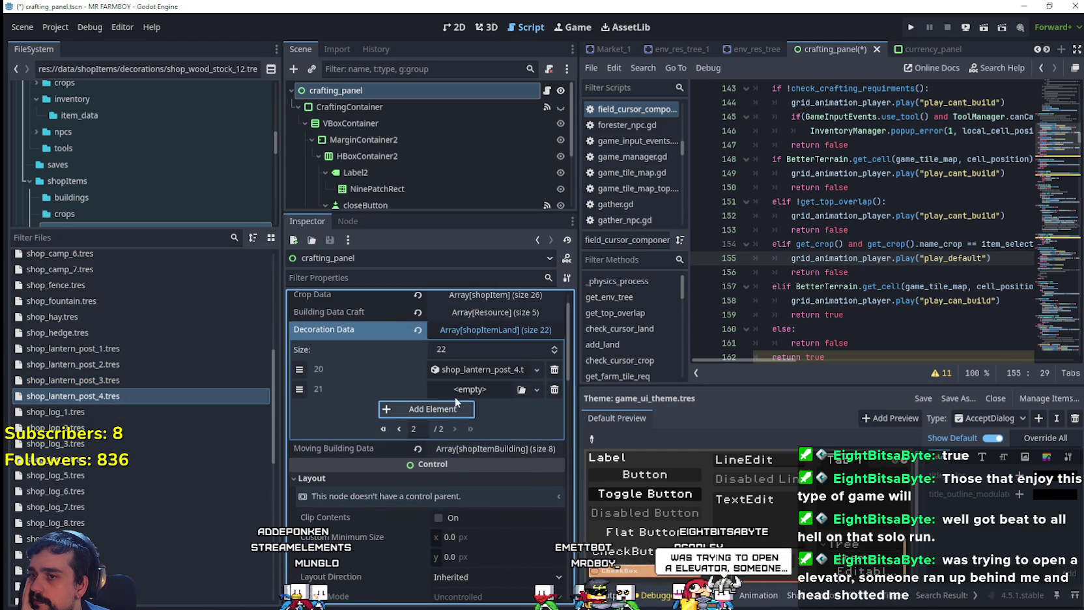
pyautogui.click(398, 429)
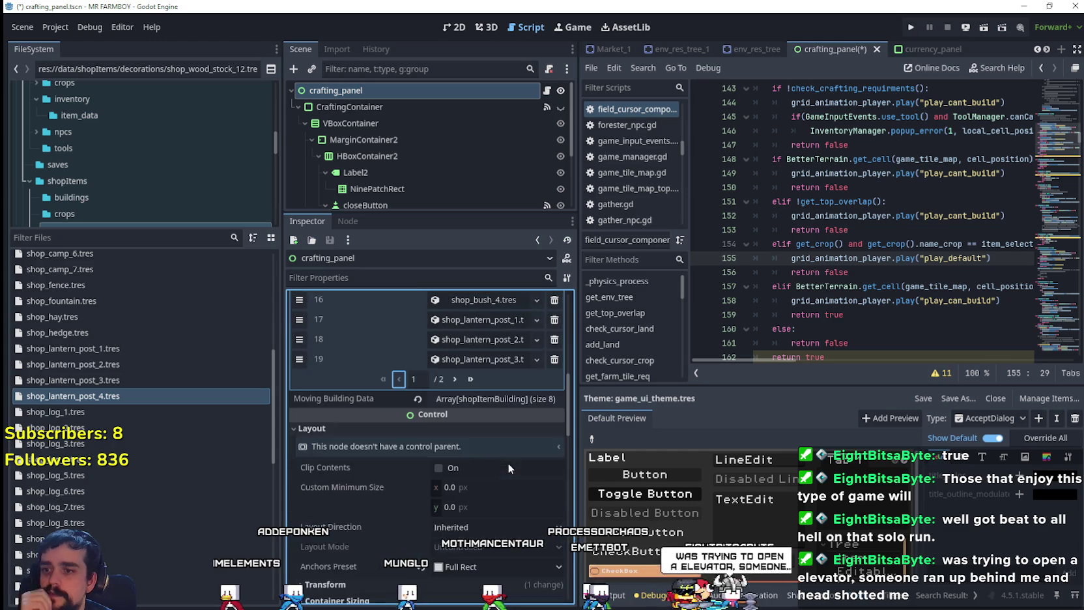
# - Expand entry 18 (shop_lantern_post_2) to check its Item Terrain, then collapse it
pyautogui.scroll(1, 419, 469)
pyautogui.click(449, 453)
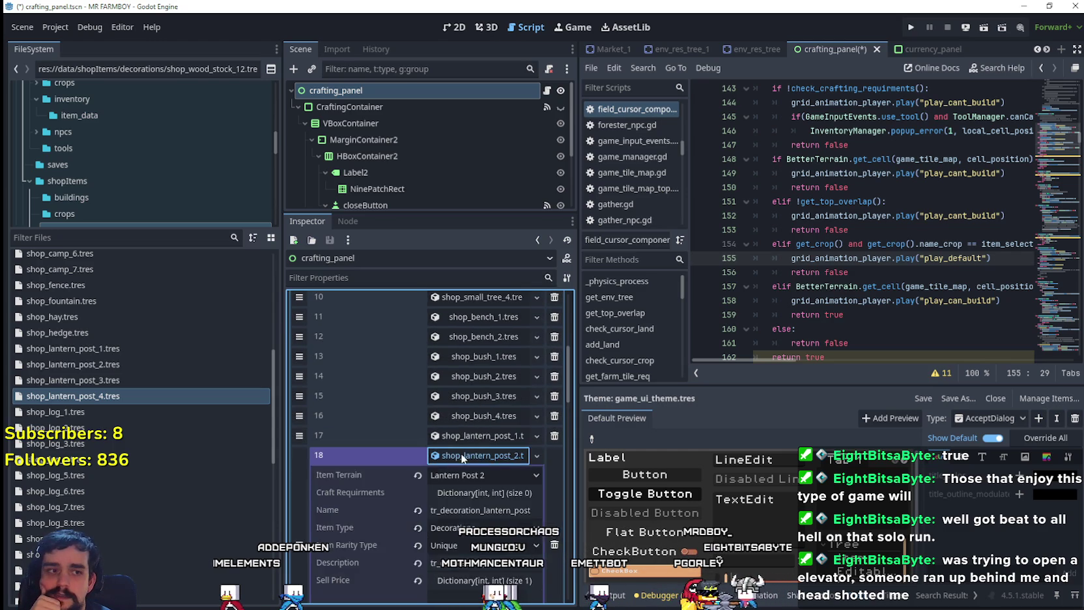
pyautogui.scroll(3, 488, 446)
pyautogui.scroll(1, 551, 470)
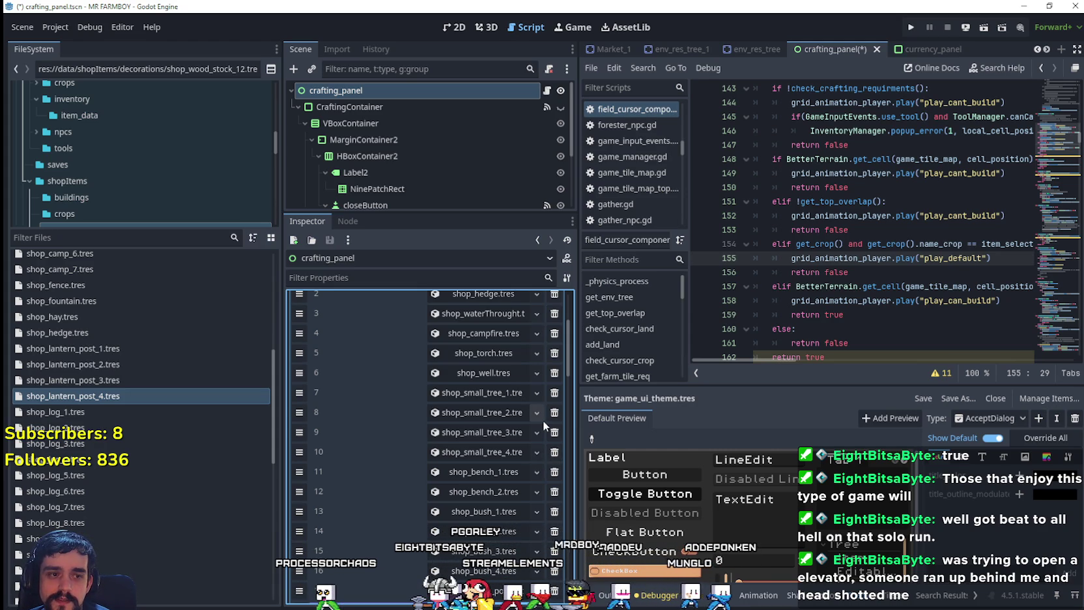
pyautogui.scroll(-5, 543, 420)
pyautogui.click(482, 377)
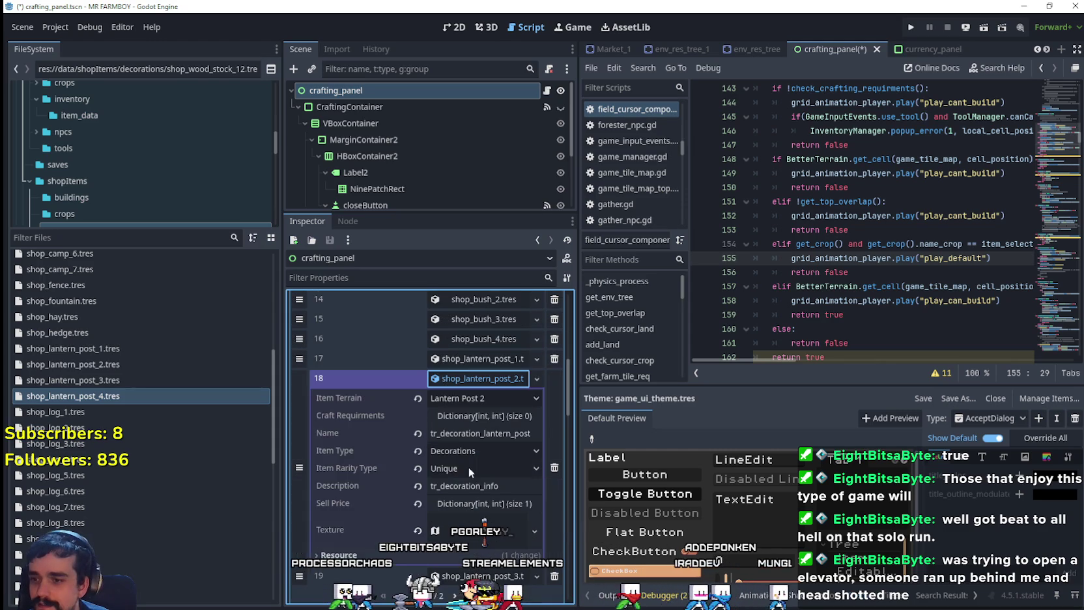
pyautogui.click(494, 379)
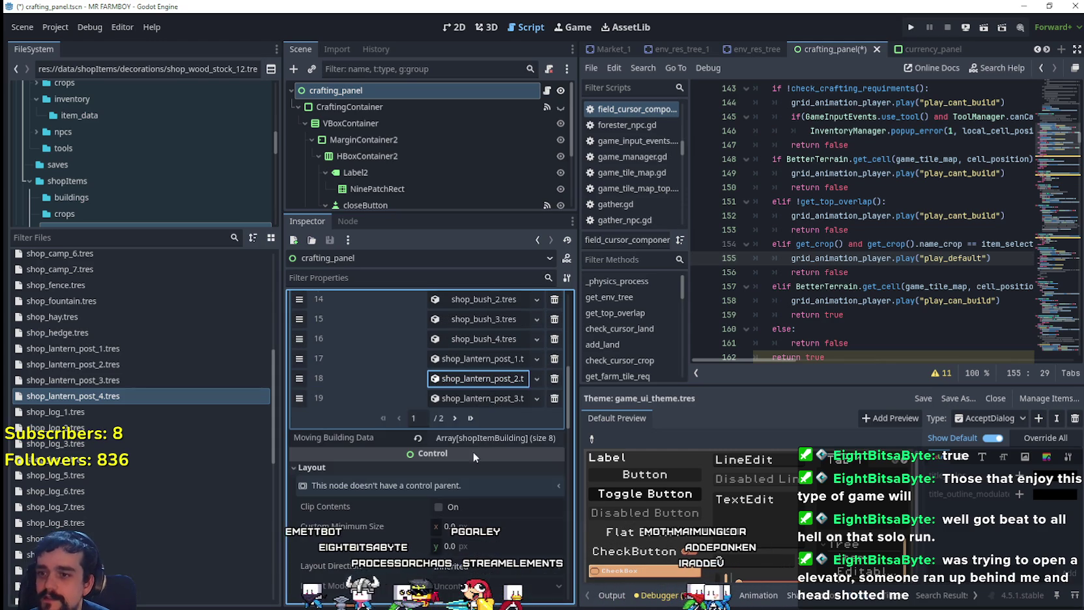
# - Page Decoration Data to 2/2 to view the end of the list
pyautogui.click(454, 418)
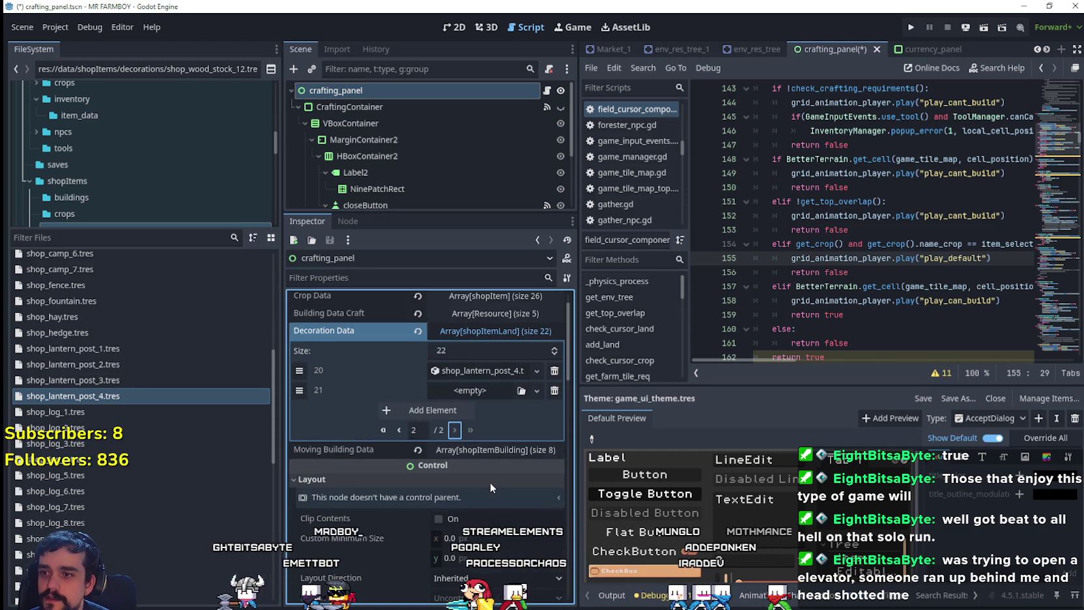
pyautogui.scroll(-2, 115, 420)
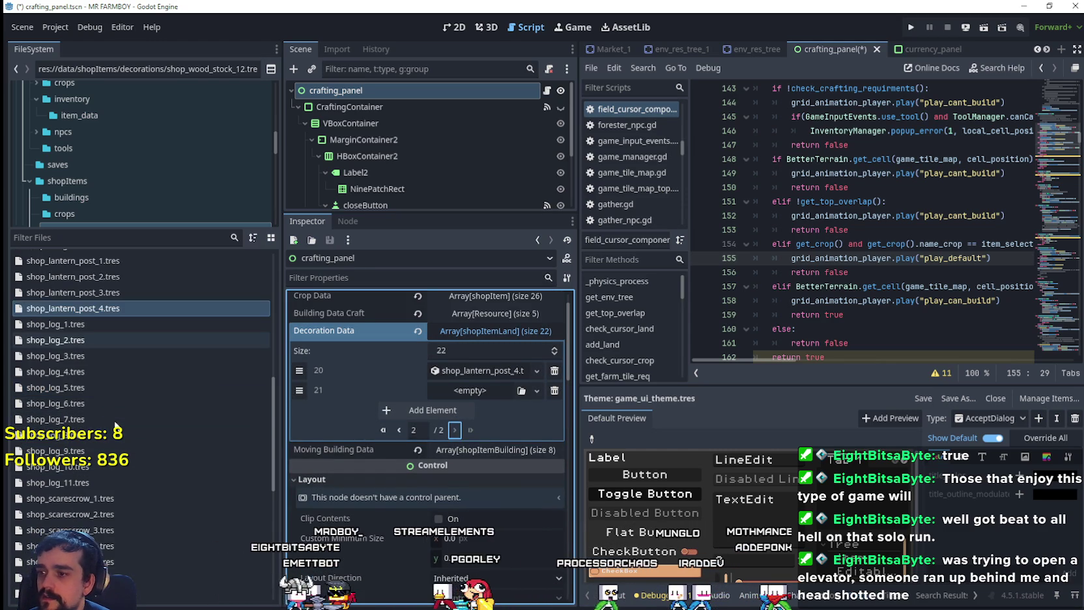
pyautogui.scroll(2, 156, 389)
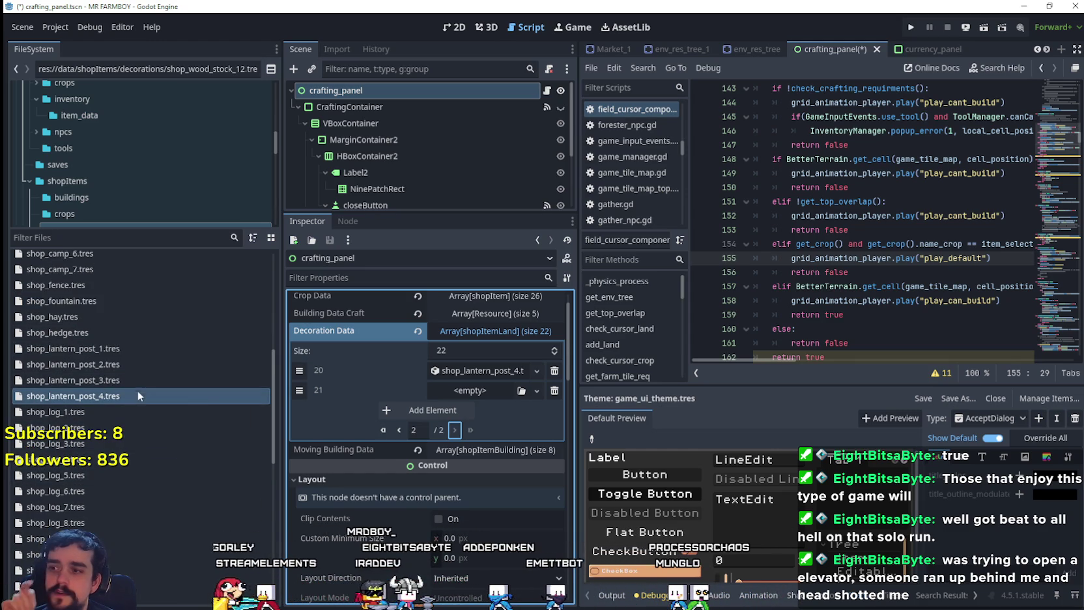
pyautogui.scroll(5, 195, 424)
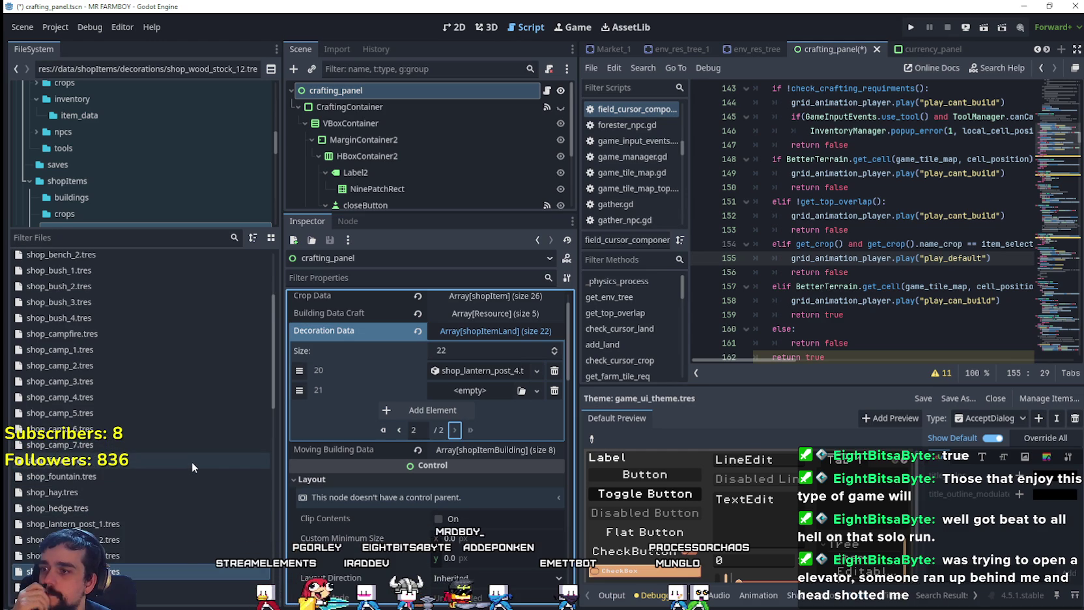
pyautogui.scroll(3, 190, 455)
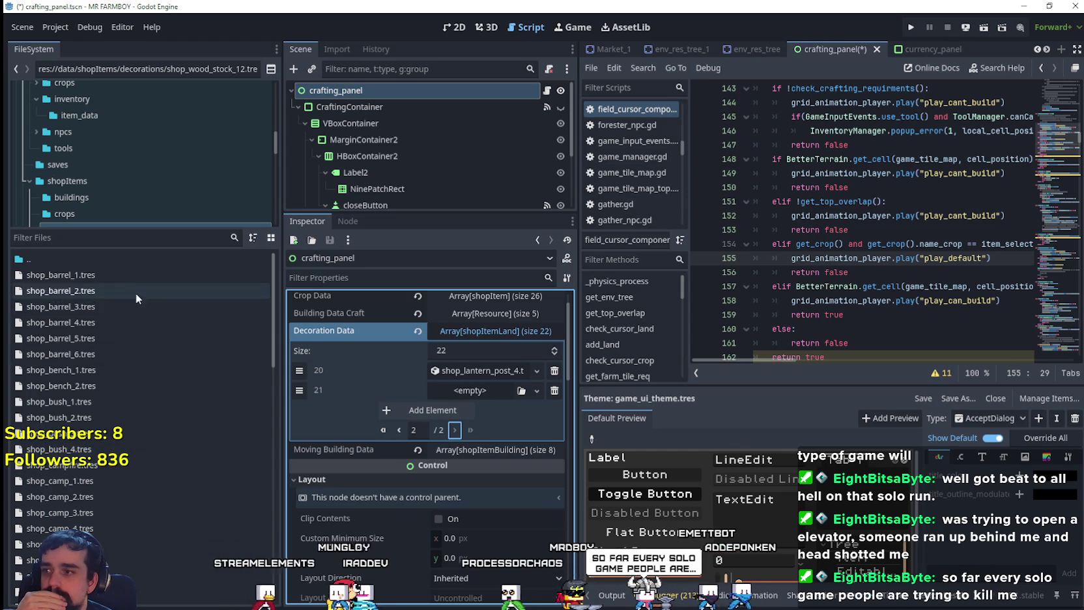
# - Put shop_barrel_1 and _2 into slots 21–22, adding four empty slots
pyautogui.click(102, 275)
pyautogui.moveTo(62, 274); pyautogui.dragTo(387, 337)
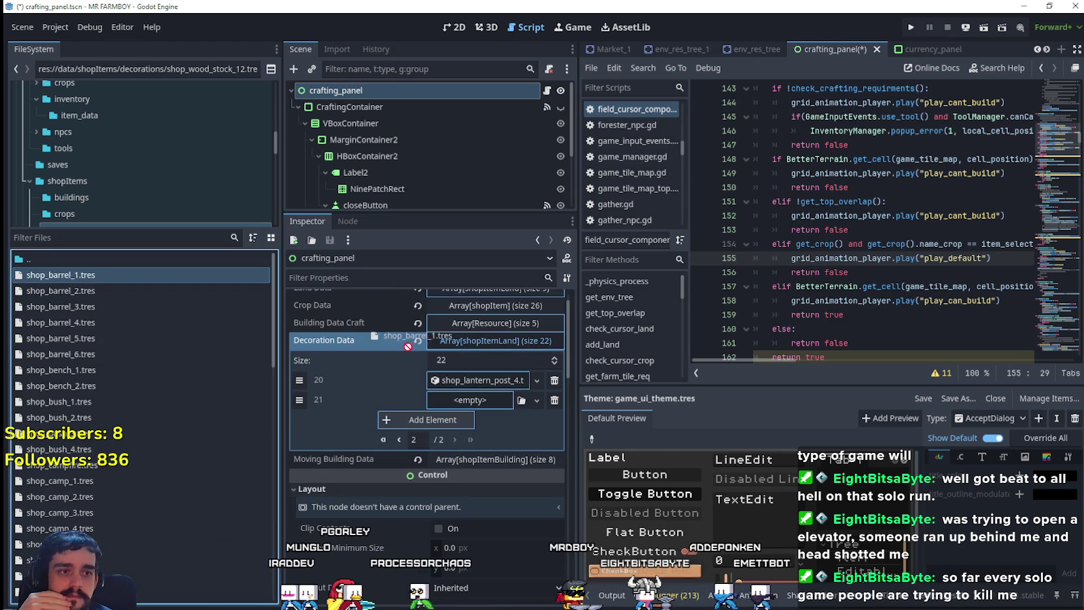
pyautogui.moveTo(467, 419); pyautogui.dragTo(466, 417)
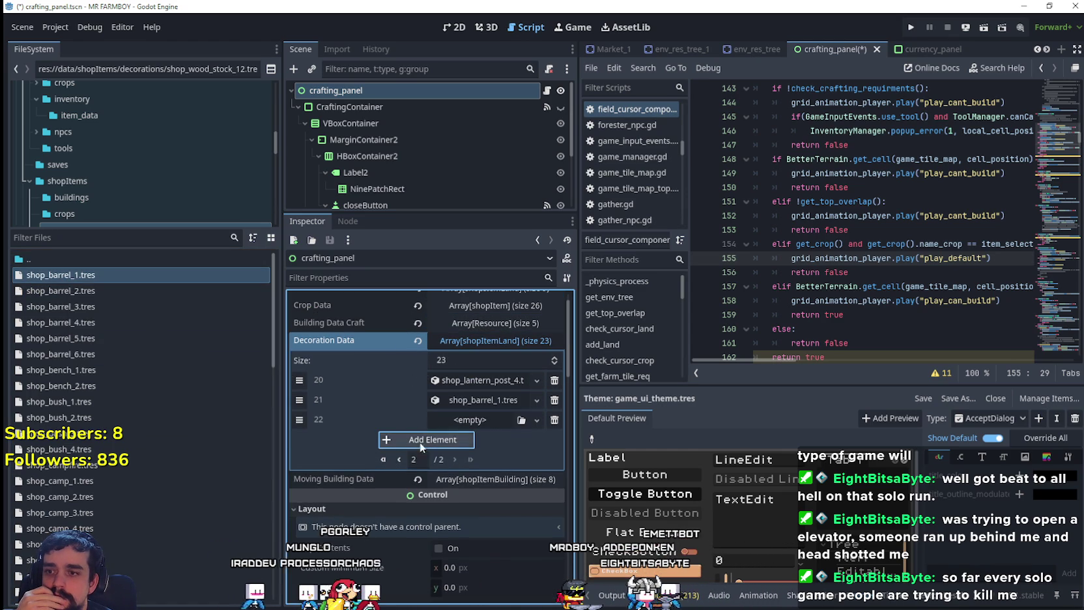
pyautogui.click(420, 441)
pyautogui.click(420, 460)
pyautogui.click(420, 479)
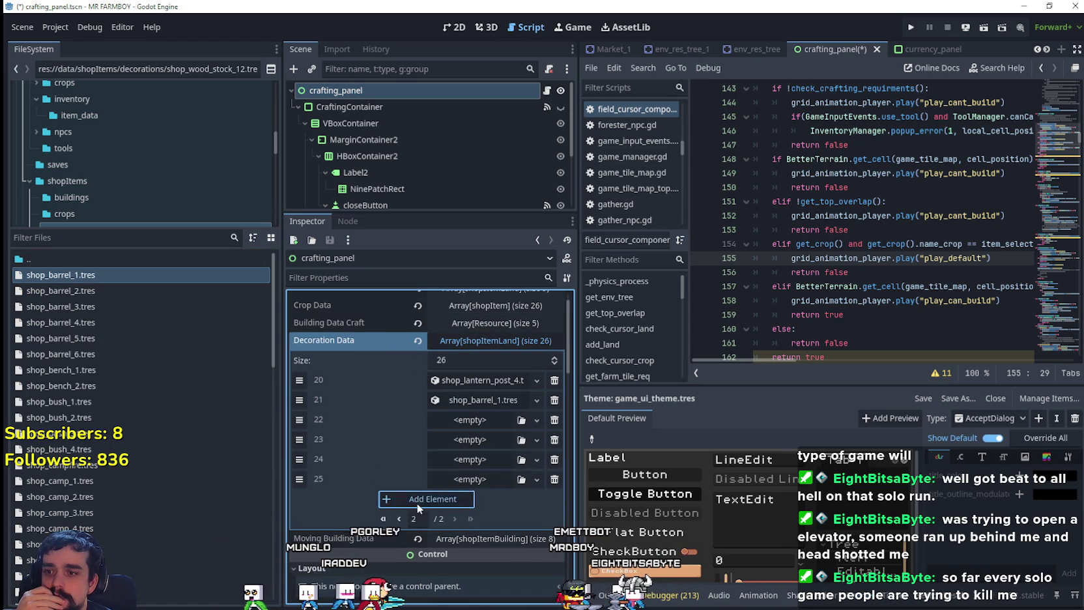
pyautogui.click(420, 498)
pyautogui.moveTo(131, 290); pyautogui.dragTo(383, 355)
pyautogui.moveTo(485, 426); pyautogui.dragTo(485, 440)
# - Fill slots 23–26 with shop_barrel_3 through shop_barrel_6
pyautogui.click(107, 308)
pyautogui.click(106, 322)
pyautogui.moveTo(107, 323); pyautogui.dragTo(479, 459)
pyautogui.click(107, 338)
pyautogui.moveTo(107, 338); pyautogui.dragTo(480, 479)
pyautogui.click(66, 352)
pyautogui.moveTo(66, 352)
pyautogui.mouseDown()
pyautogui.moveTo(189, 357)
pyautogui.moveTo(451, 501)
pyautogui.mouseUp()
# - Add more empty slots and fill slots 27–30 with shop_camp_1 through shop_camp_4
pyautogui.click(432, 518)
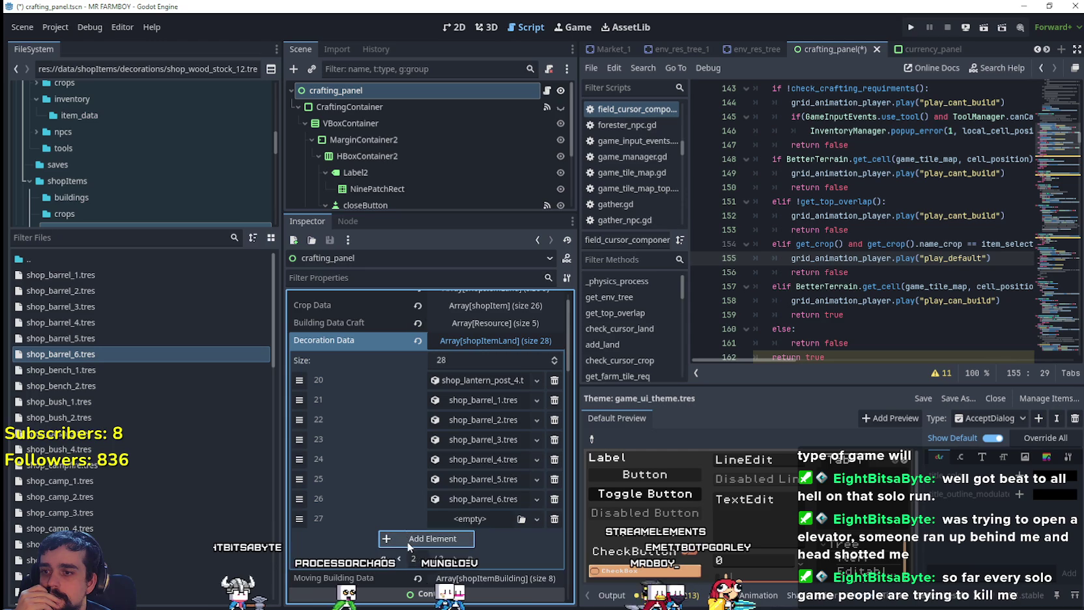
pyautogui.click(432, 538)
pyautogui.click(432, 558)
pyautogui.scroll(-3, 445, 465)
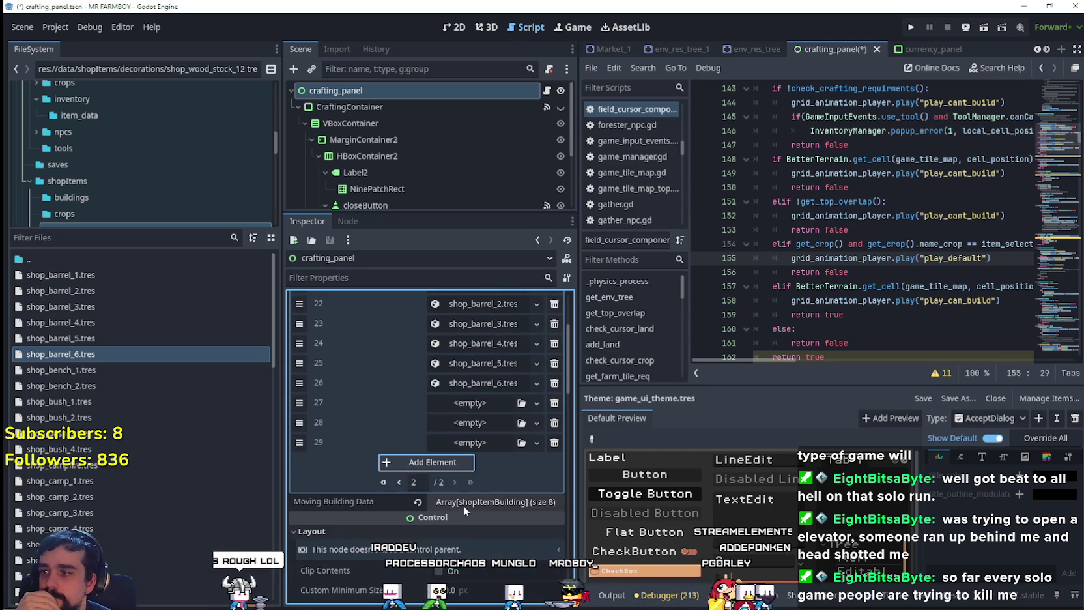
pyautogui.click(446, 465)
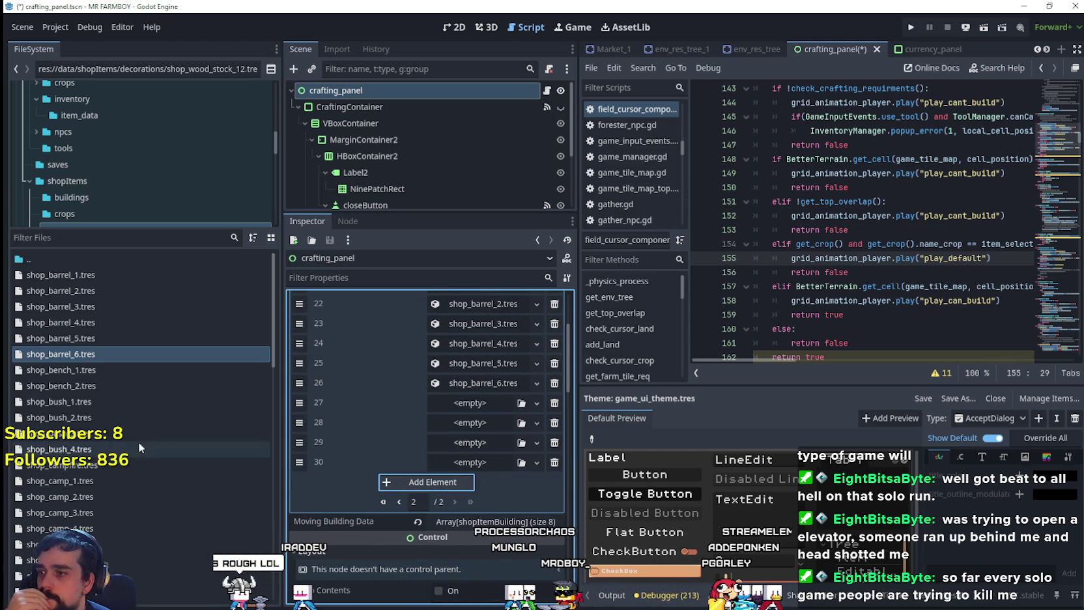
pyautogui.scroll(-3, 128, 460)
pyautogui.moveTo(71, 397)
pyautogui.mouseDown()
pyautogui.moveTo(456, 365)
pyautogui.moveTo(395, 409)
pyautogui.mouseUp()
pyautogui.moveTo(83, 411)
pyautogui.mouseDown()
pyautogui.moveTo(534, 443)
pyautogui.moveTo(468, 433)
pyautogui.mouseUp()
pyautogui.moveTo(99, 426)
pyautogui.mouseDown()
pyautogui.moveTo(437, 431)
pyautogui.moveTo(447, 446)
pyautogui.mouseUp()
pyautogui.moveTo(168, 441); pyautogui.dragTo(172, 445)
pyautogui.moveTo(475, 459); pyautogui.dragTo(475, 460)
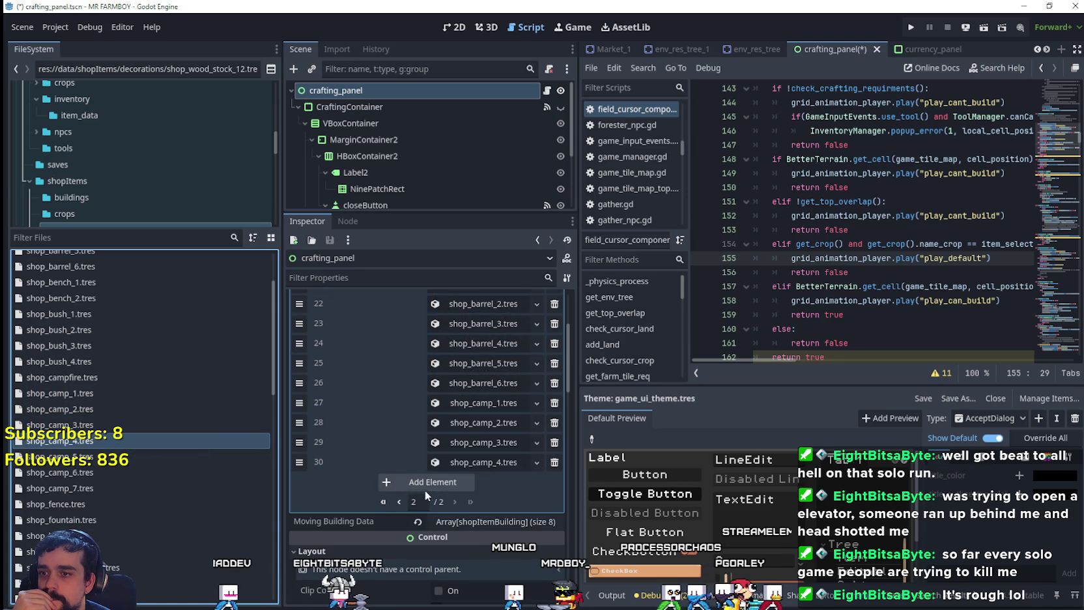
# - Add more empty slots and fill slots 31–33 with shop_camp_5, _6 and _7
pyautogui.click(424, 487)
pyautogui.click(394, 507)
pyautogui.click(397, 524)
pyautogui.moveTo(97, 456); pyautogui.dragTo(450, 485)
pyautogui.click(427, 541)
pyautogui.click(134, 474)
pyautogui.moveTo(134, 473); pyautogui.dragTo(449, 502)
pyautogui.click(390, 560)
pyautogui.moveTo(62, 488); pyautogui.dragTo(485, 491)
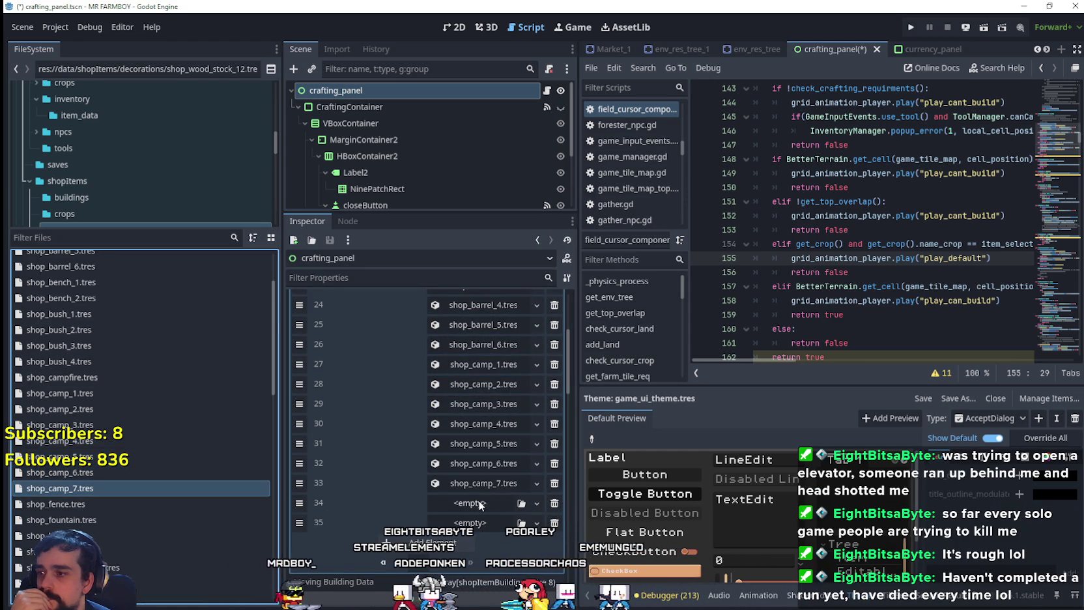
# - Scroll FileSystem to the stump files and add empty Decoration Data row 36
pyautogui.scroll(-5, 131, 453)
pyautogui.scroll(-10, 129, 448)
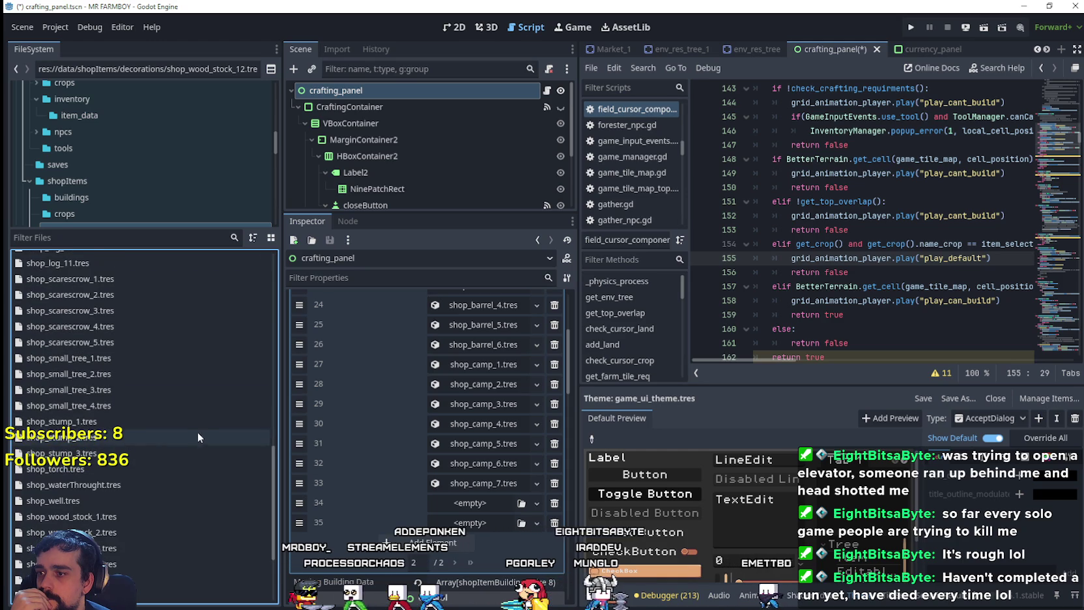
pyautogui.scroll(-3, 189, 432)
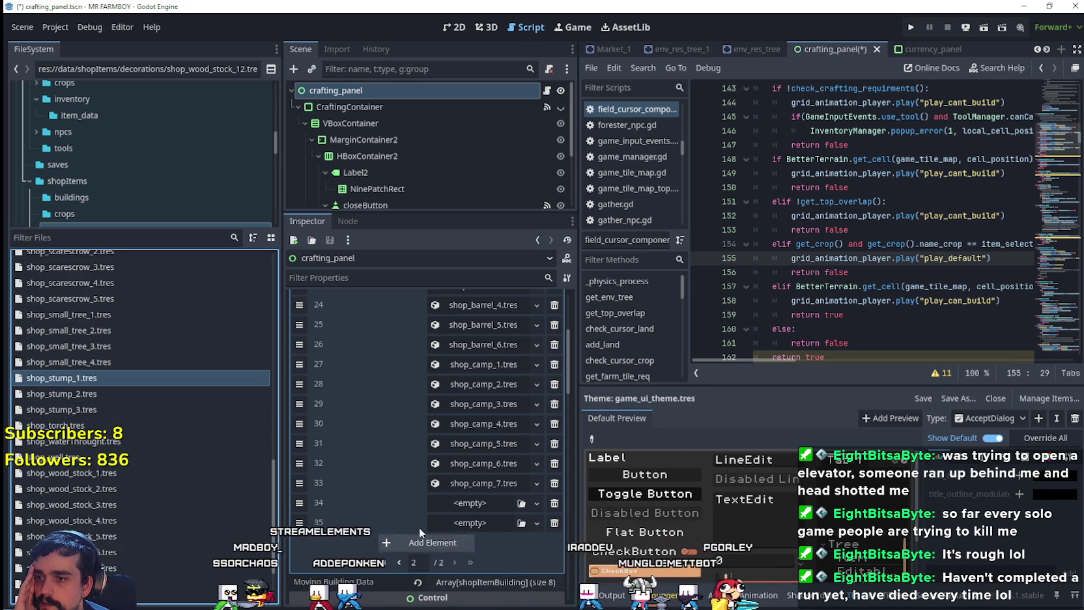
pyautogui.scroll(3, 434, 500)
pyautogui.scroll(-5, 435, 500)
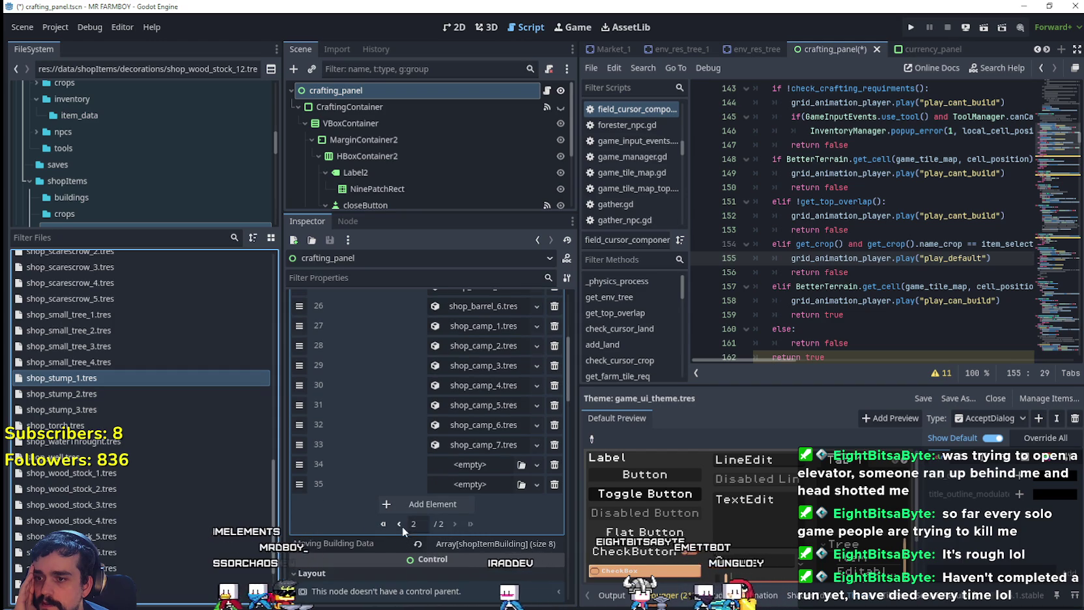
pyautogui.click(399, 524)
pyautogui.scroll(5, 493, 544)
pyautogui.scroll(-5, 492, 539)
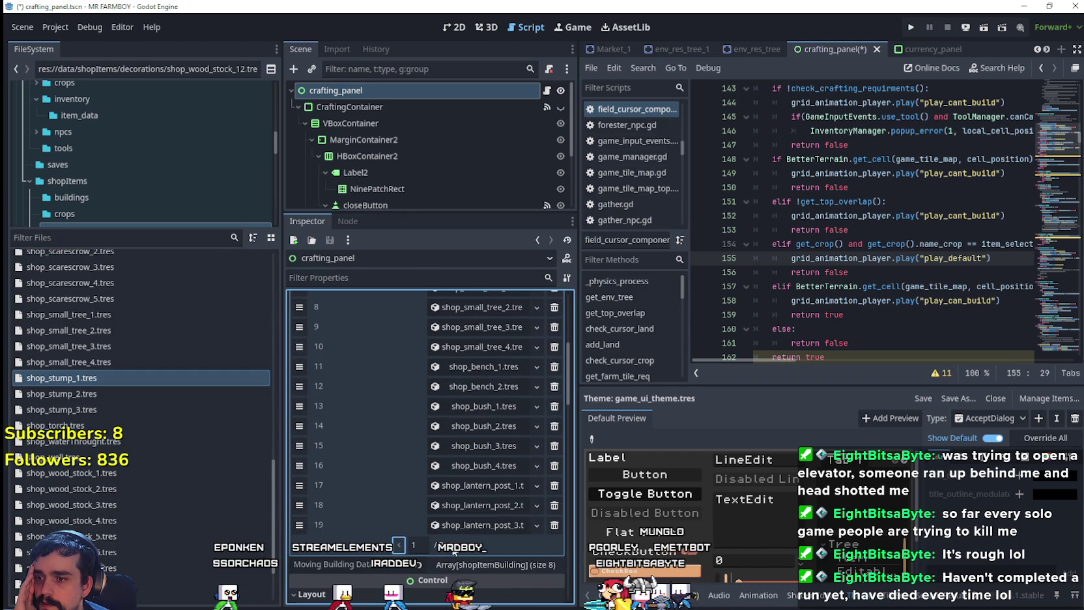
pyautogui.click(453, 544)
pyautogui.click(433, 466)
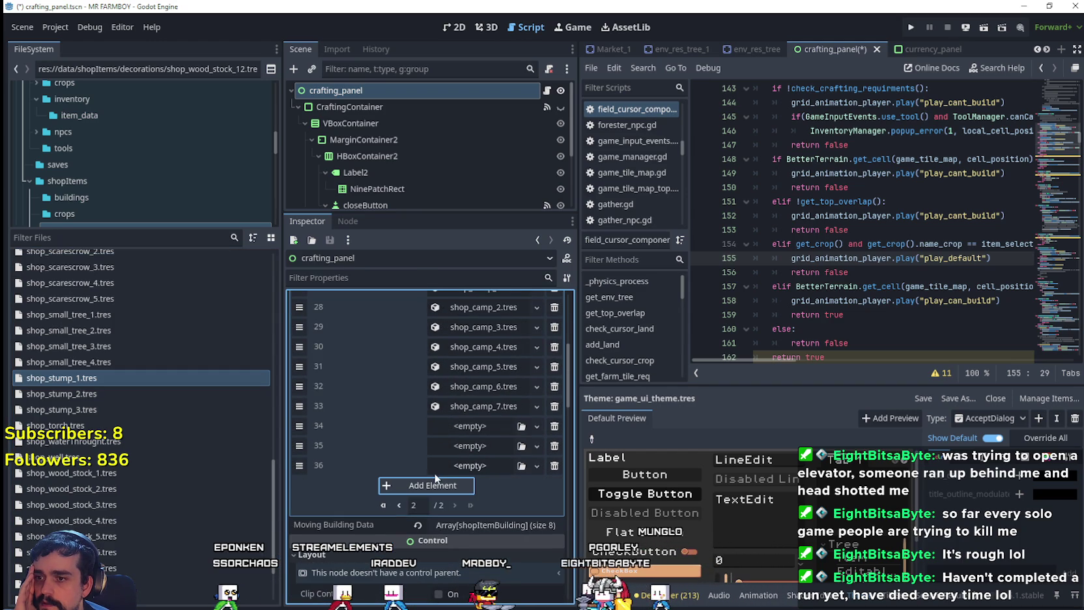
# - Put shop_stump_1, _2 and _3 into rows 34, 35 and 36
pyautogui.moveTo(77, 382); pyautogui.dragTo(469, 425)
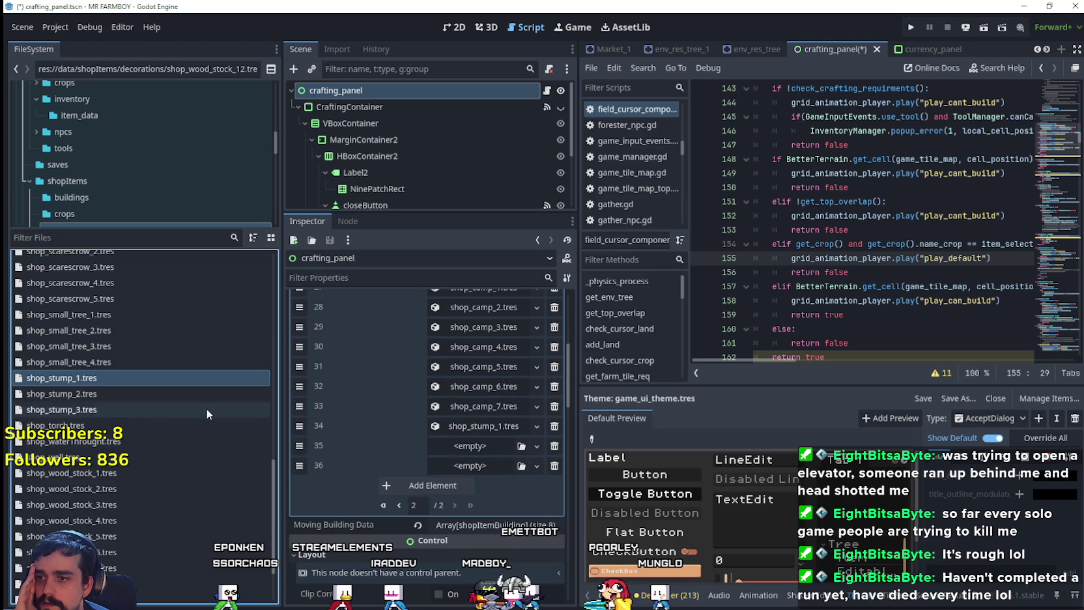
pyautogui.click(204, 395)
pyautogui.moveTo(204, 394); pyautogui.dragTo(475, 446)
pyautogui.moveTo(85, 409); pyautogui.dragTo(449, 465)
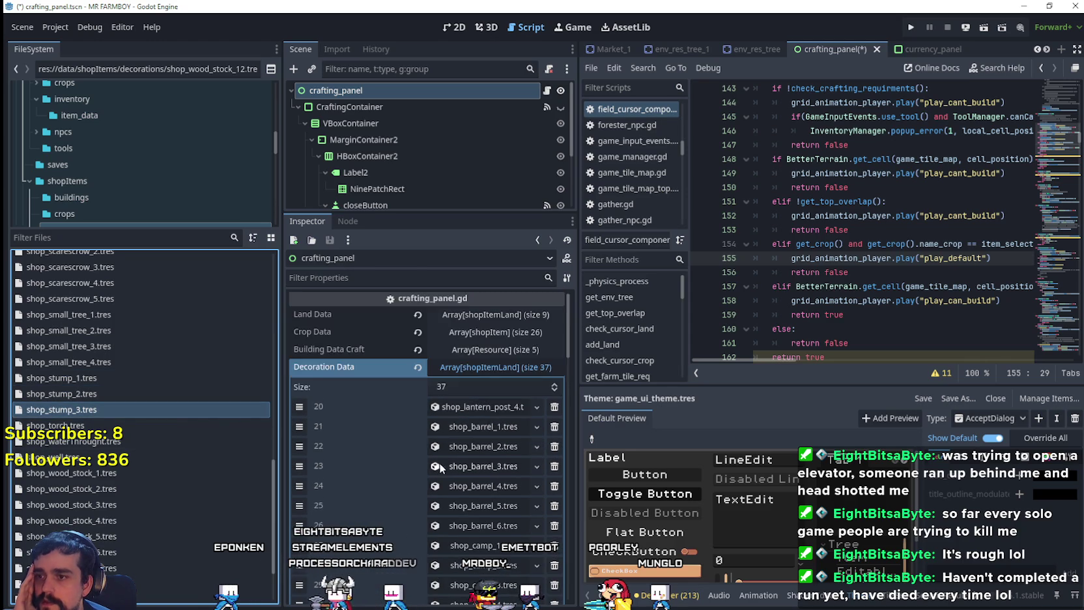
# - Add further empty Decoration Data slots below the stumps
pyautogui.scroll(-5, 440, 466)
pyautogui.click(398, 454)
pyautogui.scroll(5, 415, 436)
pyautogui.scroll(-3, 430, 448)
pyautogui.scroll(-3, 431, 450)
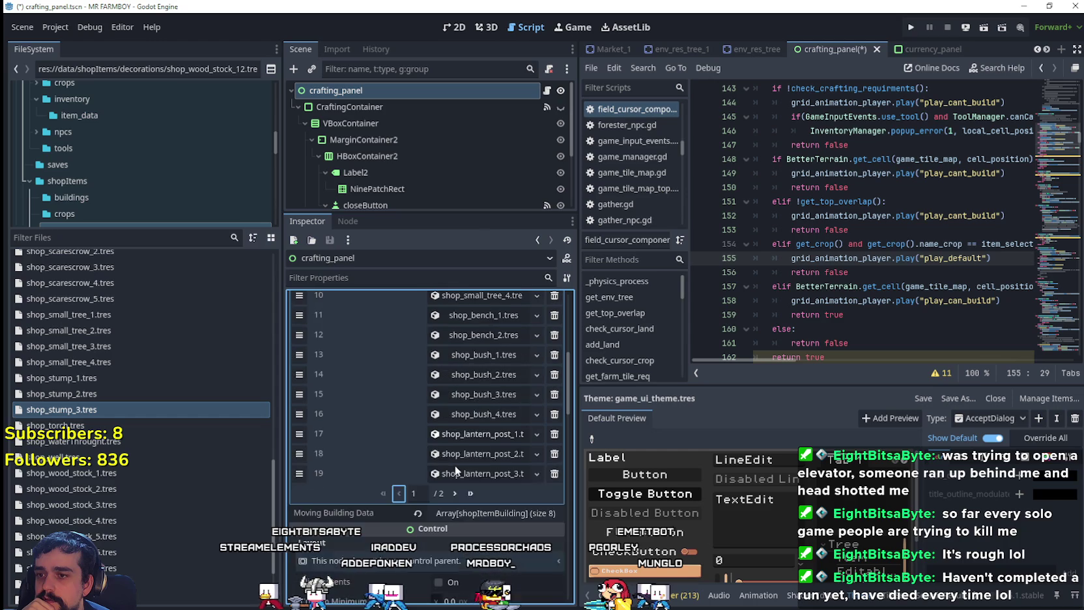
pyautogui.click(454, 454)
pyautogui.scroll(-2, 430, 482)
pyautogui.click(425, 532)
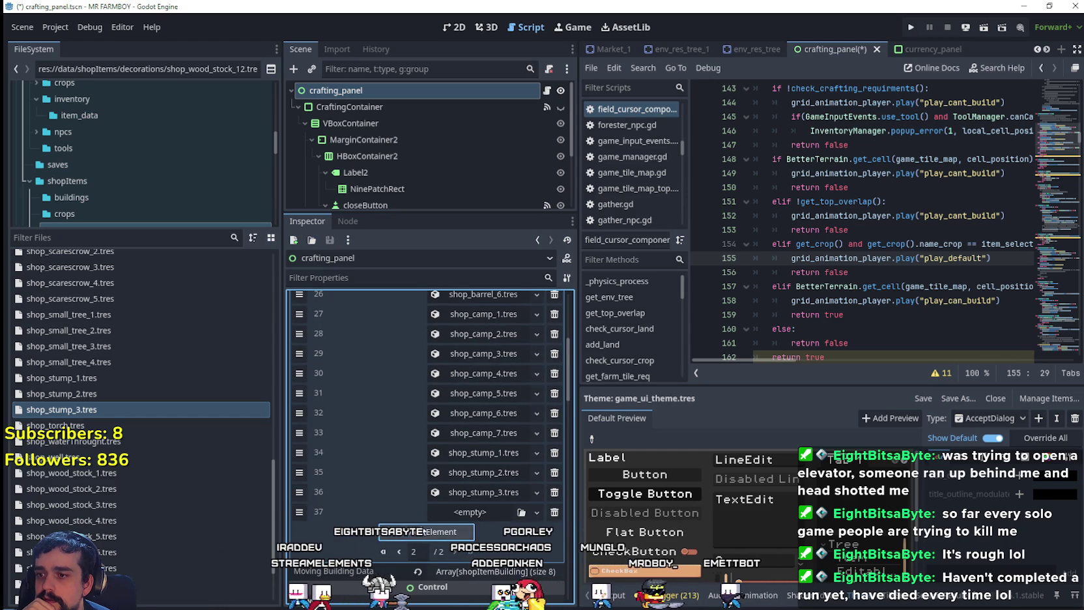
pyautogui.scroll(4, 169, 458)
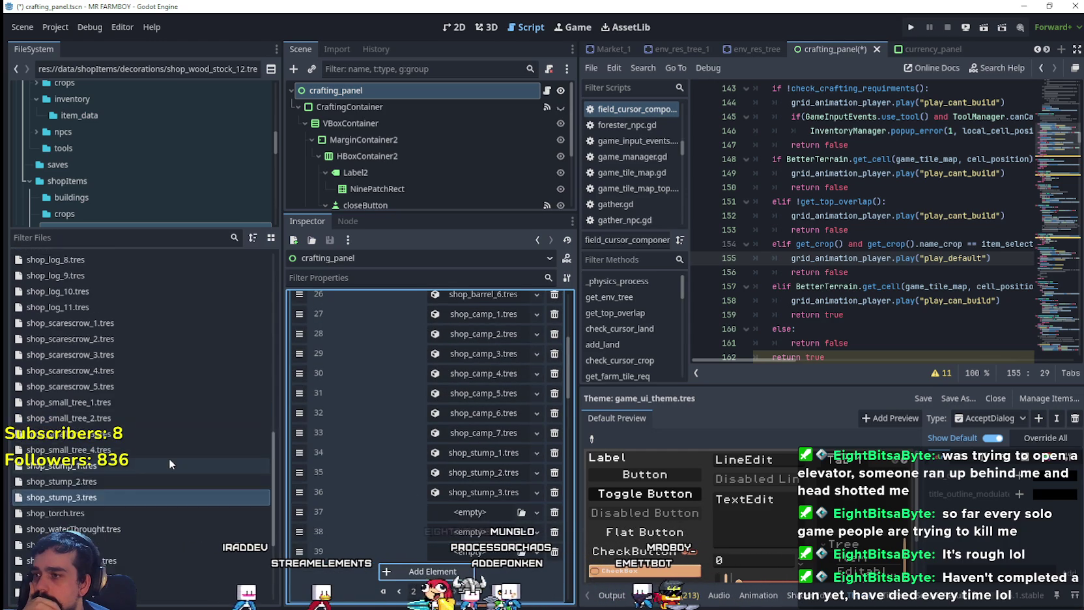
pyautogui.scroll(-3, 456, 448)
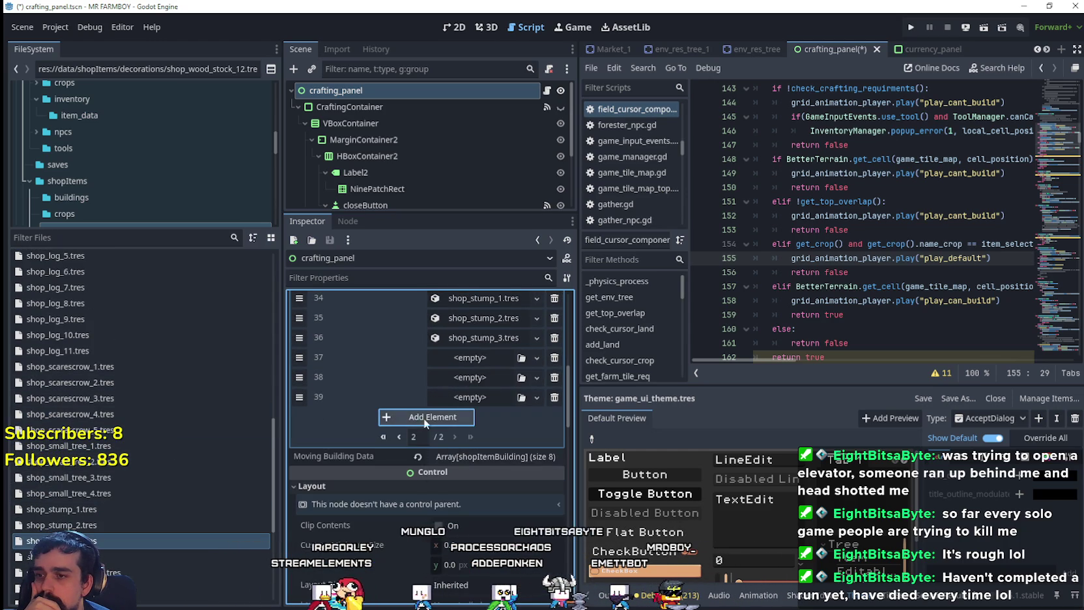
# - Add a slot and fill rows 37–39 with shop_scarescrow files up to shop_scarescrow_3
pyautogui.click(424, 418)
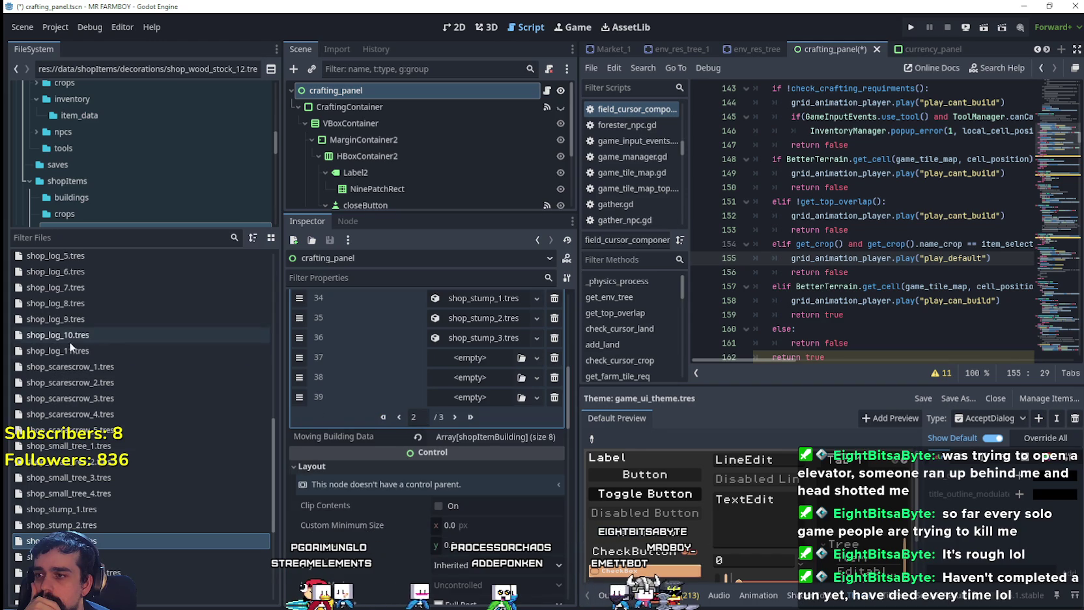
pyautogui.moveTo(94, 362); pyautogui.dragTo(469, 357)
pyautogui.moveTo(159, 377); pyautogui.dragTo(472, 381)
pyautogui.moveTo(159, 398); pyautogui.dragTo(446, 401)
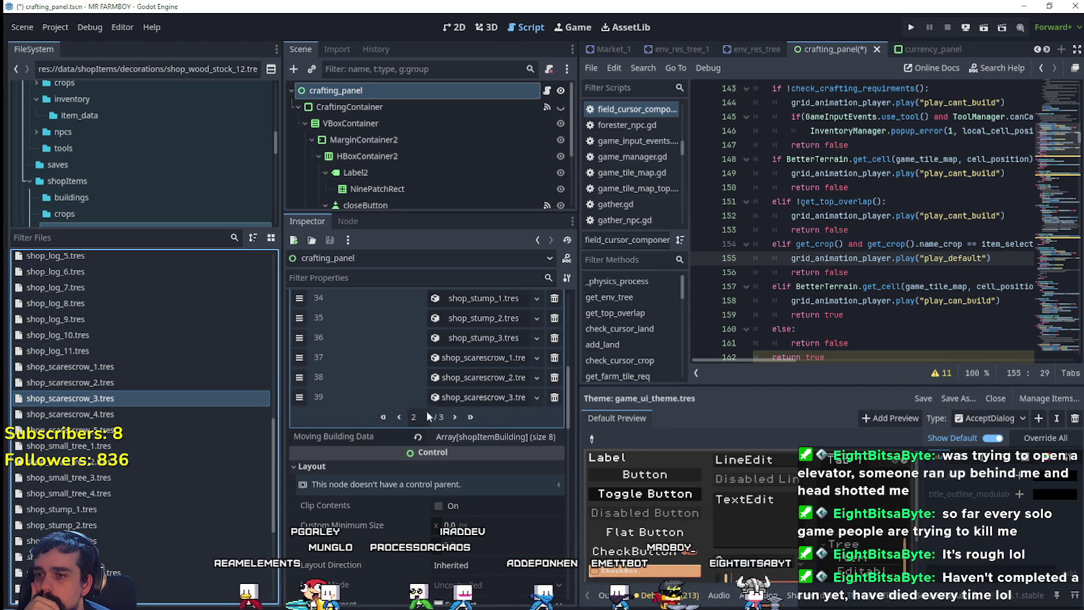
# - On page 3/3, put shop_scarescrow_4 and _5 into slots 40–41 and grow the array to 45
pyautogui.click(455, 415)
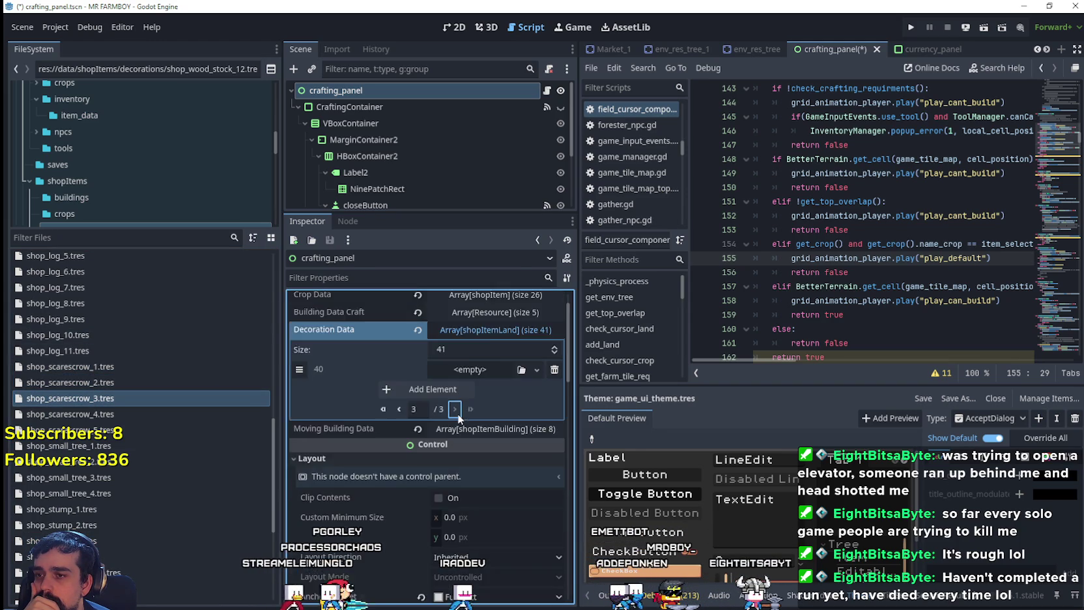
pyautogui.moveTo(138, 414)
pyautogui.mouseDown()
pyautogui.moveTo(138, 400)
pyautogui.moveTo(459, 370)
pyautogui.mouseUp()
pyautogui.click(428, 388)
pyautogui.moveTo(130, 430); pyautogui.dragTo(460, 390)
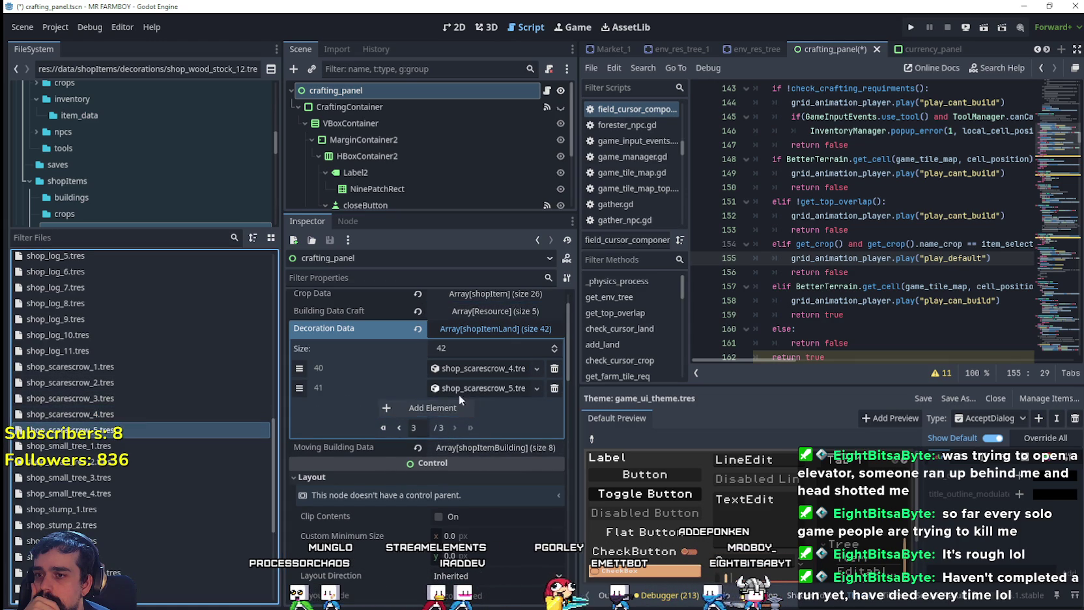
pyautogui.click(420, 408)
pyautogui.click(417, 428)
pyautogui.click(414, 449)
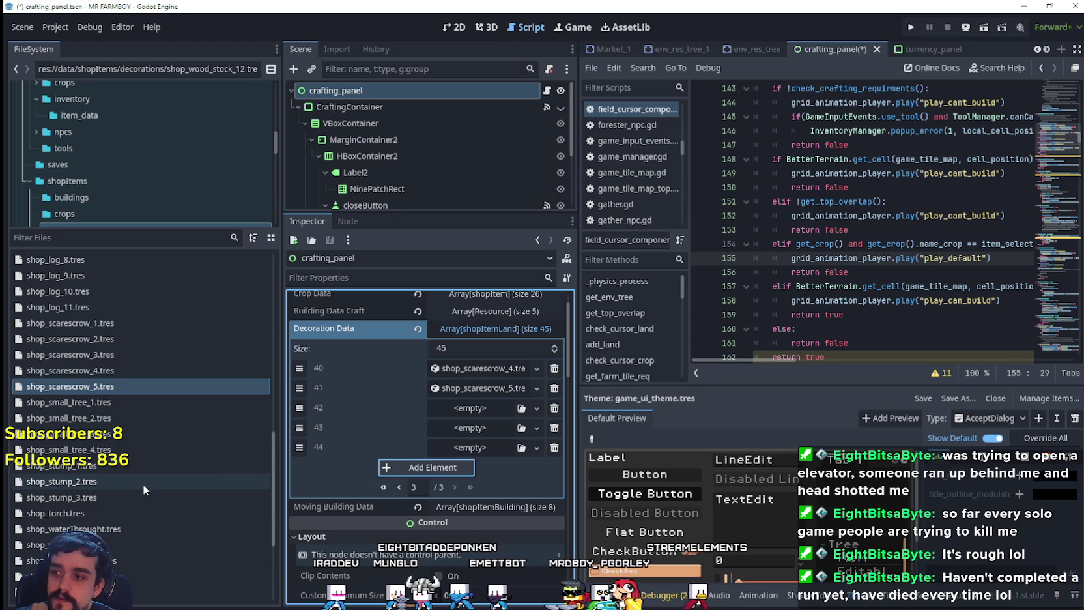
# - Add three more empty slots to Decoration Data, bringing the array to 48
pyautogui.scroll(-5, 141, 485)
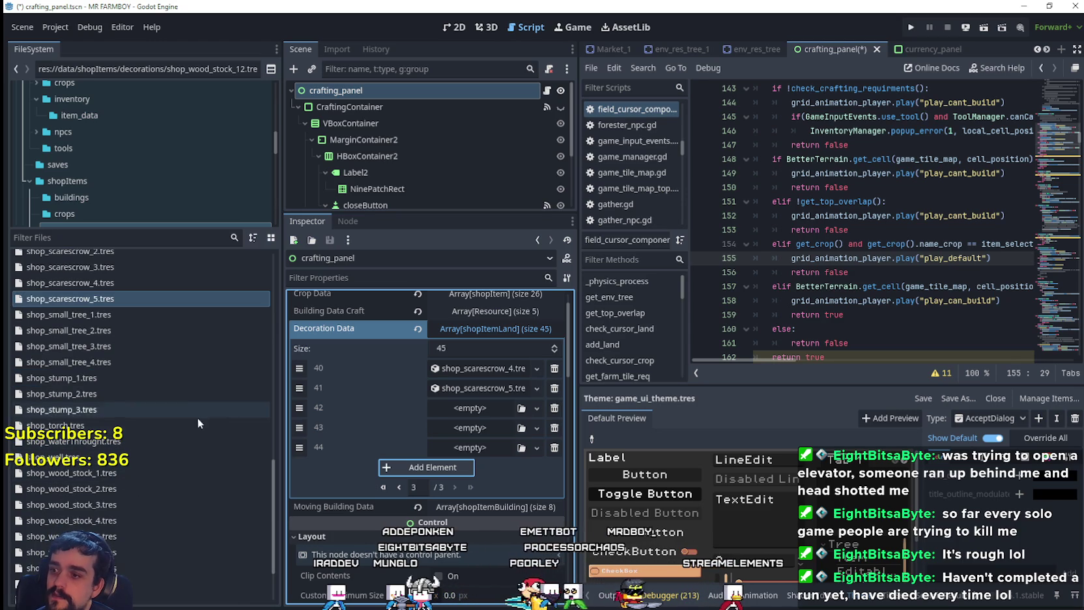
pyautogui.scroll(-3, 224, 541)
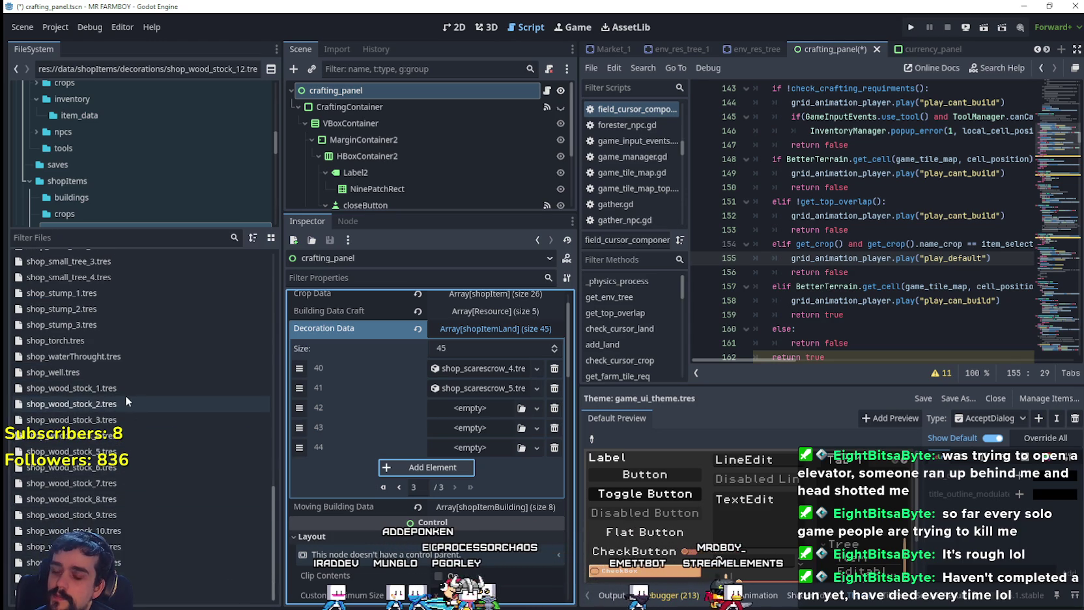
pyautogui.click(452, 472)
pyautogui.click(441, 489)
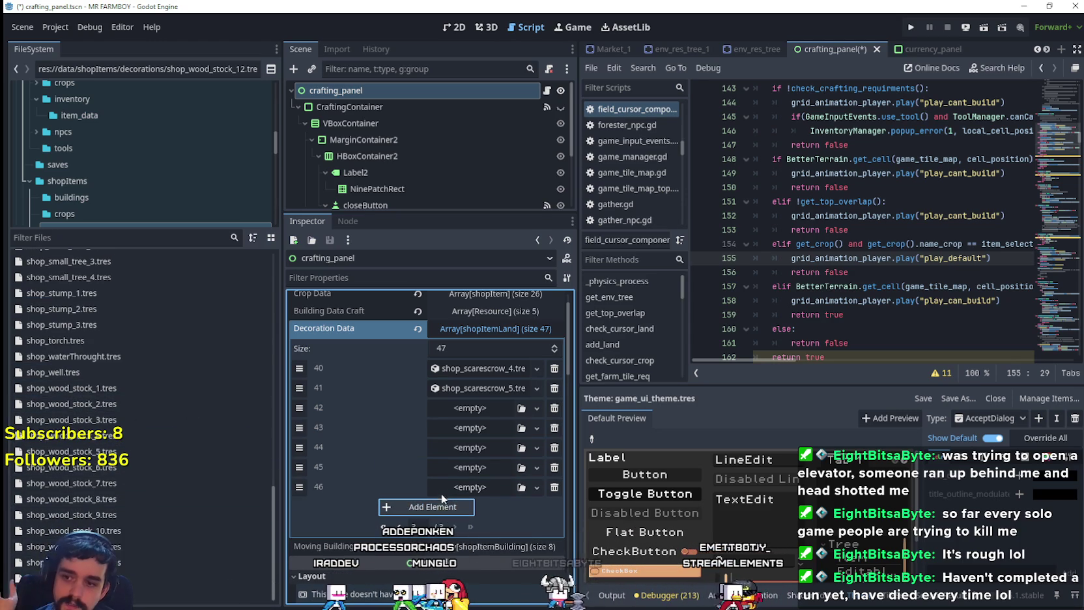
pyautogui.click(455, 512)
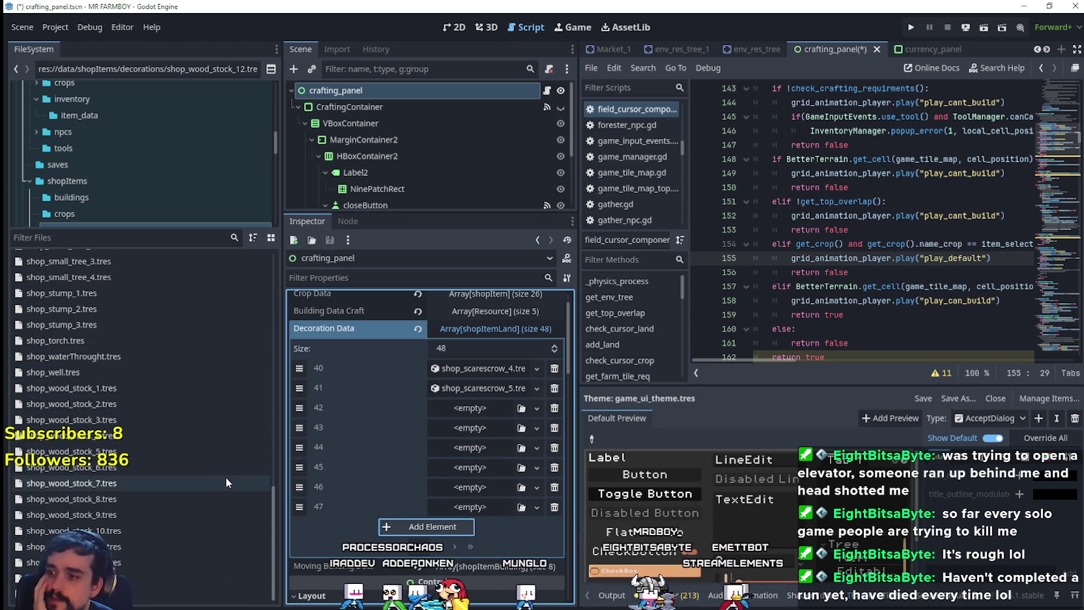
# - Select shop_wood_stock_1 and page back through the decoration entries to page 1
pyautogui.click(145, 389)
pyautogui.scroll(4, 187, 504)
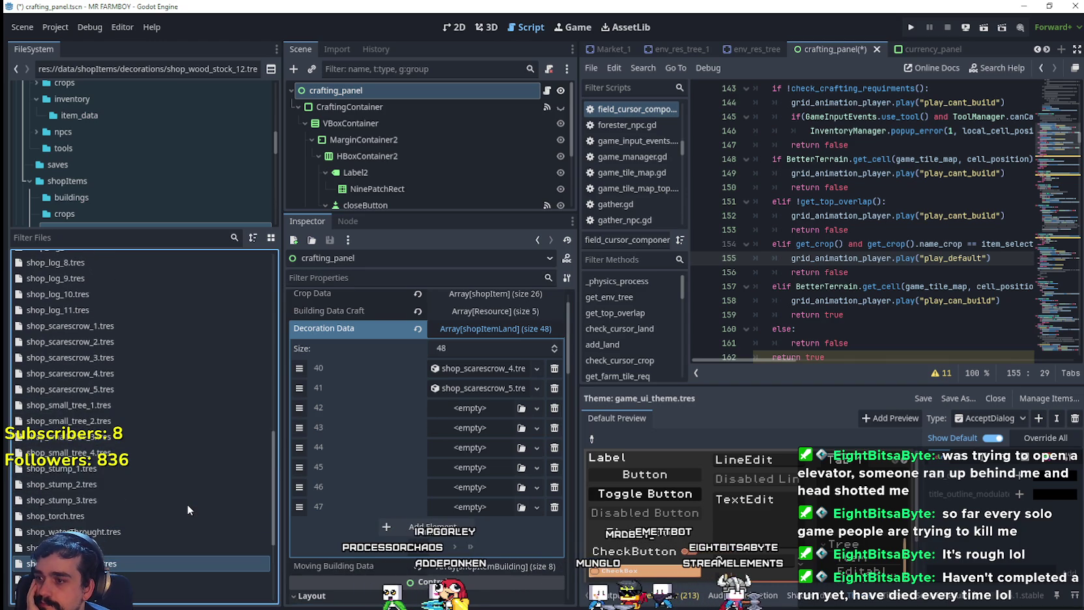
pyautogui.scroll(4, 185, 525)
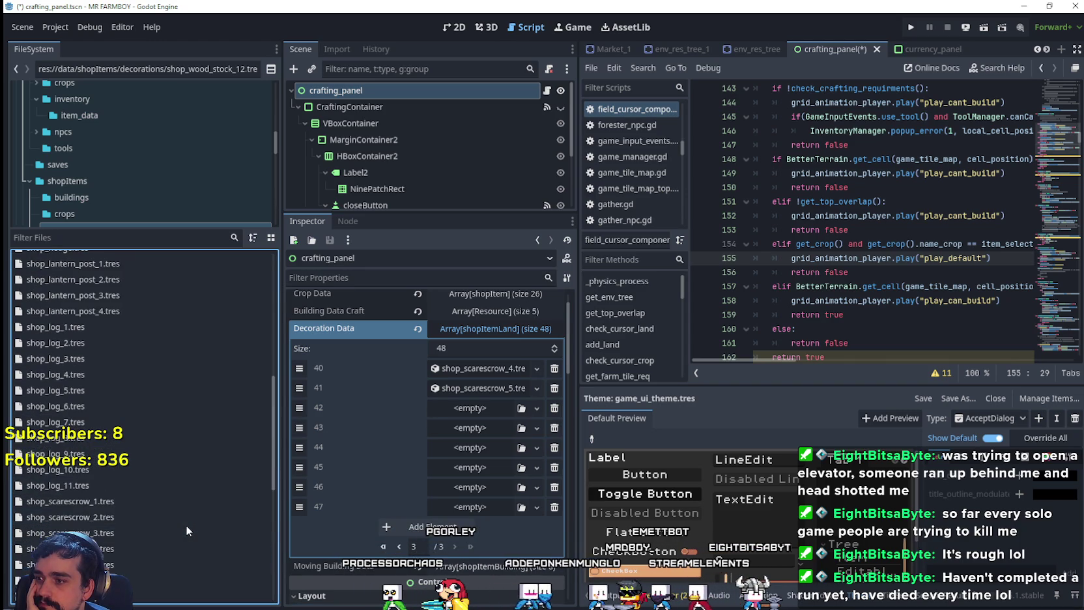
pyautogui.scroll(6, 186, 520)
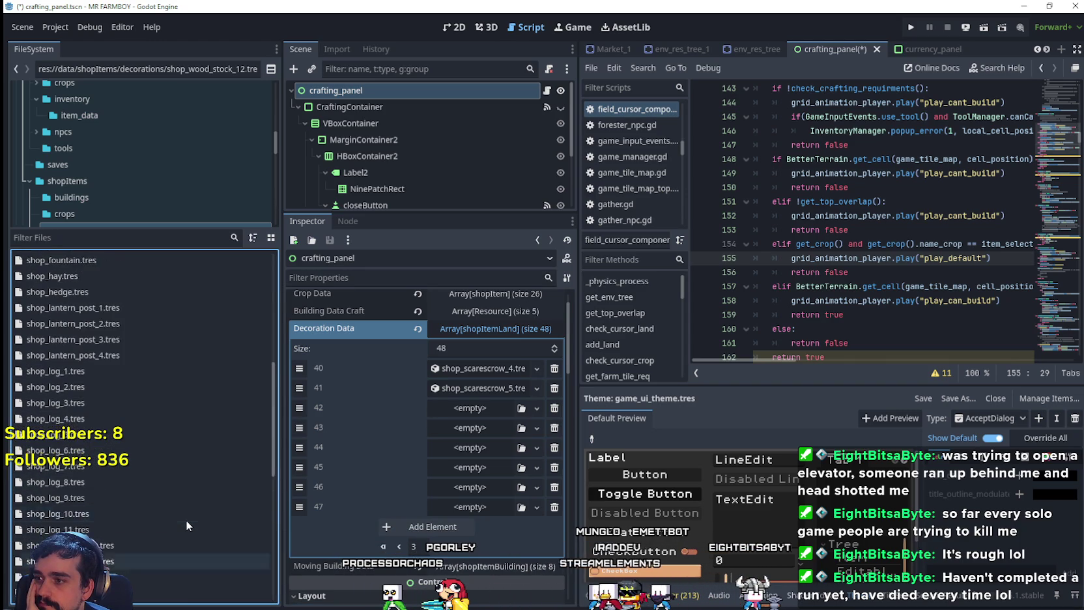
pyautogui.scroll(2, 186, 519)
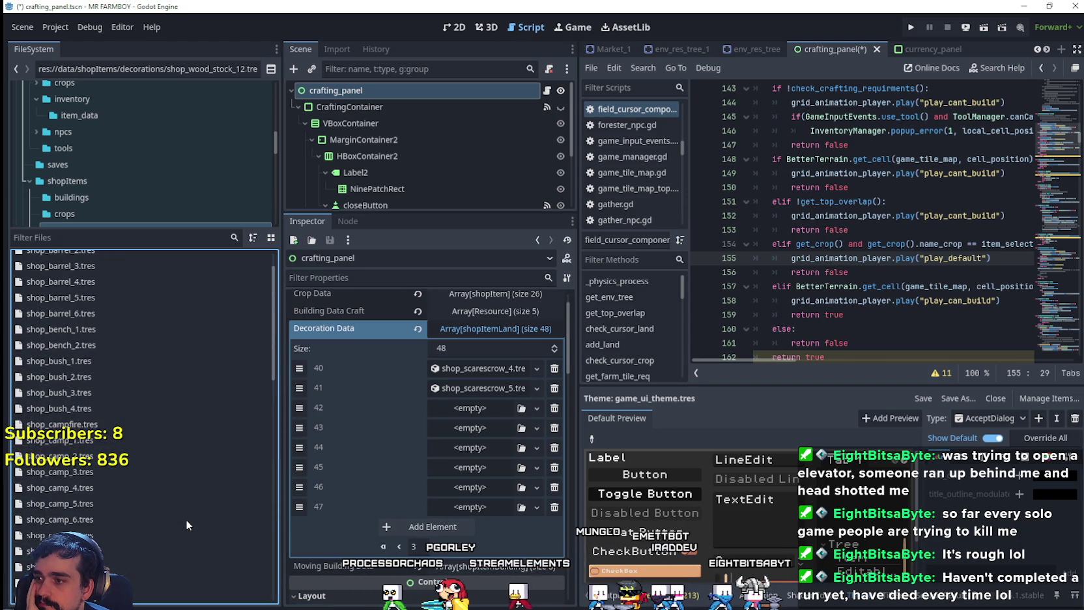
pyautogui.click(400, 547)
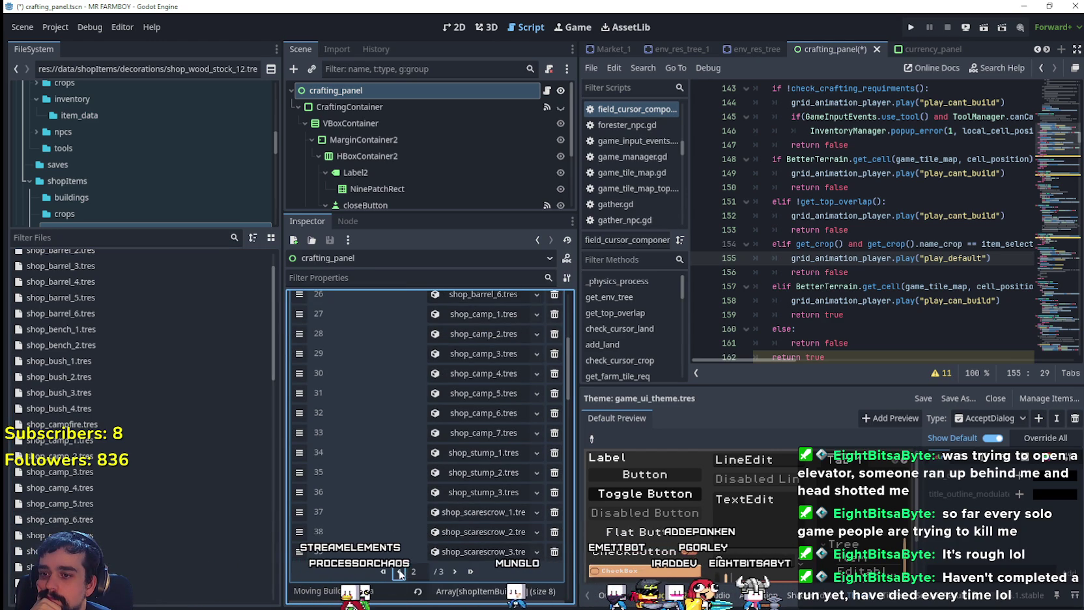
pyautogui.click(400, 572)
pyautogui.scroll(3, 405, 524)
pyautogui.scroll(2, 404, 525)
pyautogui.scroll(-5, 405, 525)
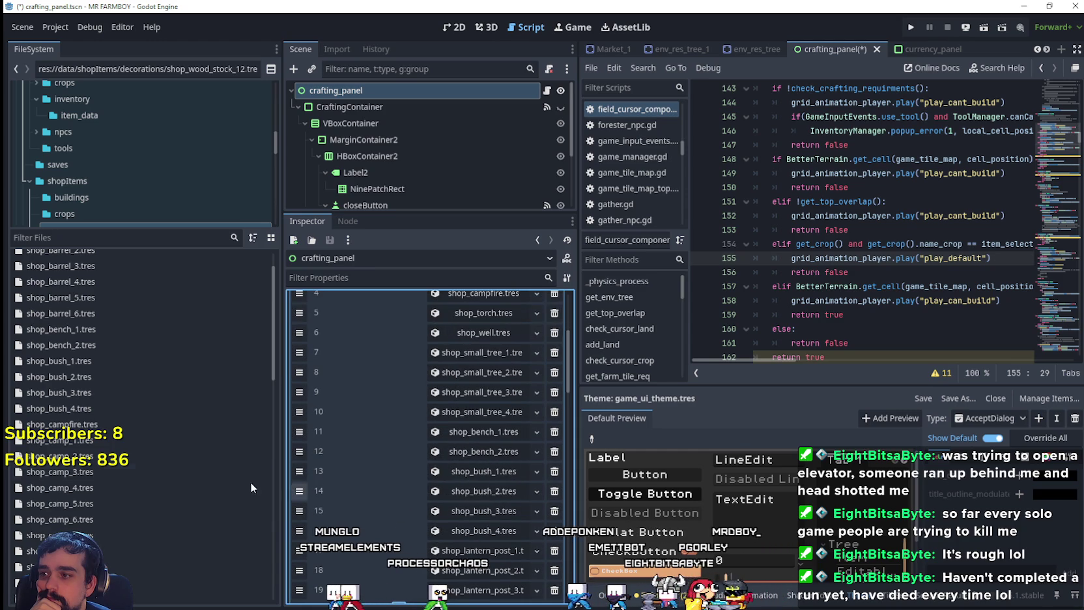
pyautogui.scroll(-2, 383, 524)
pyautogui.click(454, 532)
pyautogui.scroll(1, 455, 532)
pyautogui.scroll(2, 173, 392)
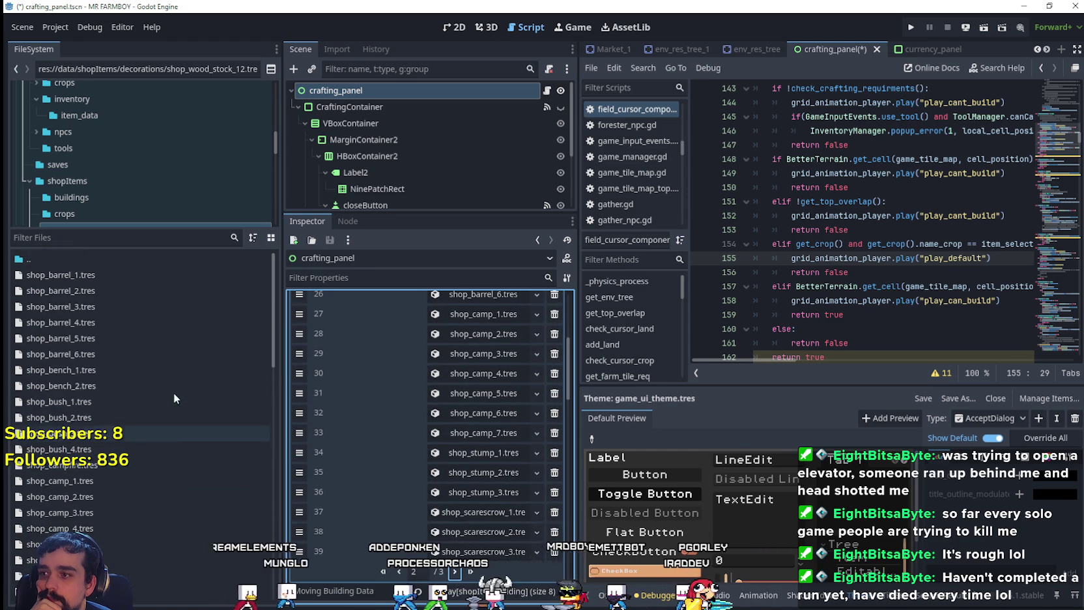
pyautogui.click(400, 572)
# - Browse pages 2 and 3 of Decoration Data and select shop_log_6
pyautogui.scroll(4, 477, 538)
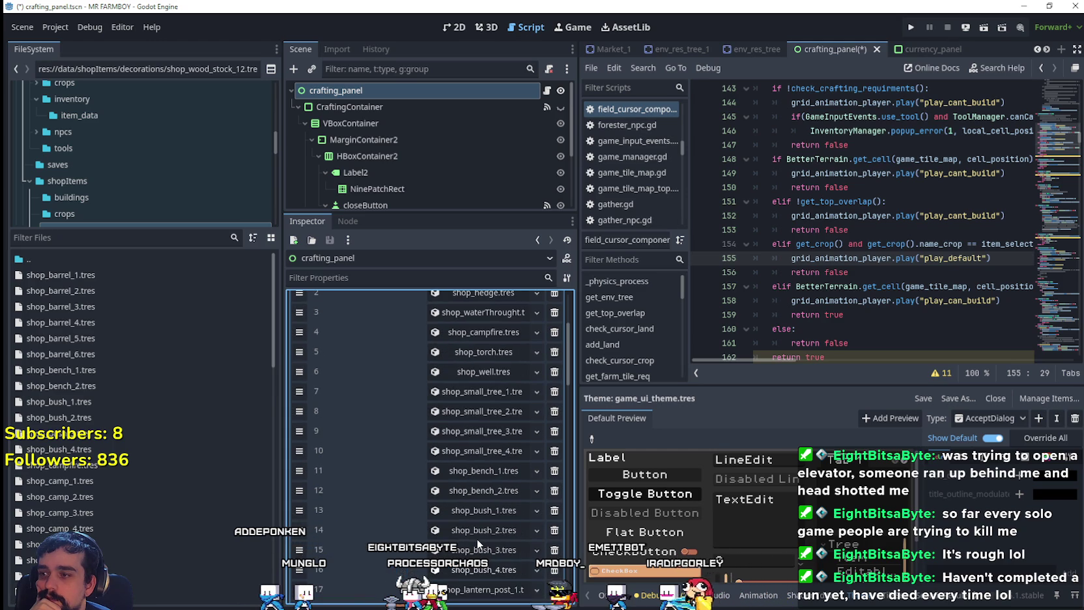
pyautogui.scroll(-3, 477, 538)
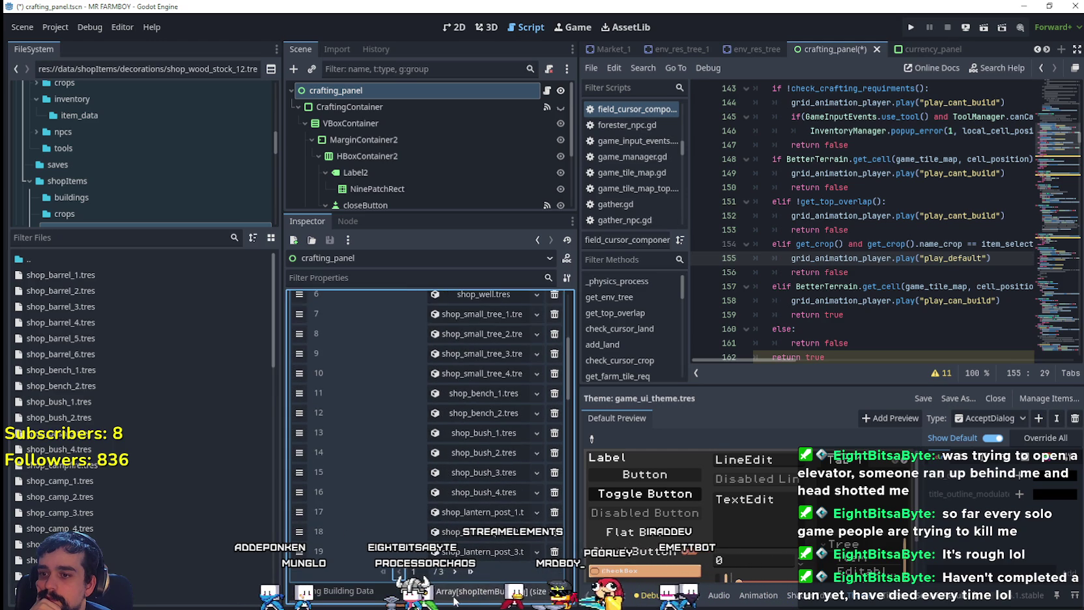
pyautogui.click(457, 572)
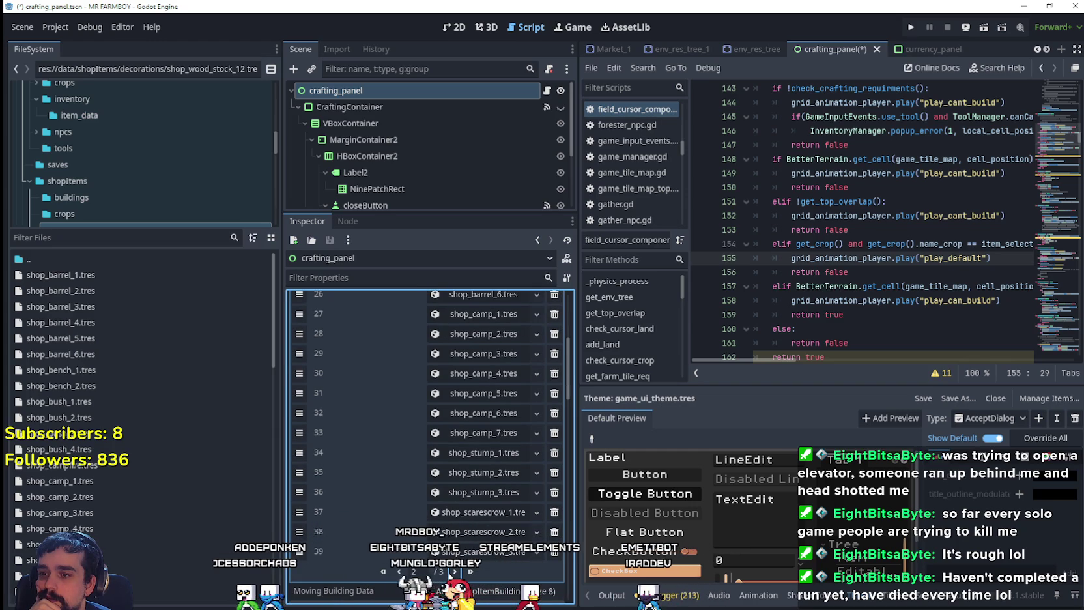
pyautogui.click(454, 571)
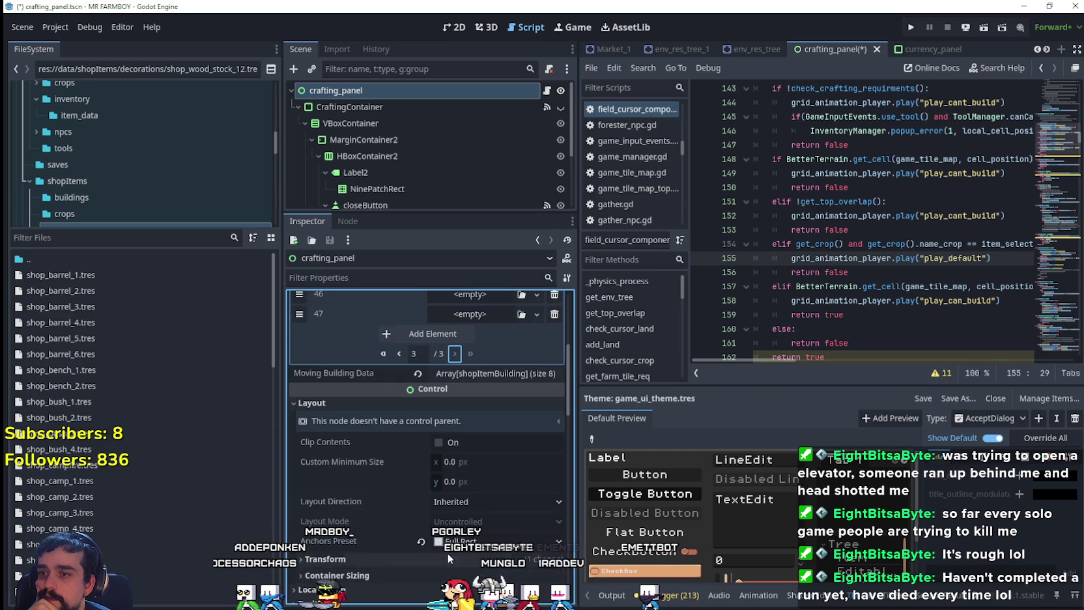
pyautogui.scroll(-3, 179, 518)
pyautogui.scroll(-6, 207, 498)
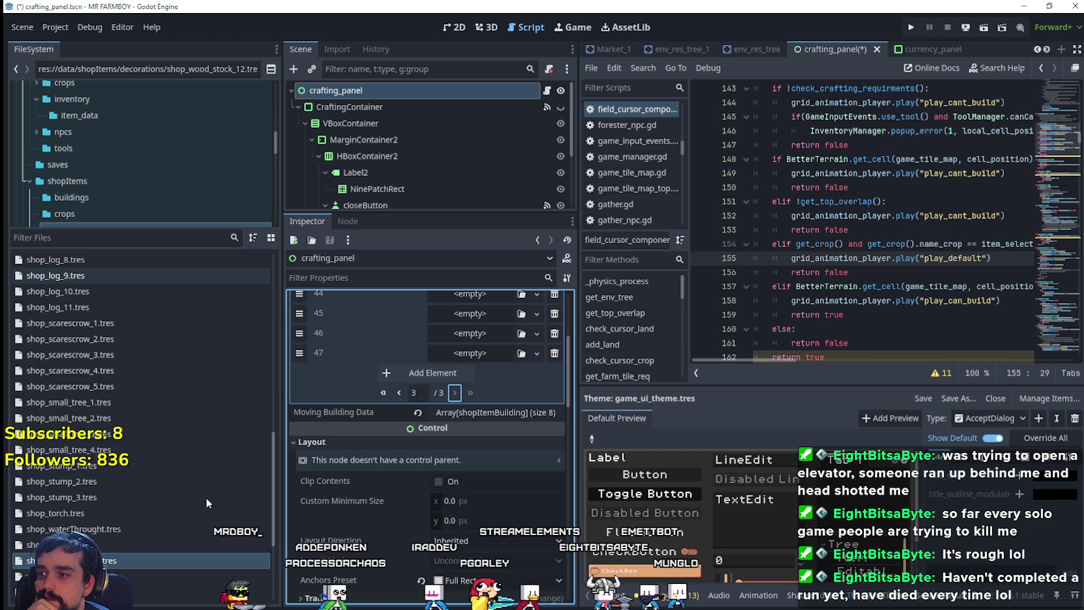
pyautogui.scroll(-5, 240, 505)
pyautogui.scroll(5, 240, 504)
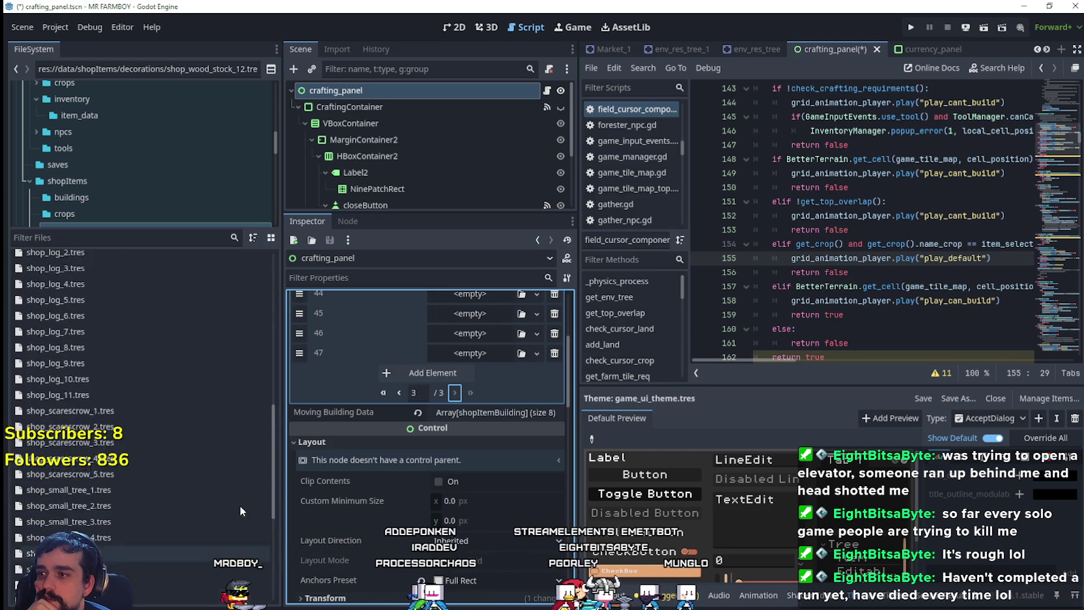
pyautogui.click(180, 358)
pyautogui.scroll(-6, 189, 452)
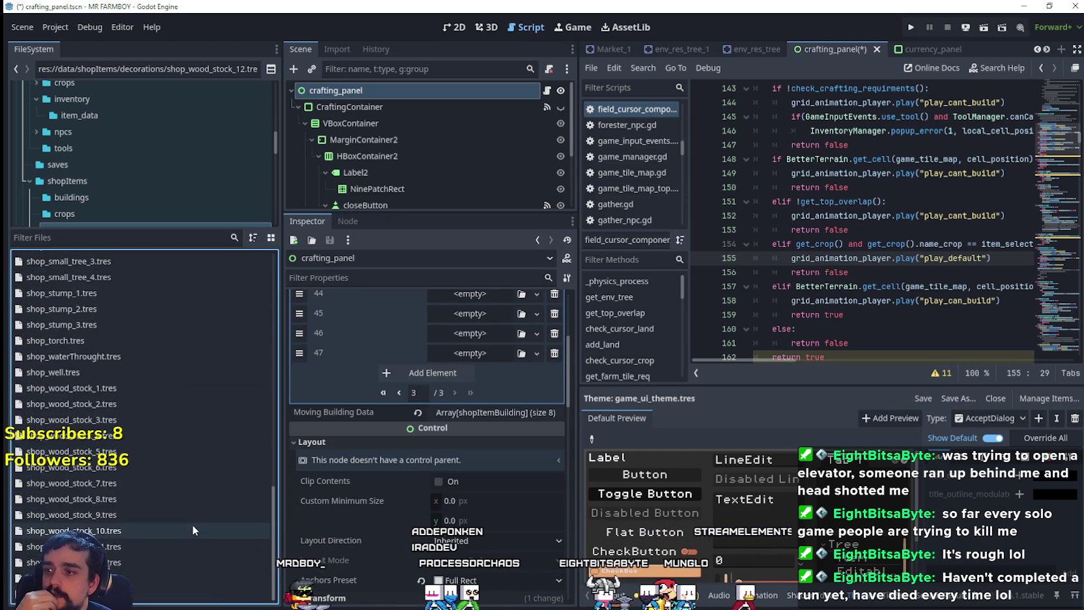
pyautogui.scroll(1, 422, 401)
pyautogui.scroll(3, 422, 401)
pyautogui.scroll(5, 207, 375)
pyautogui.scroll(2, 147, 386)
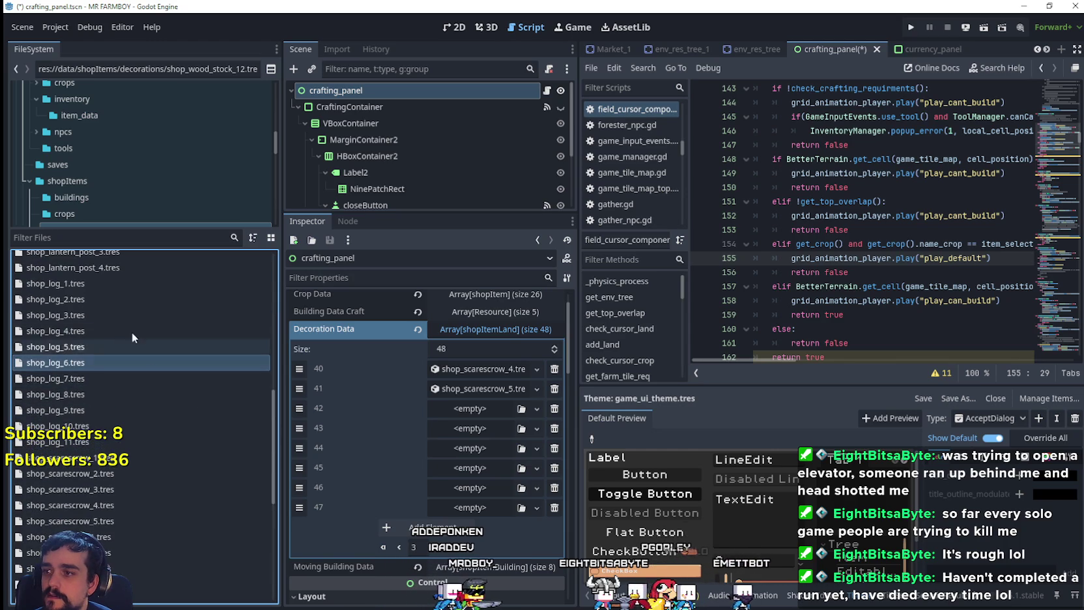
# - Drag shop_log_1 through shop_log_5 into Decoration Data slots 42–46
pyautogui.click(40, 284)
pyautogui.moveTo(40, 285)
pyautogui.mouseDown()
pyautogui.moveTo(390, 407)
pyautogui.moveTo(441, 409)
pyautogui.moveTo(196, 351)
pyautogui.moveTo(456, 428)
pyautogui.mouseUp()
pyautogui.moveTo(56, 314)
pyautogui.mouseDown()
pyautogui.moveTo(444, 346)
pyautogui.moveTo(456, 449)
pyautogui.mouseUp()
pyautogui.moveTo(56, 331); pyautogui.dragTo(455, 467)
pyautogui.moveTo(76, 350)
pyautogui.mouseDown()
pyautogui.moveTo(456, 487)
pyautogui.moveTo(504, 490)
pyautogui.moveTo(472, 508)
pyautogui.mouseUp()
# - Add five slots, fill them with shop_log_7 to shop_log_11, then add empty slot 53
pyautogui.click(425, 527)
pyautogui.click(440, 548)
pyautogui.click(413, 568)
pyautogui.click(430, 530)
pyautogui.click(428, 531)
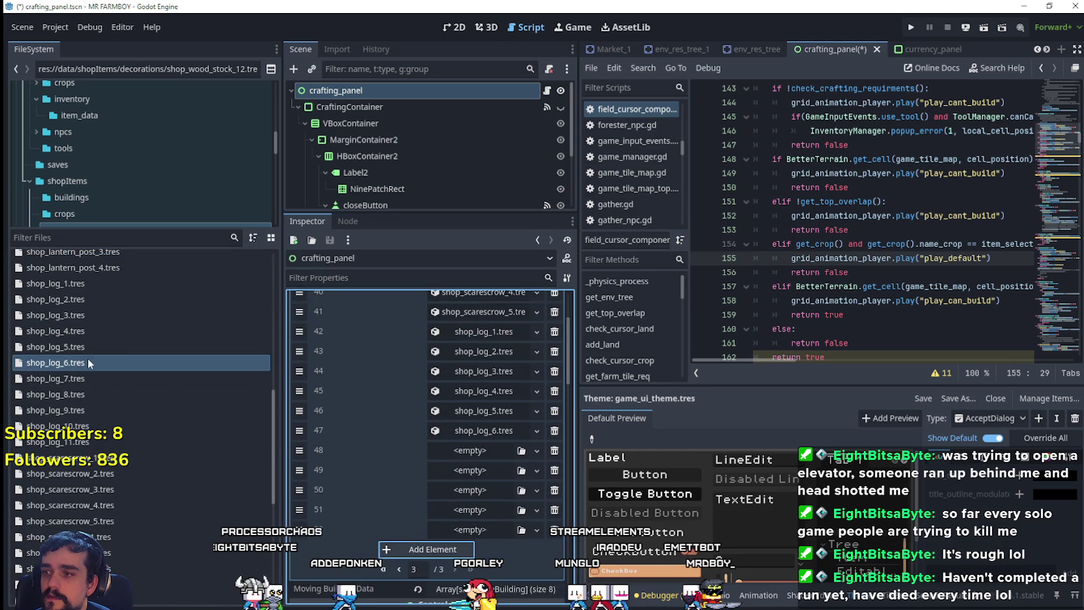
pyautogui.moveTo(76, 378); pyautogui.dragTo(469, 450)
pyautogui.moveTo(104, 394)
pyautogui.mouseDown()
pyautogui.moveTo(488, 485)
pyautogui.moveTo(479, 472)
pyautogui.mouseUp()
pyautogui.moveTo(116, 412); pyautogui.dragTo(469, 489)
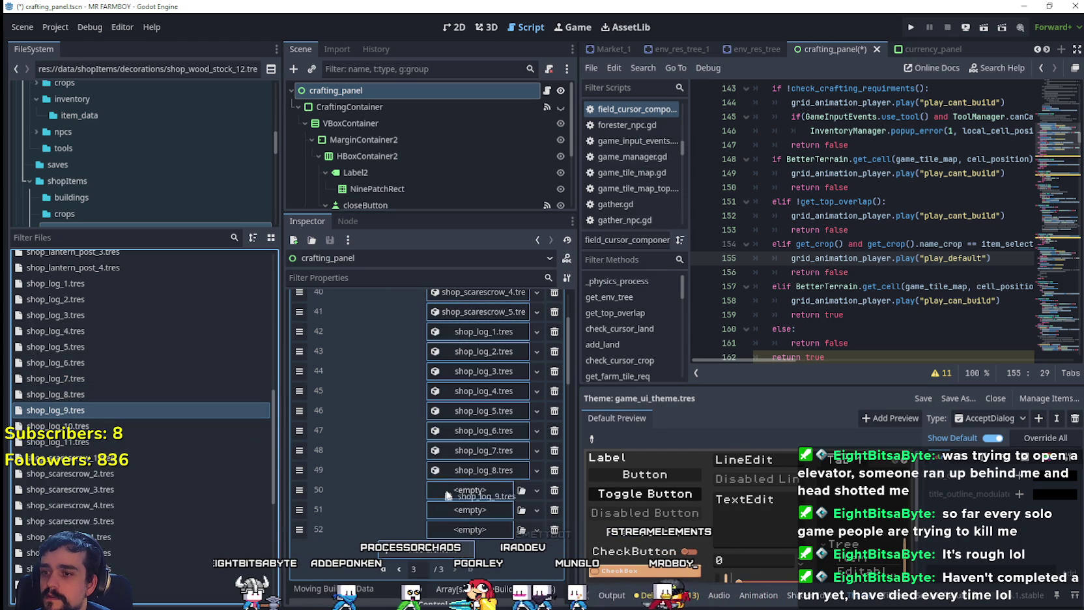
pyautogui.moveTo(101, 425); pyautogui.dragTo(482, 509)
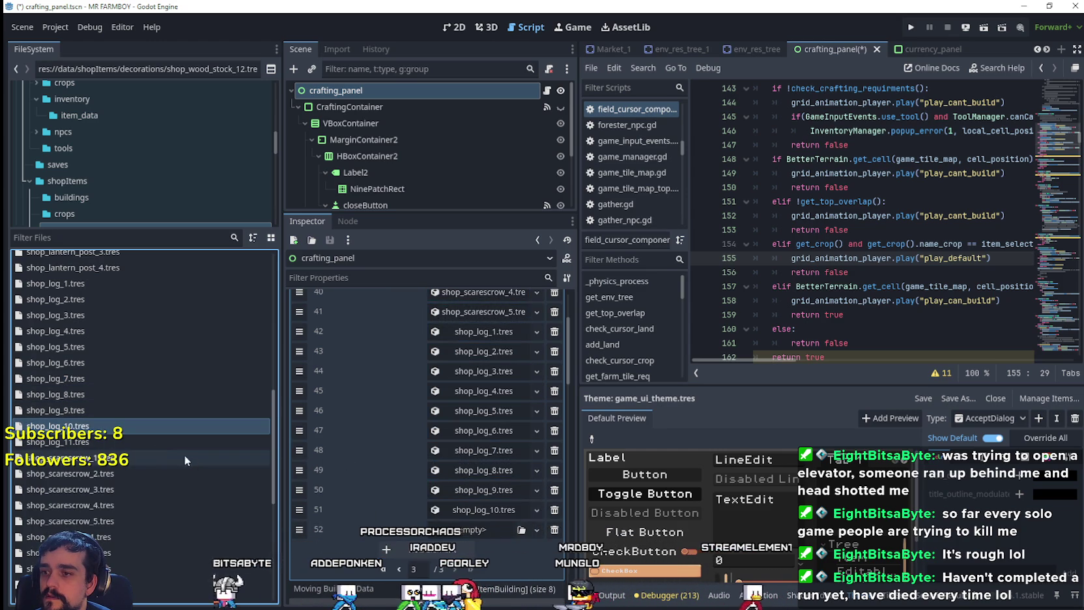
pyautogui.moveTo(155, 442); pyautogui.dragTo(482, 529)
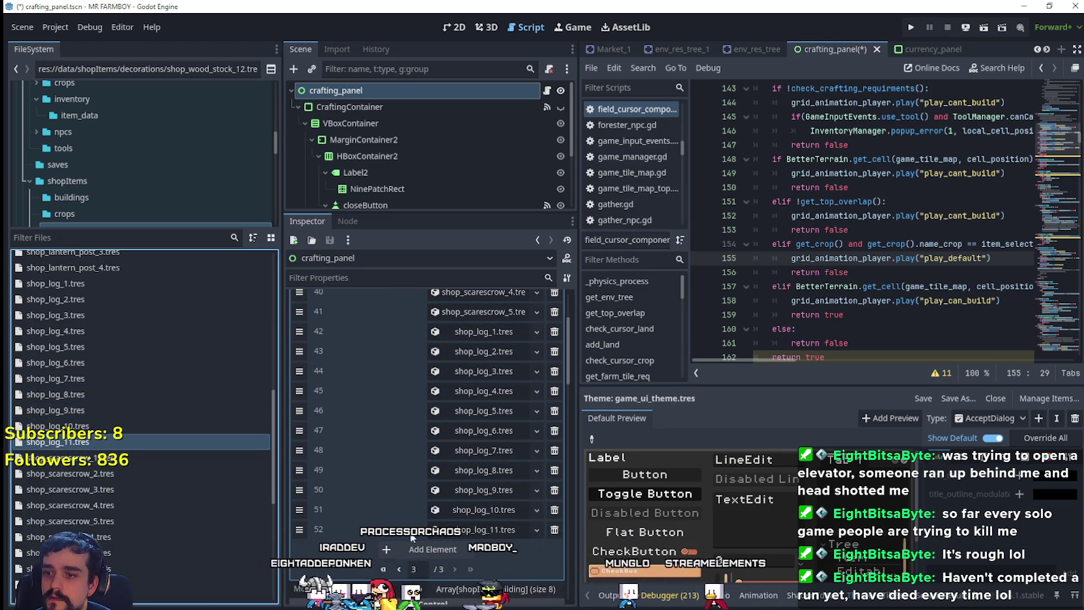
pyautogui.click(414, 547)
pyautogui.scroll(-4, 184, 431)
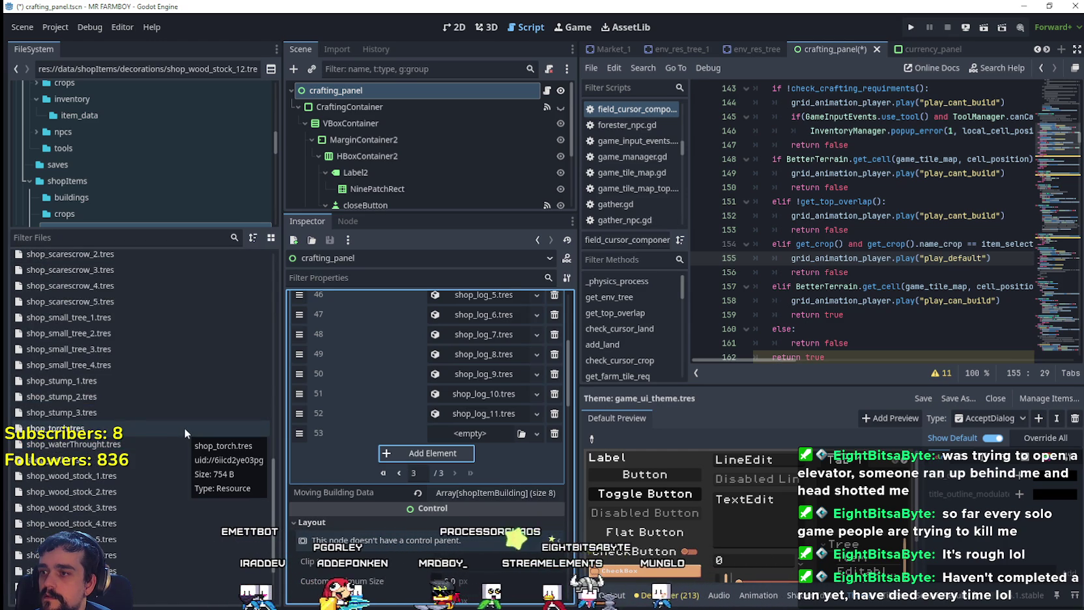
pyautogui.scroll(-3, 184, 427)
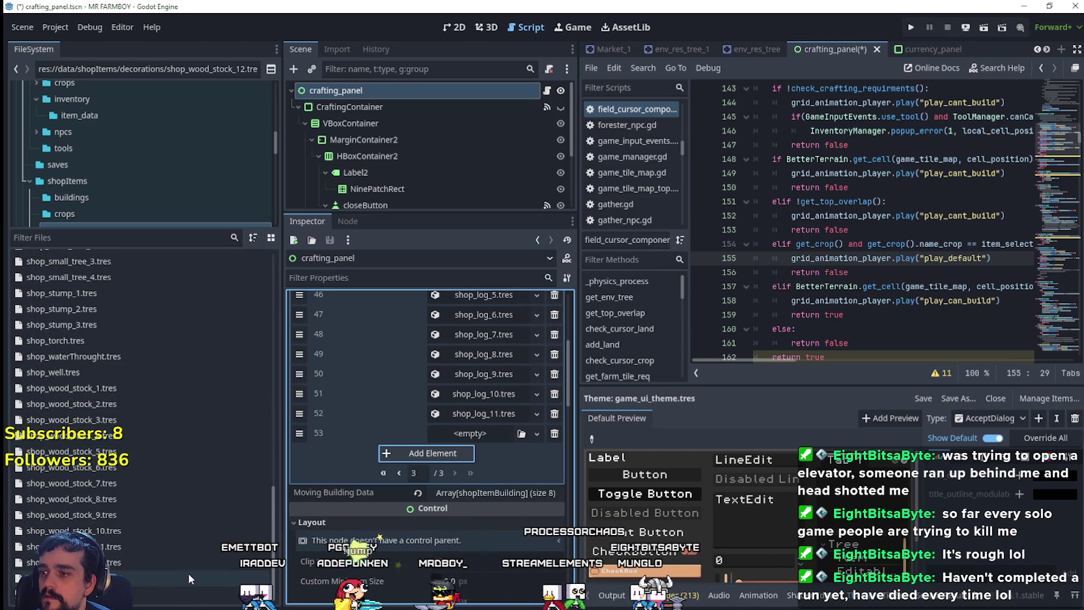
# - Put shop_wood_stock_1 into slot 53 and add seven empty decoration slots
pyautogui.moveTo(105, 388); pyautogui.dragTo(500, 455)
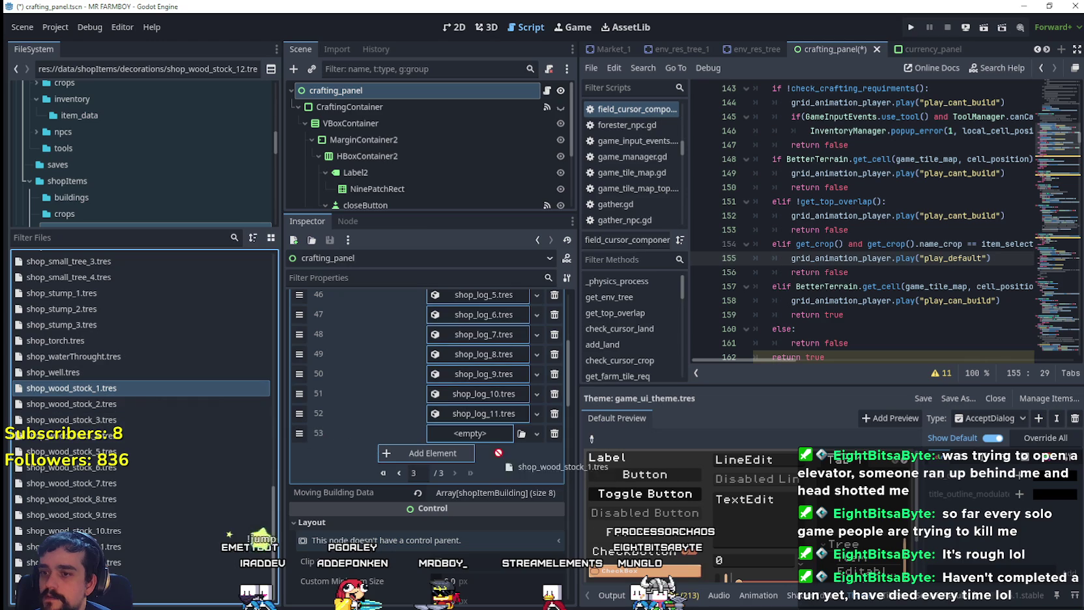
pyautogui.click(444, 459)
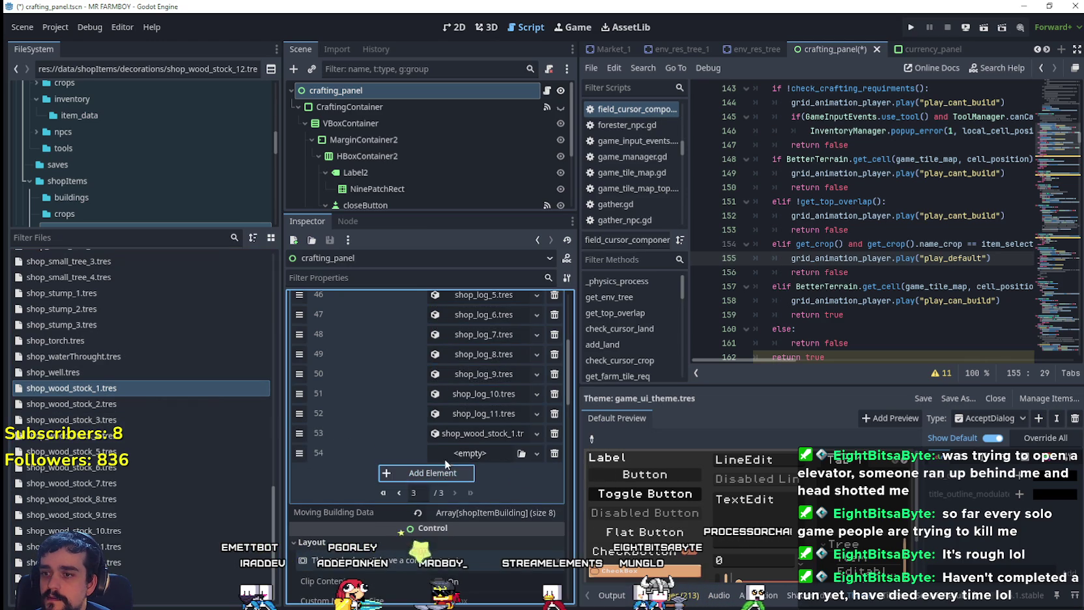
pyautogui.click(435, 473)
pyautogui.click(424, 493)
pyautogui.click(417, 519)
pyautogui.click(418, 538)
pyautogui.click(419, 558)
pyautogui.click(419, 577)
# - Drag shop_wood_stock_2 through shop_wood_stock_7 into the new decoration slots
pyautogui.moveTo(71, 404)
pyautogui.mouseDown()
pyautogui.moveTo(364, 449)
pyautogui.moveTo(482, 452)
pyautogui.mouseUp()
pyautogui.moveTo(147, 418)
pyautogui.mouseDown()
pyautogui.moveTo(474, 494)
pyautogui.moveTo(457, 476)
pyautogui.mouseUp()
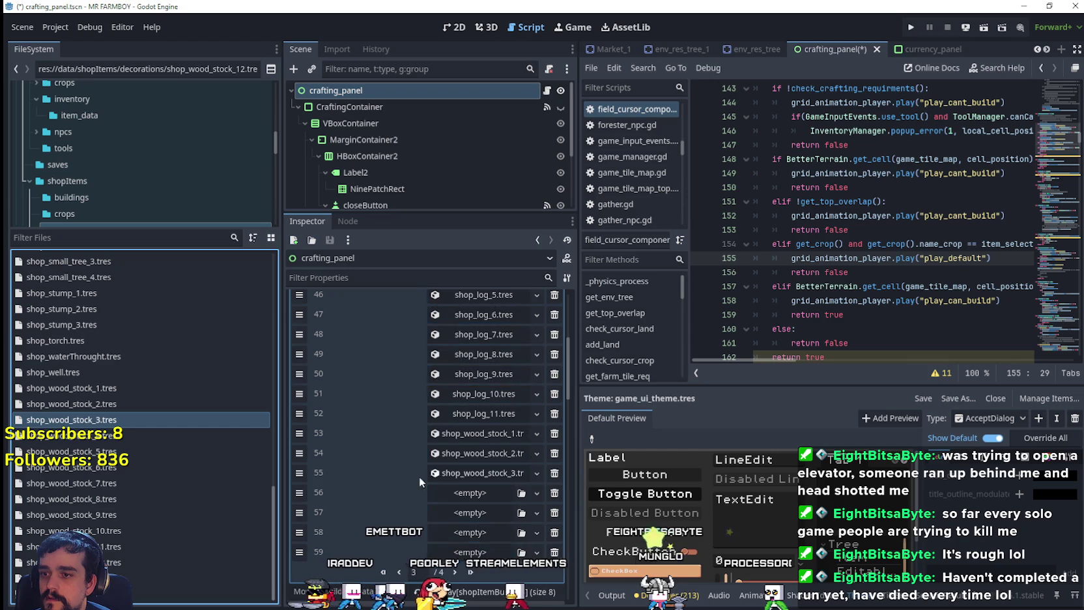
pyautogui.moveTo(155, 442); pyautogui.dragTo(469, 494)
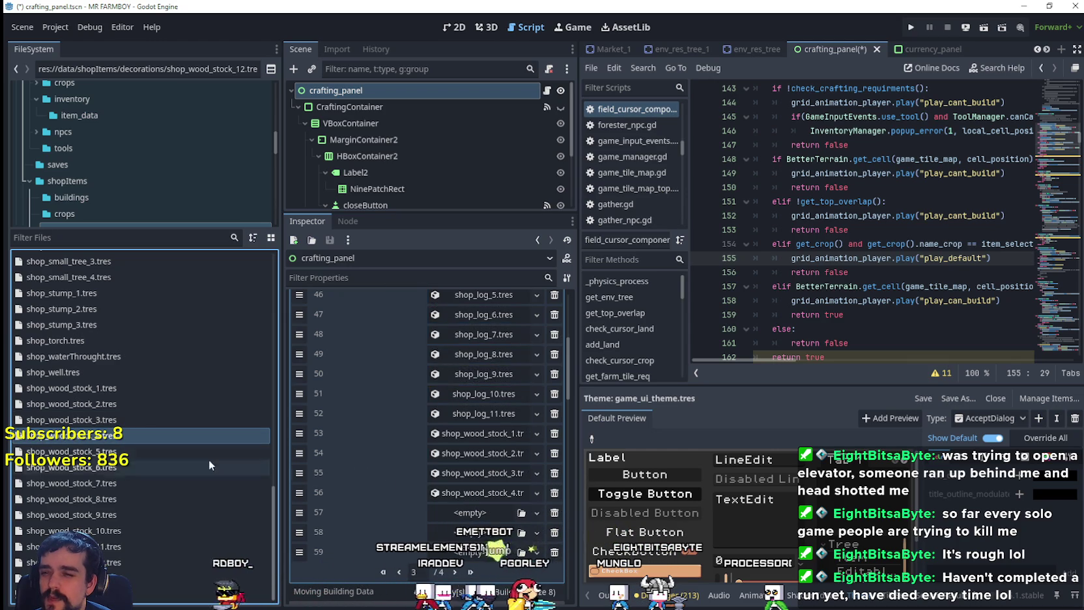
pyautogui.moveTo(72, 451); pyautogui.dragTo(462, 512)
pyautogui.moveTo(143, 467); pyautogui.dragTo(464, 535)
pyautogui.moveTo(129, 486); pyautogui.dragTo(467, 555)
# - On the last page, add slots and fill entries 60–64 with shop_wood_stock_8 to shop_wood_stock_12
pyautogui.click(454, 572)
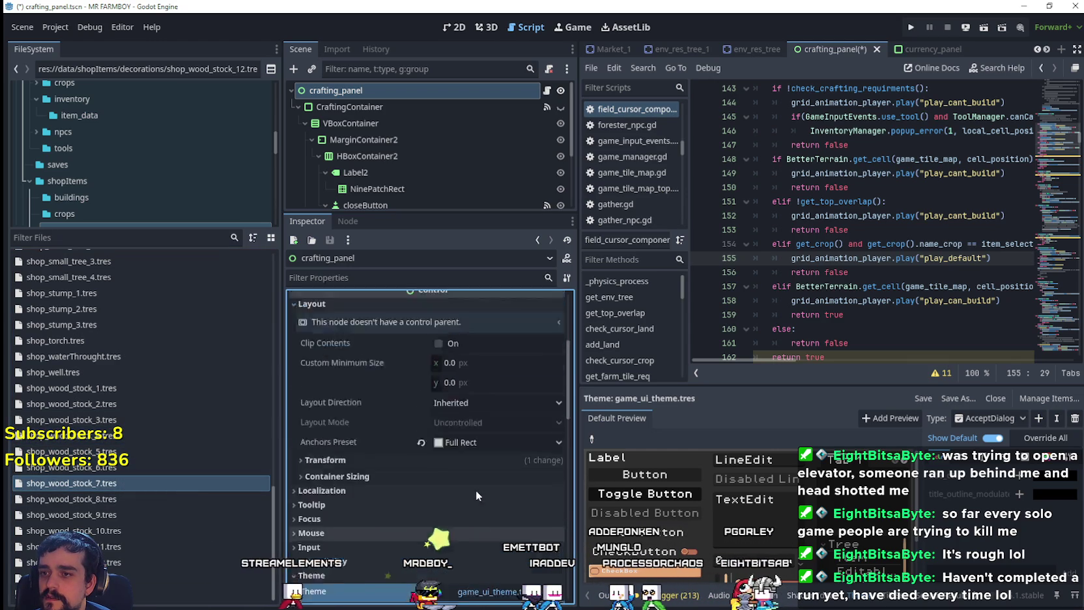
pyautogui.click(446, 429)
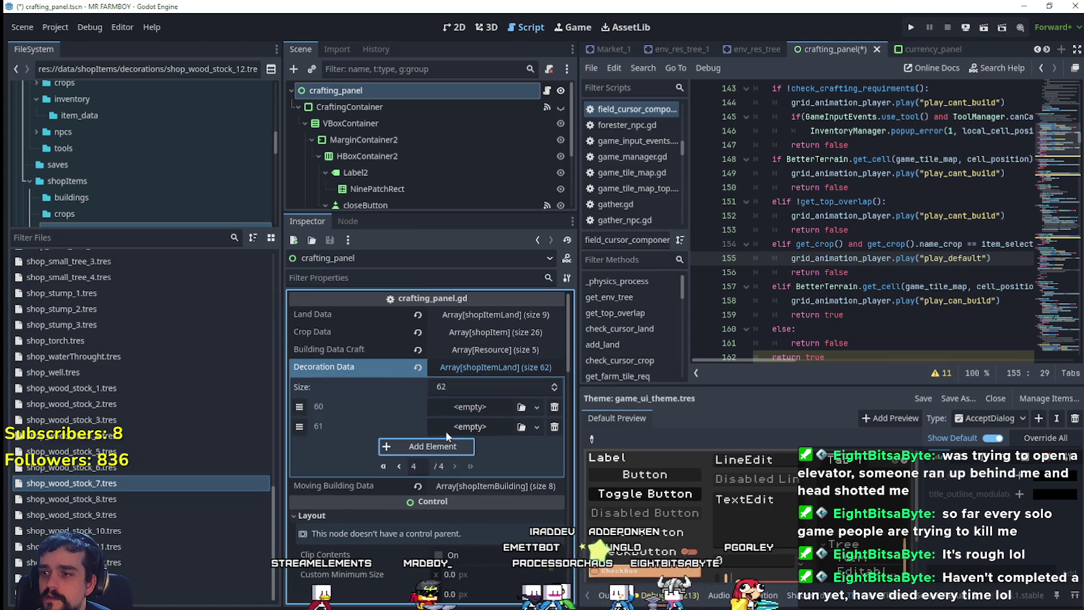
pyautogui.moveTo(99, 498); pyautogui.dragTo(474, 434)
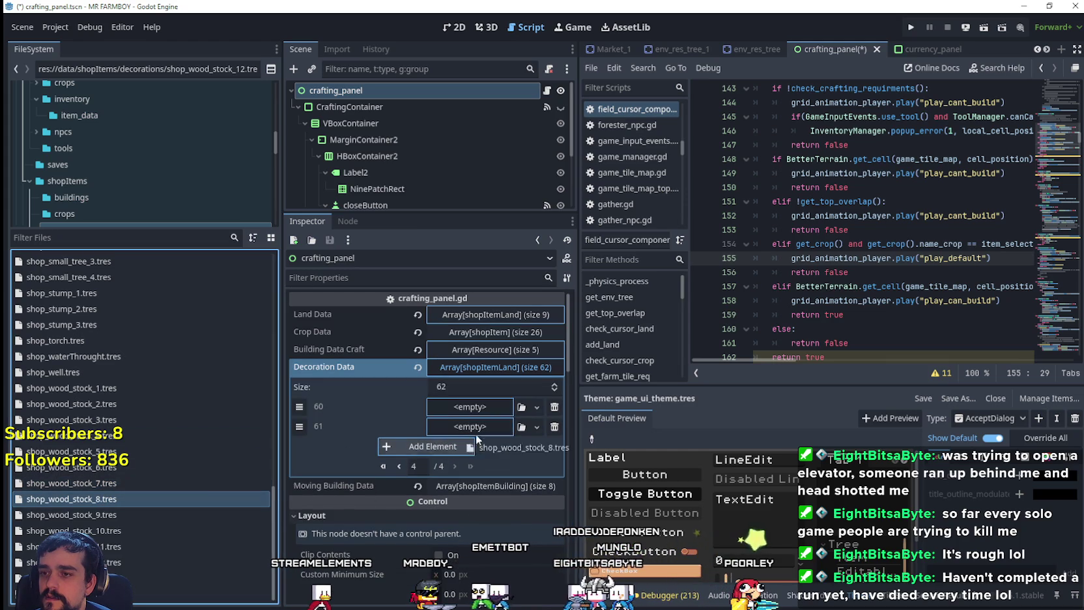
pyautogui.click(433, 446)
pyautogui.click(433, 466)
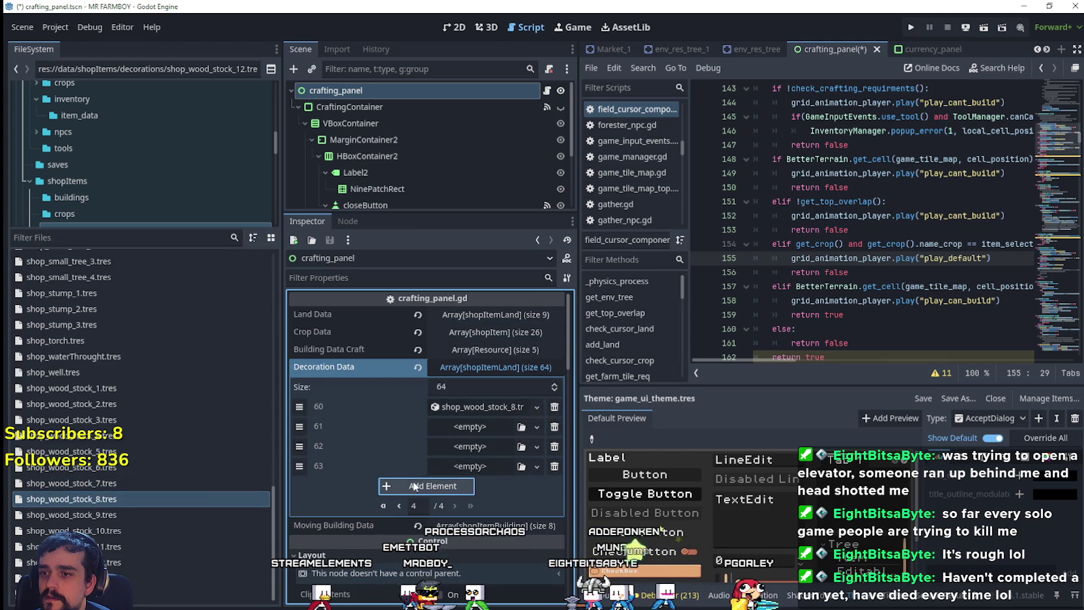
pyautogui.click(433, 485)
pyautogui.click(169, 514)
pyautogui.moveTo(167, 512); pyautogui.dragTo(472, 426)
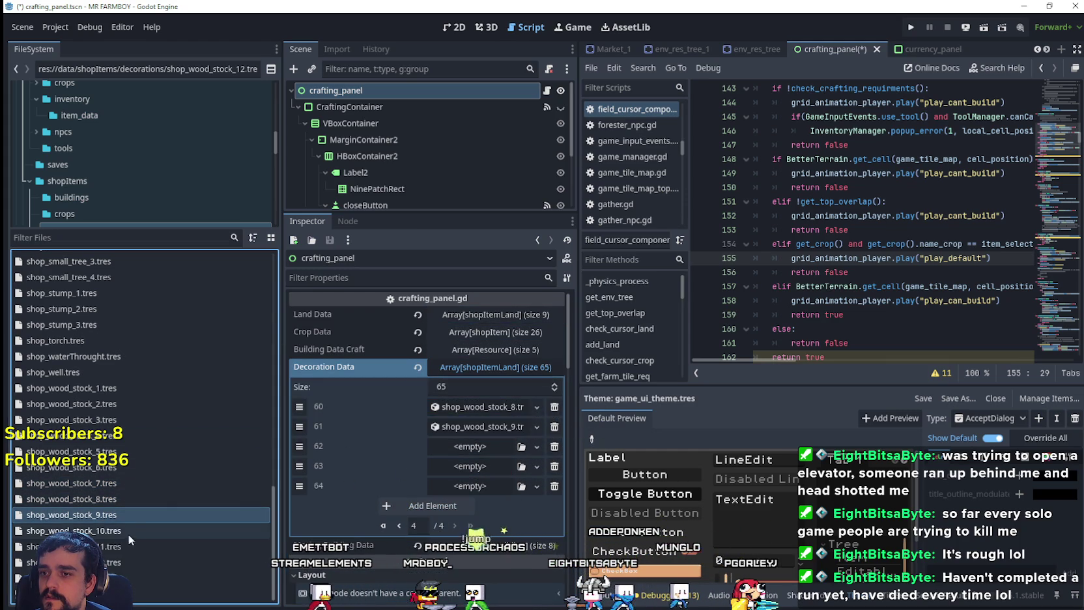
pyautogui.moveTo(125, 529); pyautogui.dragTo(475, 446)
pyautogui.moveTo(109, 548); pyautogui.dragTo(467, 468)
pyautogui.moveTo(119, 563); pyautogui.dragTo(472, 486)
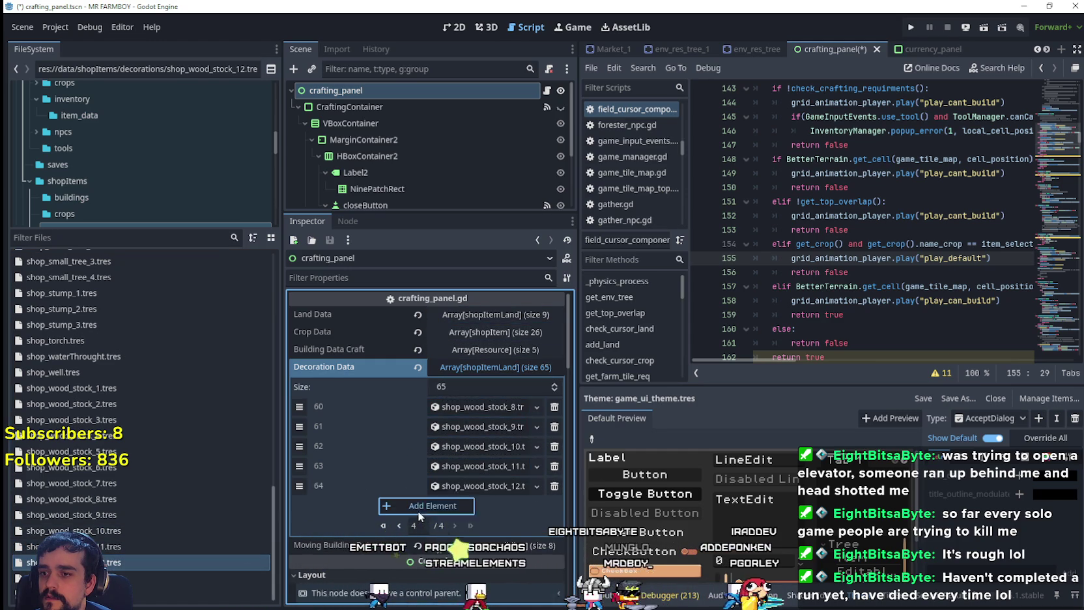
# - Place shop_wood_stock_13 and 14 in entries 65–66, remove the spare slot, and collapse the array
pyautogui.click(418, 511)
pyautogui.click(414, 526)
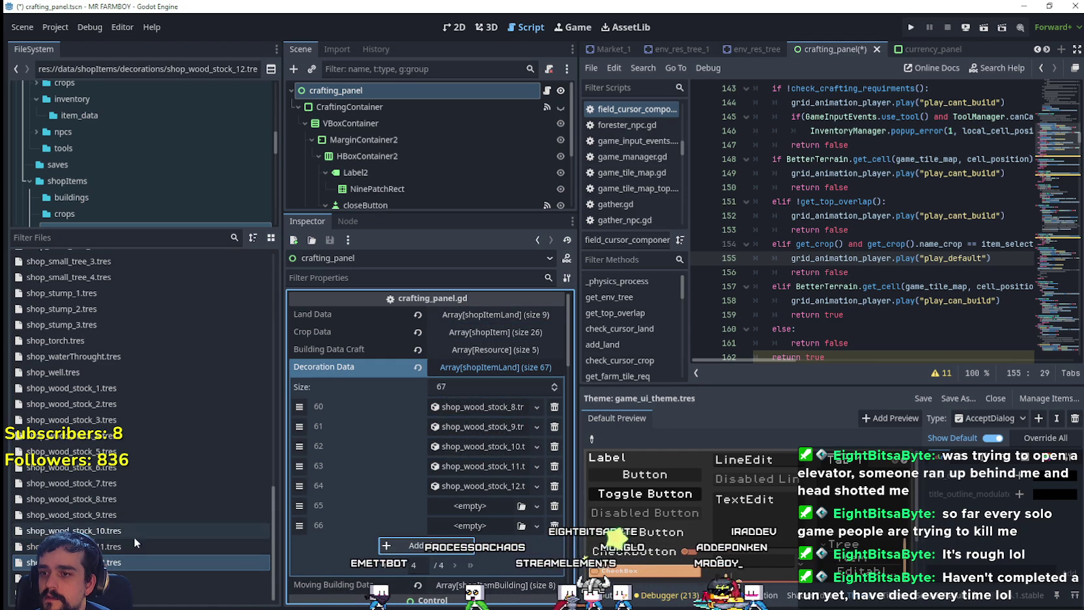
pyautogui.click(415, 549)
pyautogui.moveTo(124, 577); pyautogui.dragTo(308, 556)
pyautogui.moveTo(446, 509); pyautogui.dragTo(448, 508)
pyautogui.moveTo(132, 590); pyautogui.dragTo(469, 525)
pyautogui.click(554, 544)
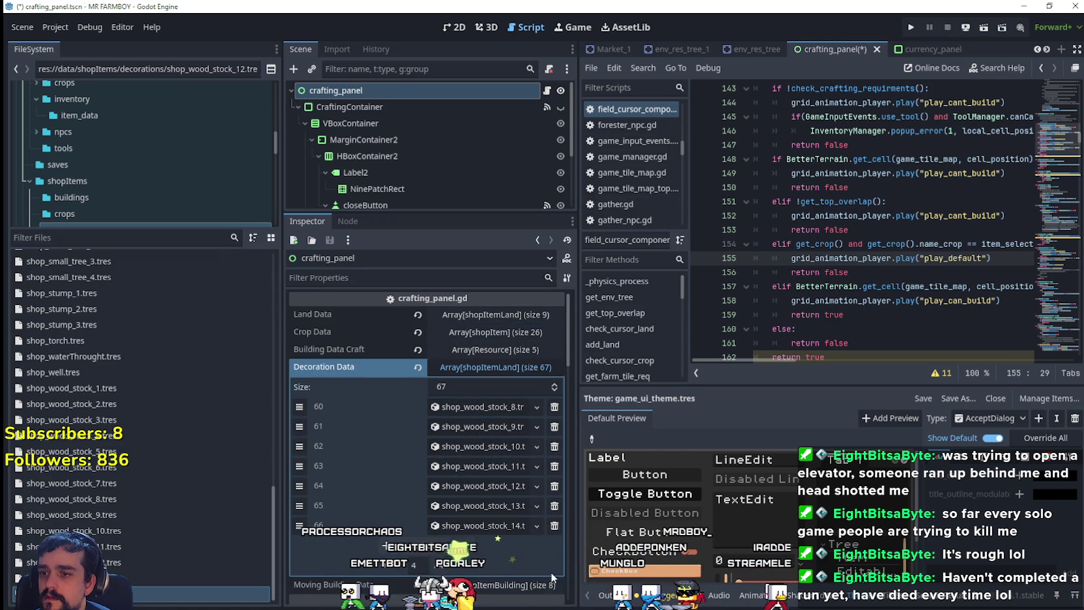
pyautogui.click(521, 367)
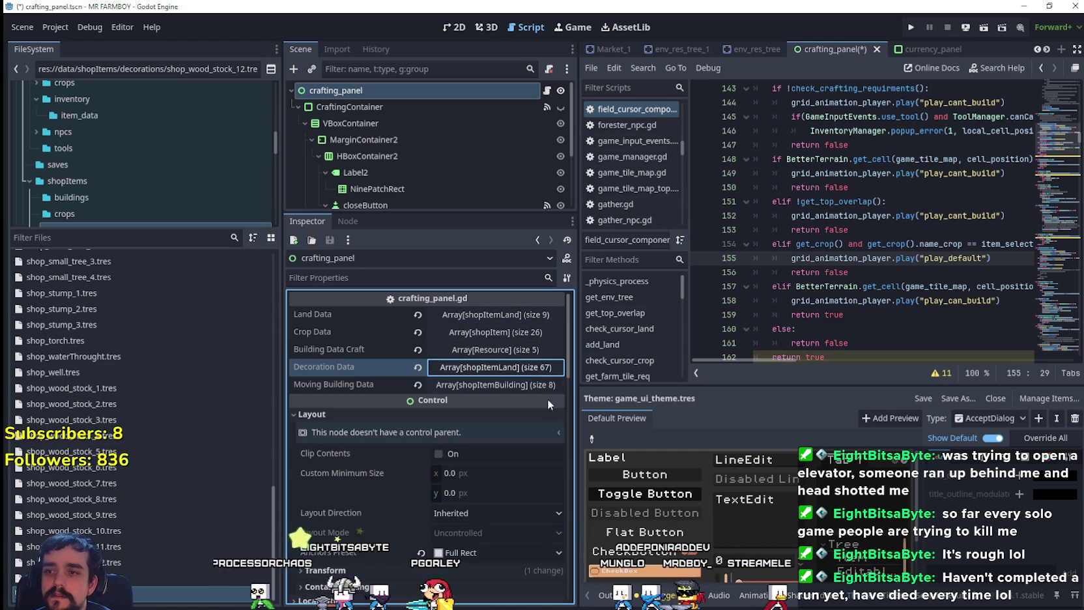
# - Save the scene, run the game, load Save 5, and maximize the game window
pyautogui.hotkey('ctrl', 's')
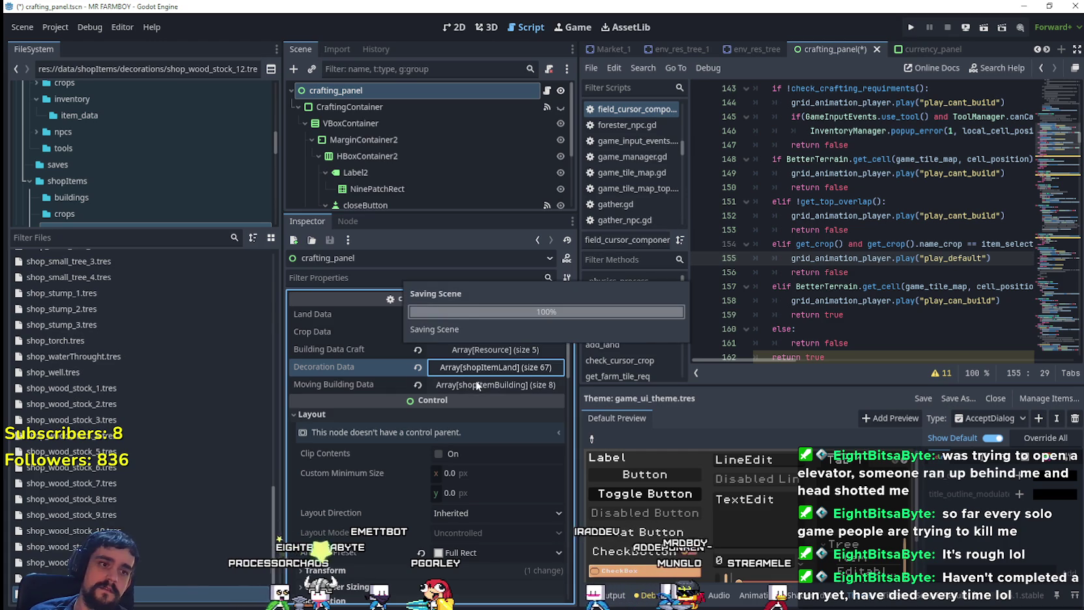
pyautogui.click(862, 174)
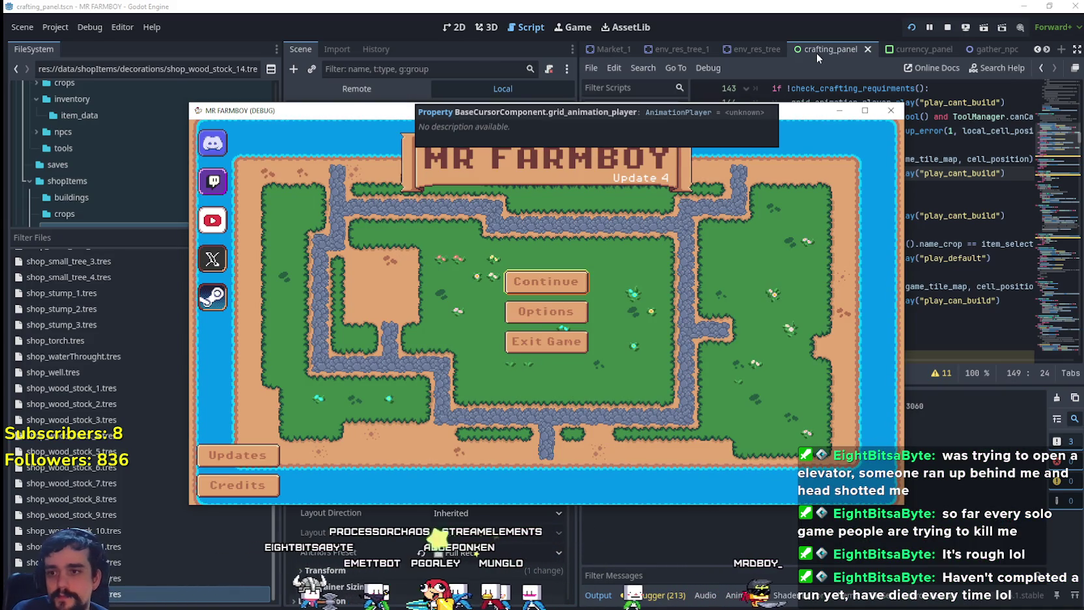
pyautogui.click(528, 281)
pyautogui.scroll(-2, 591, 335)
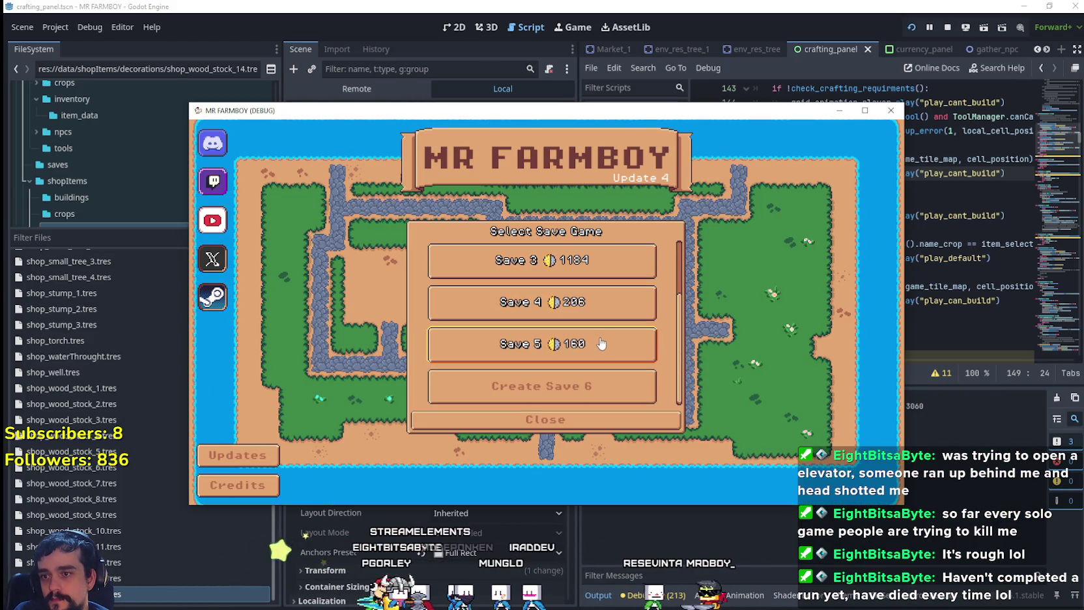
pyautogui.click(586, 340)
pyautogui.click(516, 352)
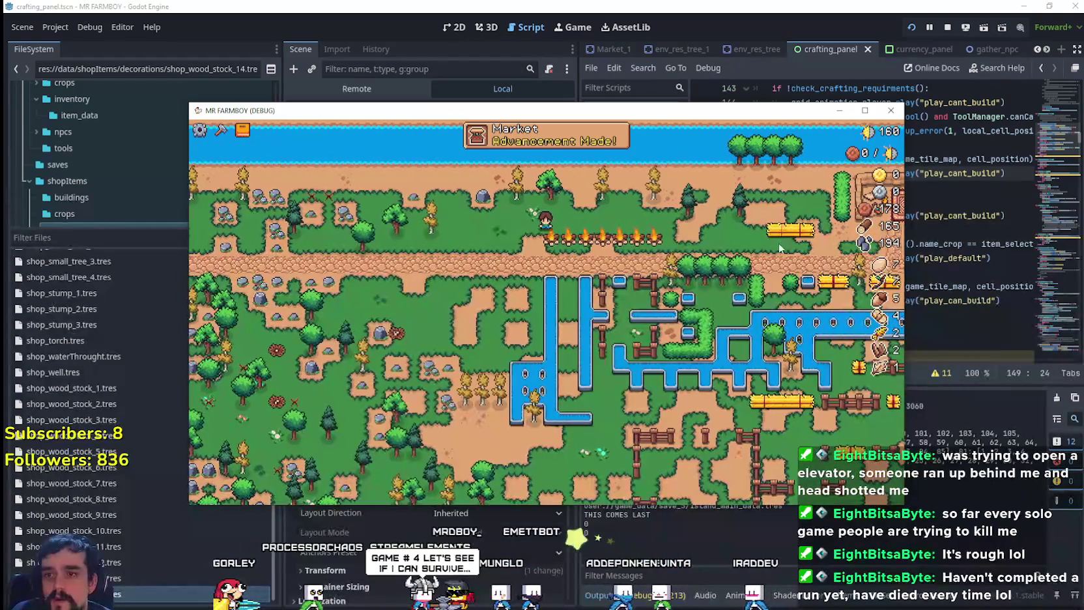
pyautogui.press('super+Up')
# - Open the Crafting Decorations list and build a campfire beside the farmer
pyautogui.press('s')
pyautogui.press('c')
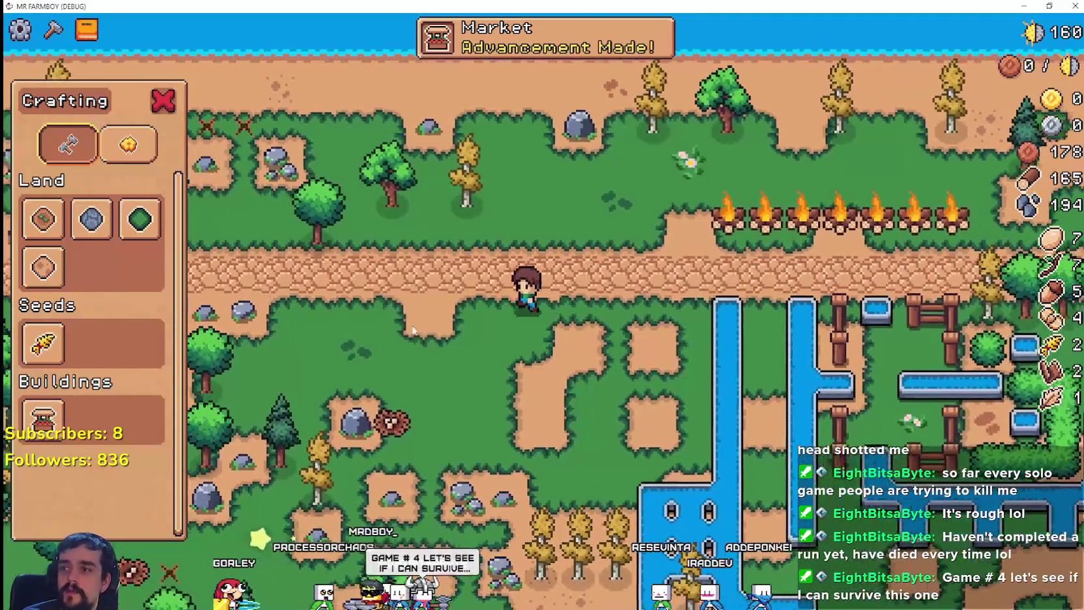
pyautogui.press('d')
pyautogui.press('Tab')
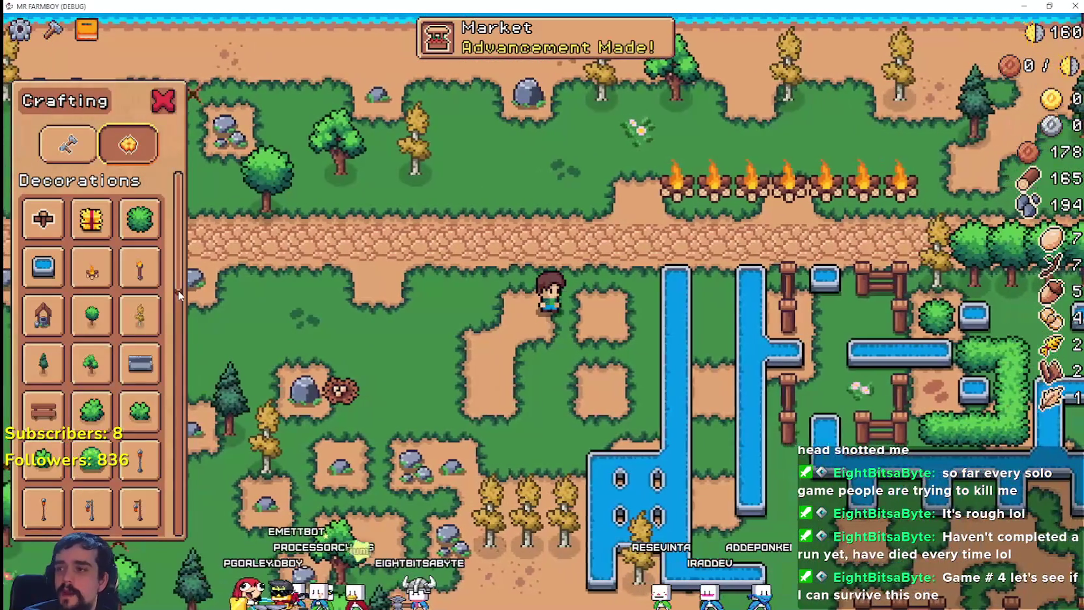
pyautogui.press('a')
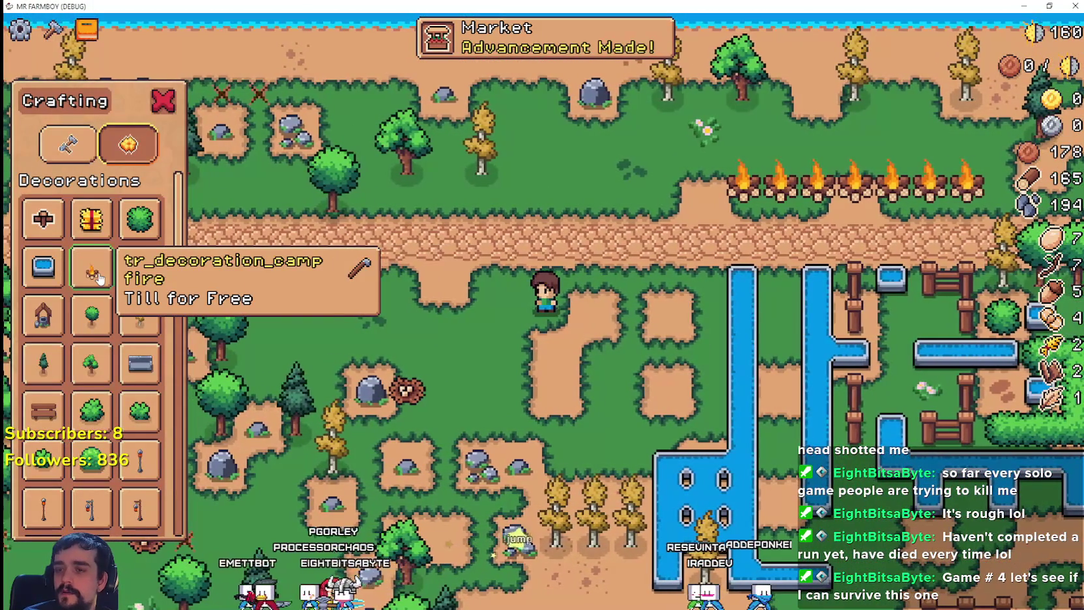
pyautogui.press('d')
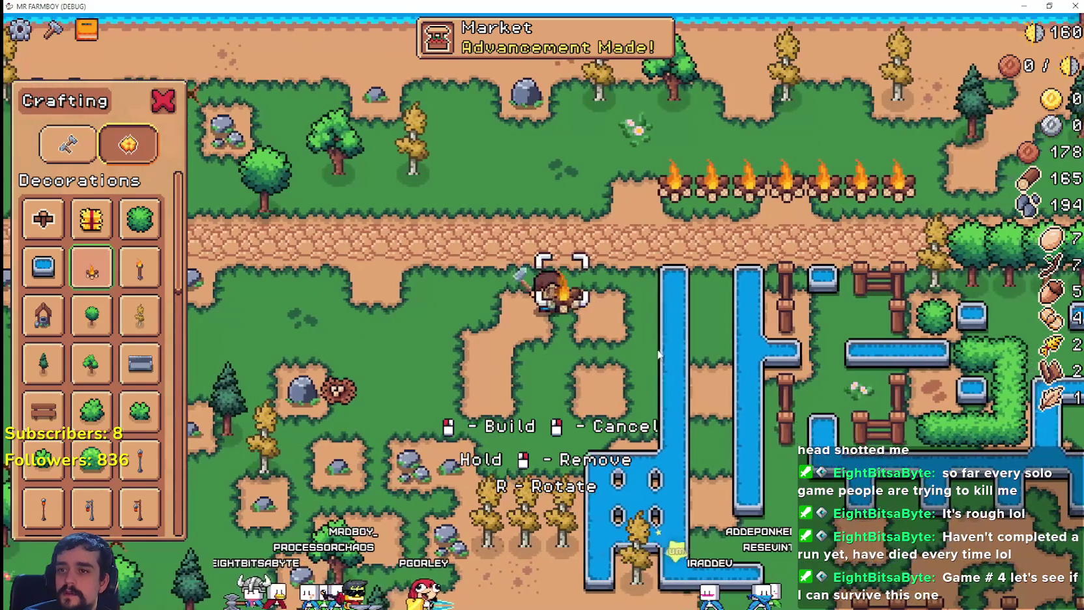
pyautogui.click(662, 351)
pyautogui.press('a')
# - Place a torch beside the campfire and build a well where the farmer stands
pyautogui.click(139, 267)
pyautogui.press('d')
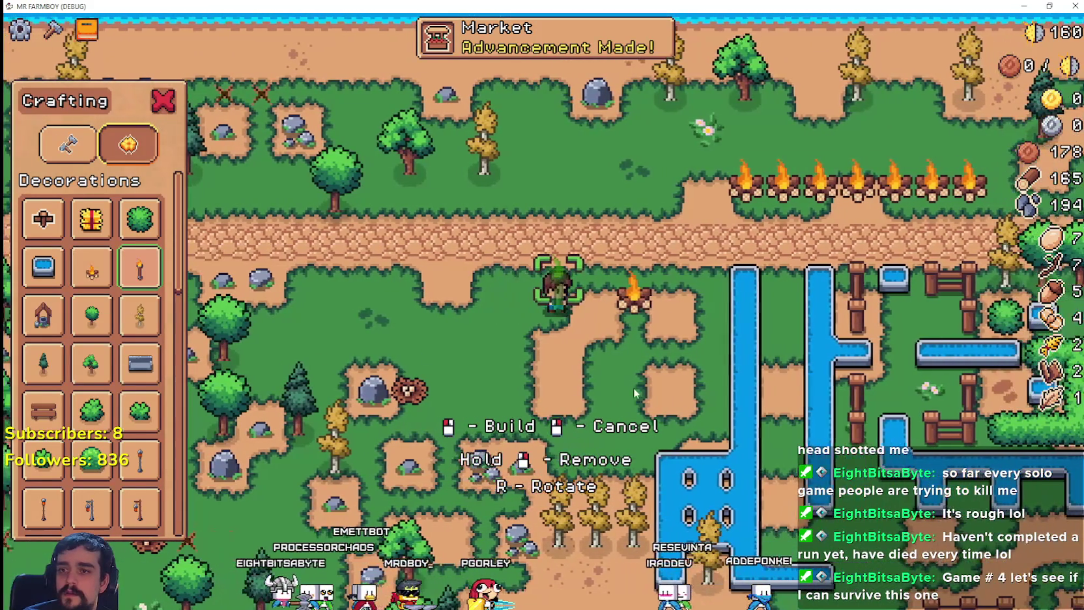
pyautogui.click(527, 369)
pyautogui.press('a')
pyautogui.click(43, 315)
pyautogui.click(514, 376)
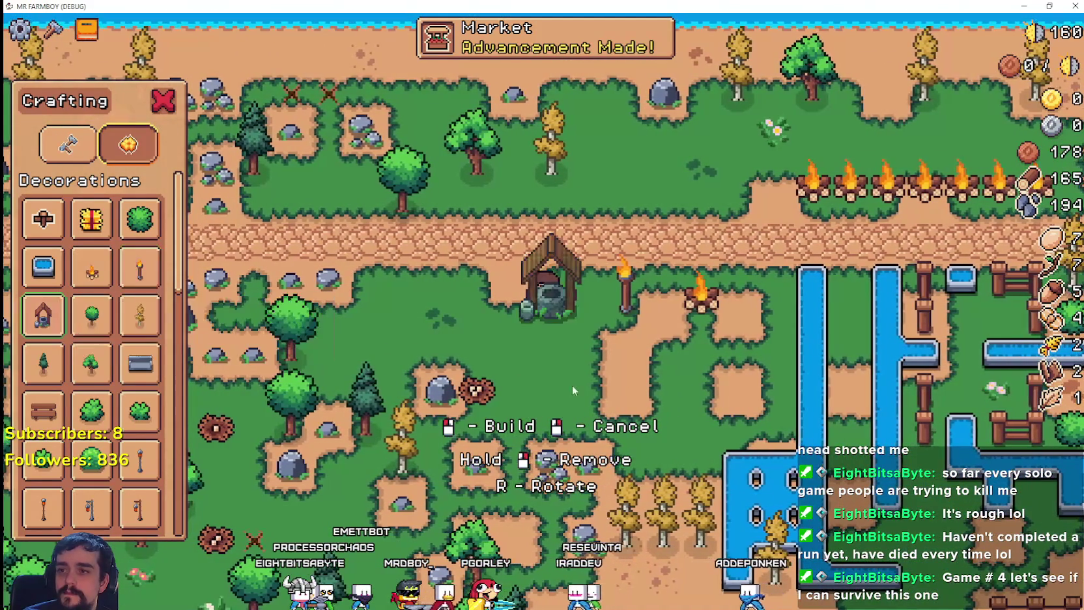
# - Select the small tree, then build a grey stone bench above the path
pyautogui.press('w')
pyautogui.press('d')
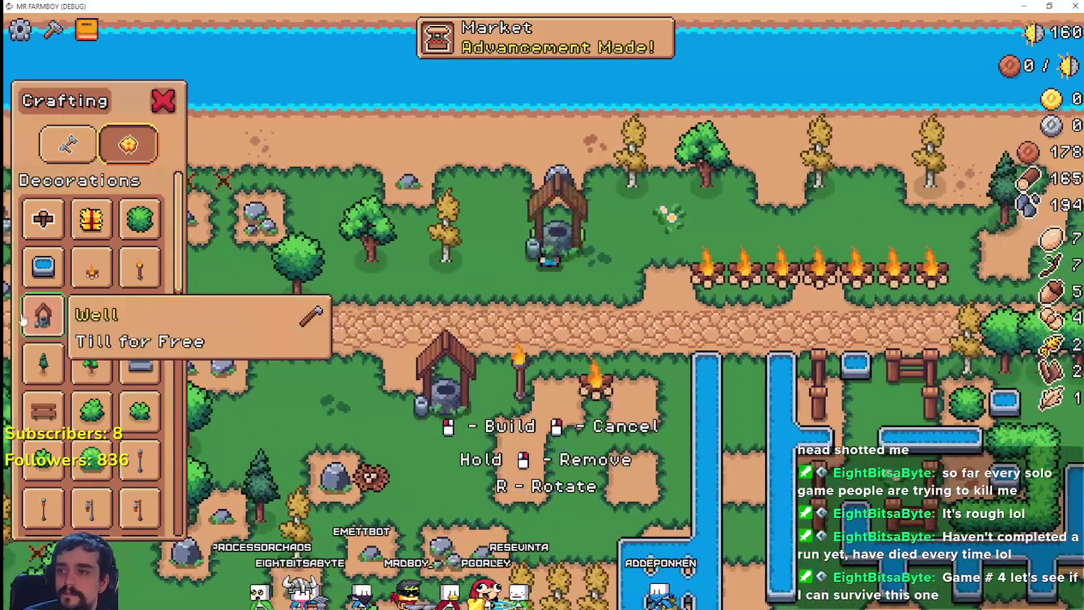
pyautogui.click(91, 315)
pyautogui.press('d')
pyautogui.press('s')
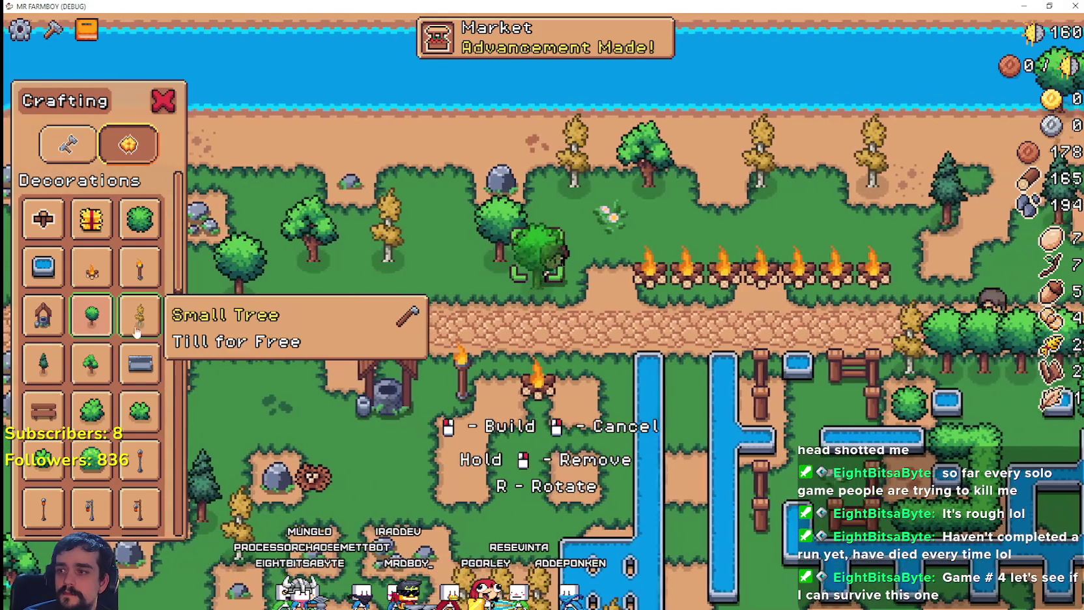
pyautogui.click(140, 363)
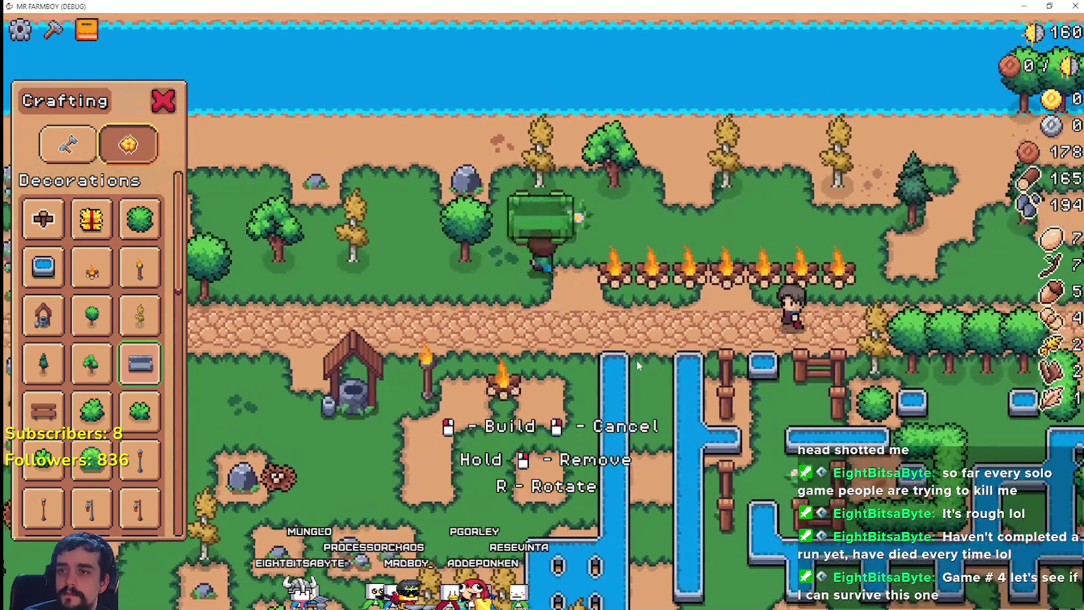
pyautogui.press('a')
pyautogui.press('w')
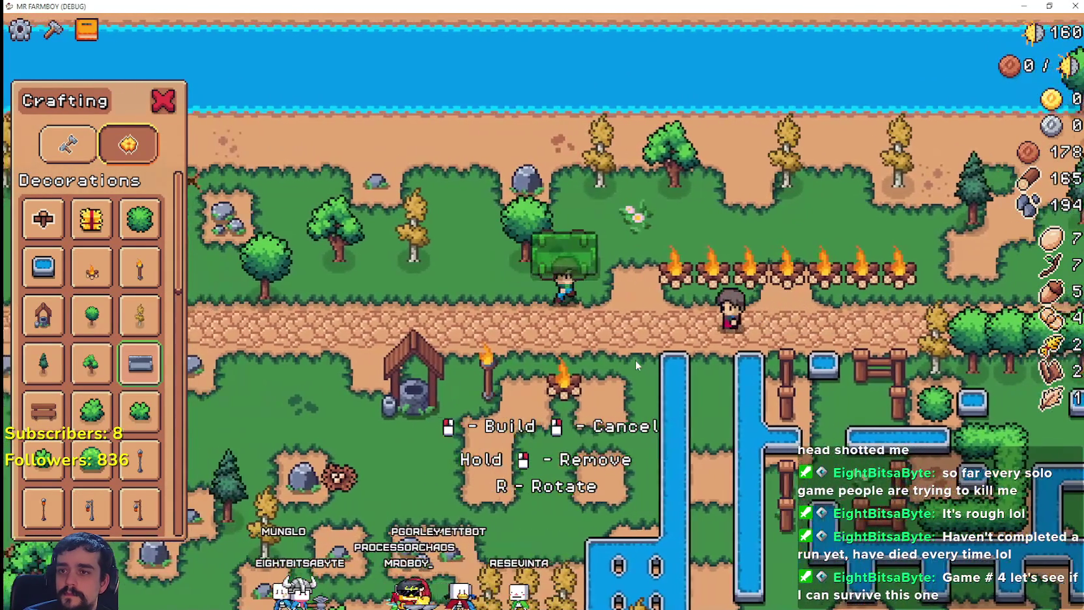
pyautogui.press('d')
pyautogui.click(579, 371)
# - Build another grey bench and a wooden bench beside the path
pyautogui.press('a')
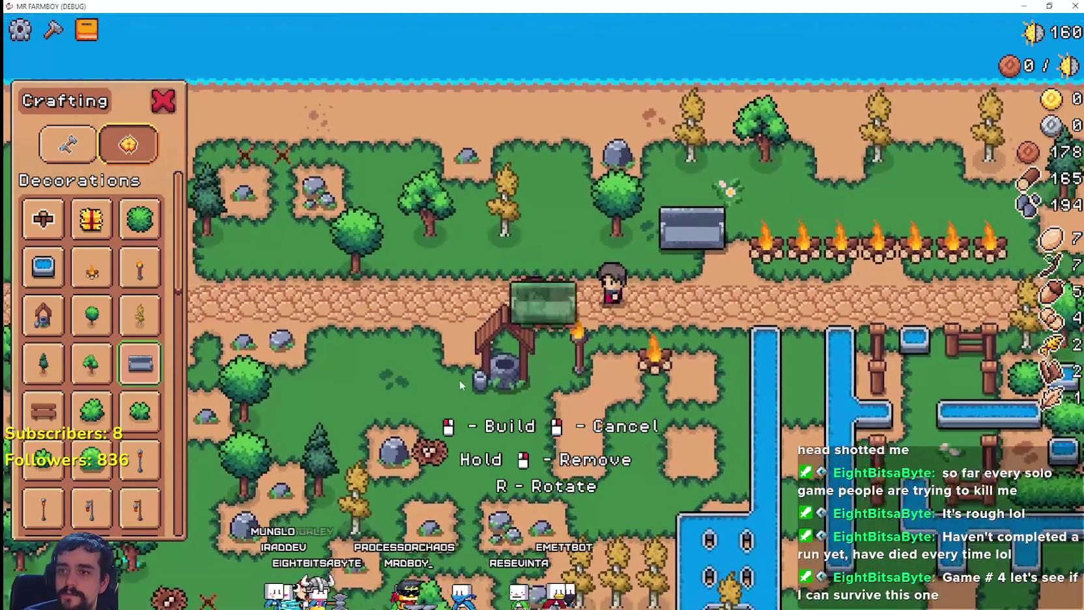
pyautogui.press('w')
pyautogui.press('s')
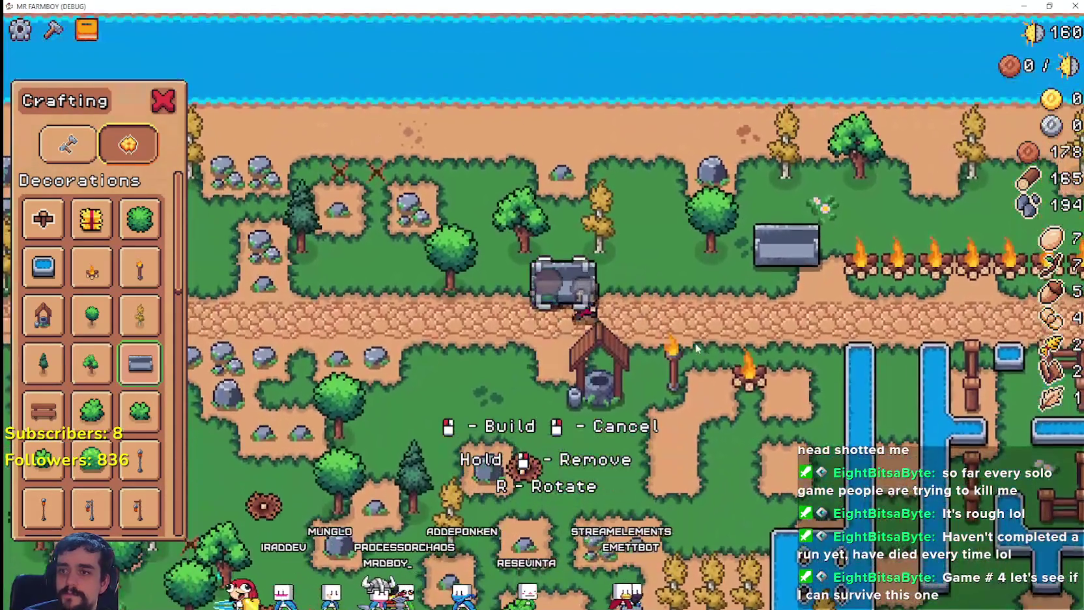
pyautogui.click(696, 349)
pyautogui.press('a')
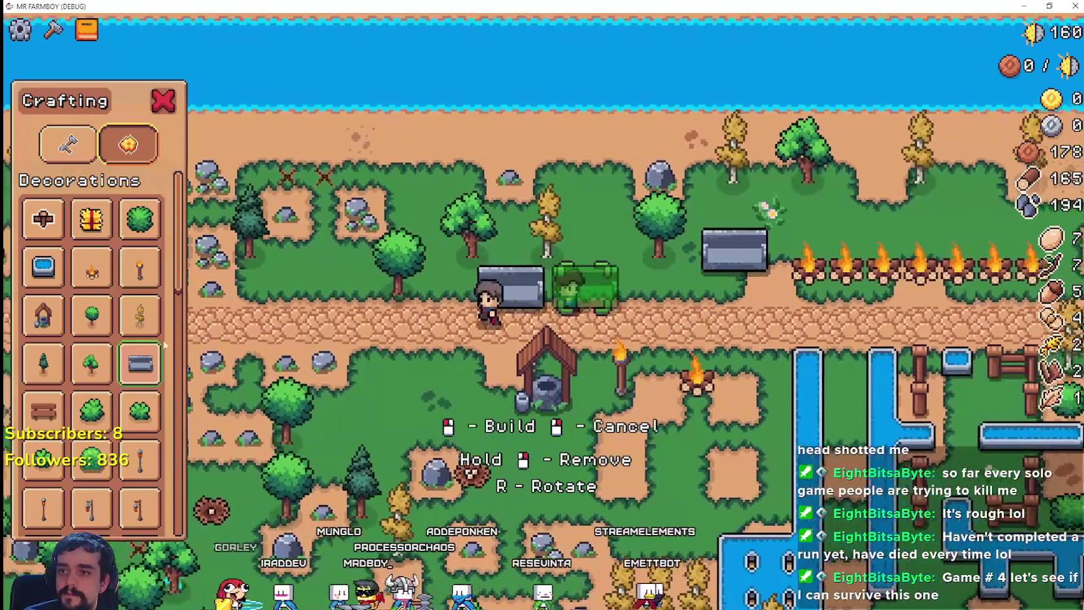
pyautogui.scroll(-1, 700, 365)
pyautogui.click(707, 389)
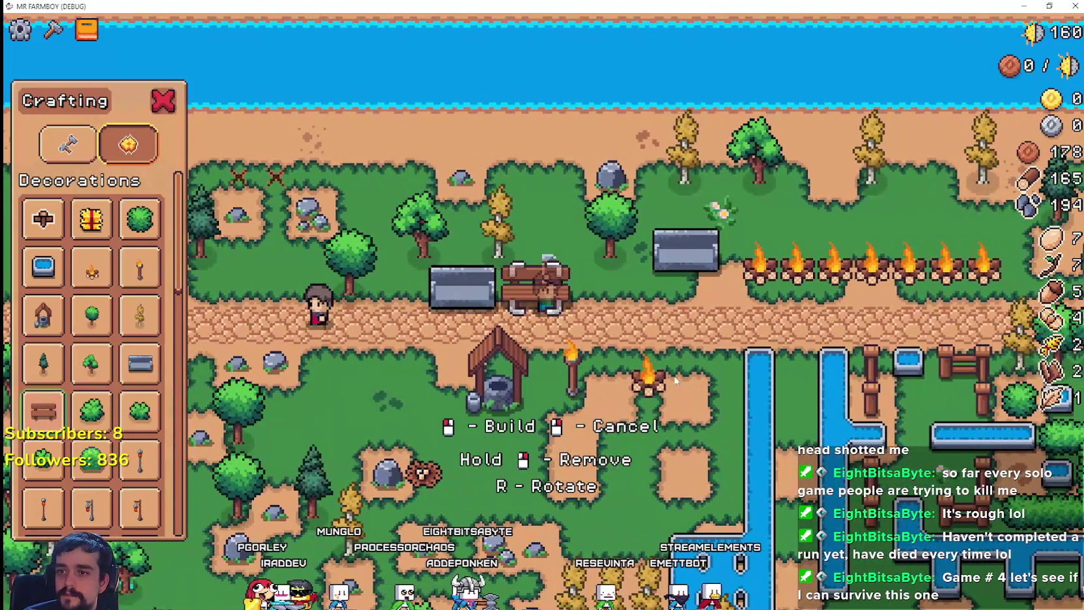
# - Walk the farmer along the path and down between the water channels
pyautogui.press('d')
pyautogui.scroll(-1, 675, 381)
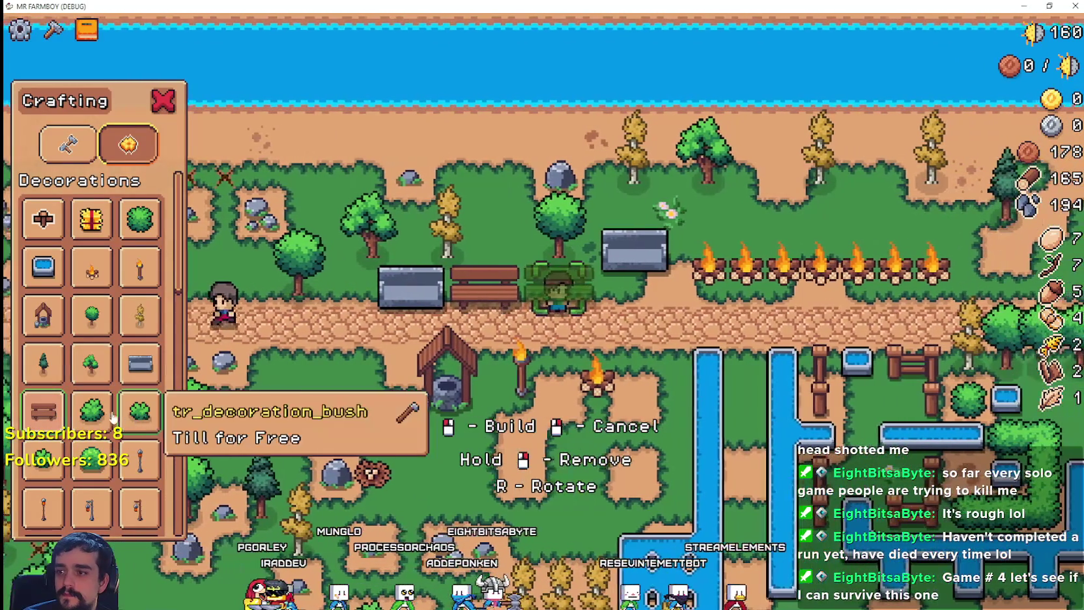
pyautogui.press('d')
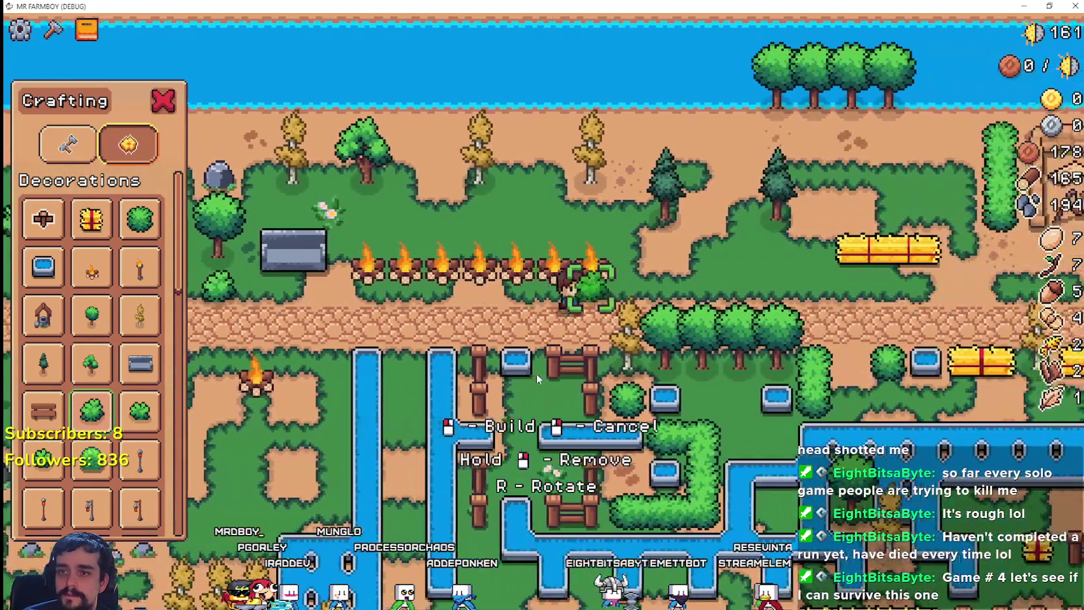
pyautogui.press('w')
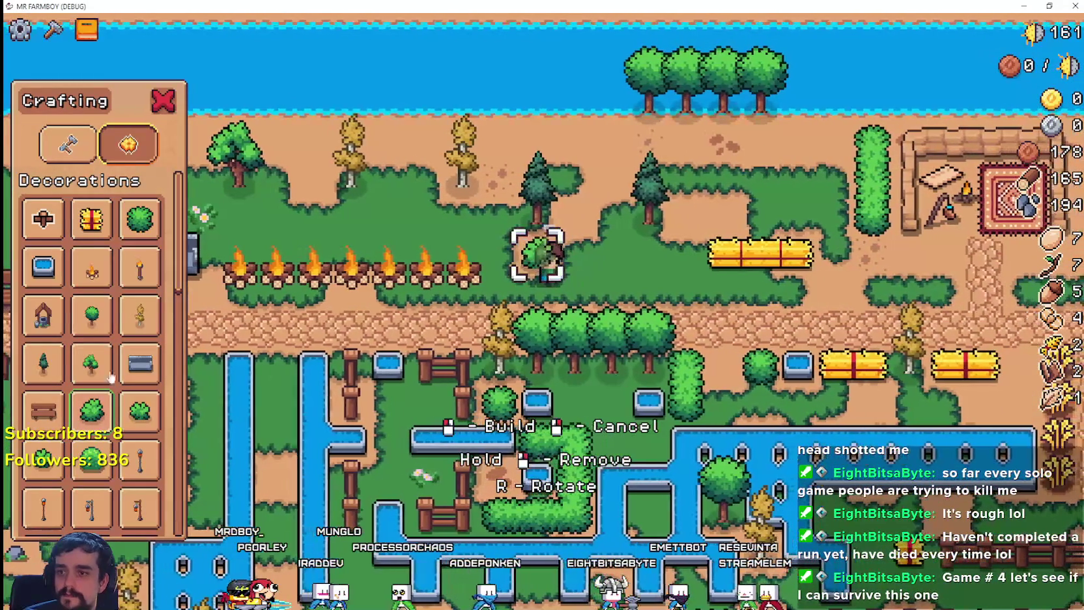
pyautogui.scroll(-1, 628, 378)
pyautogui.press('d')
pyautogui.press('s')
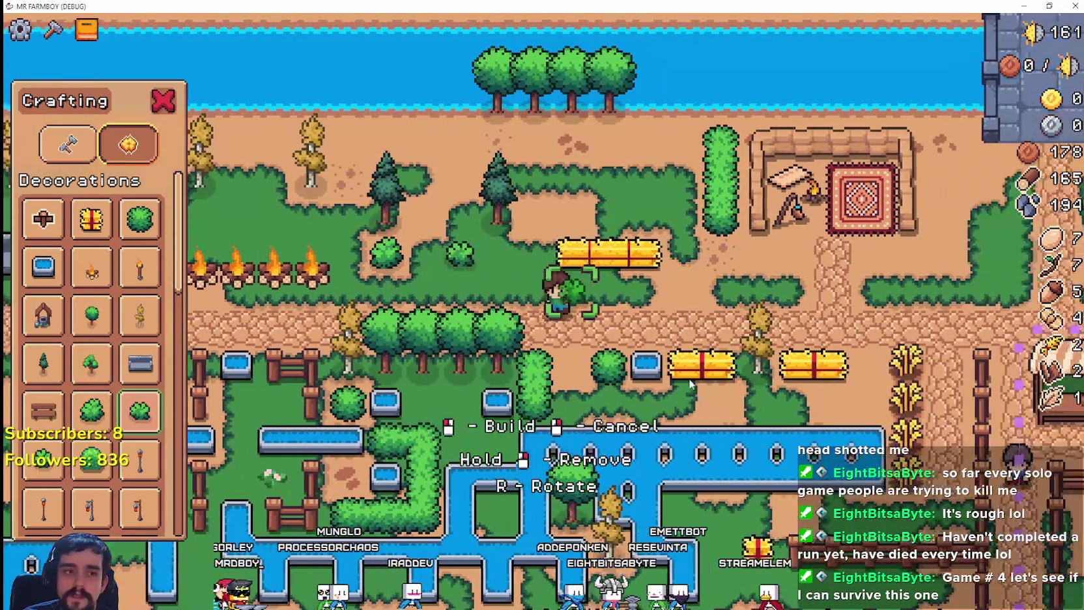
pyautogui.press('a')
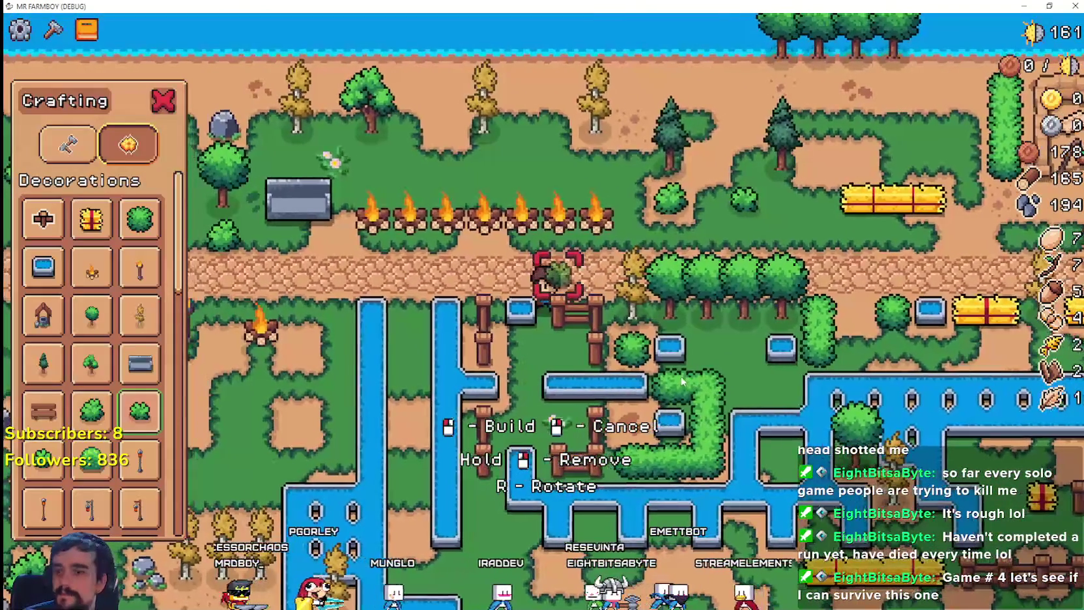
pyautogui.press('a')
pyautogui.press('s')
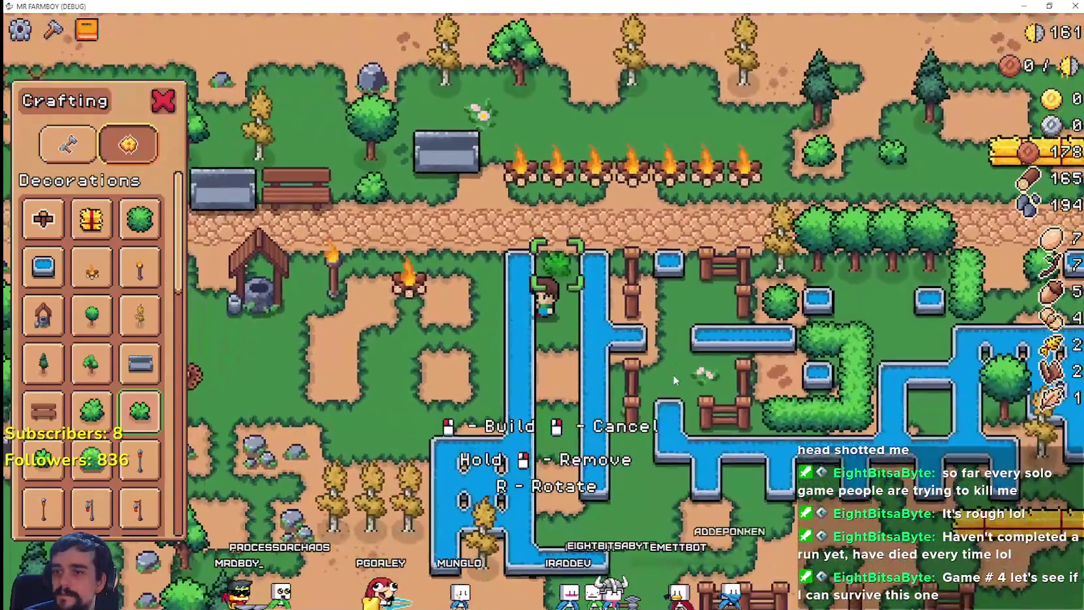
pyautogui.press('w')
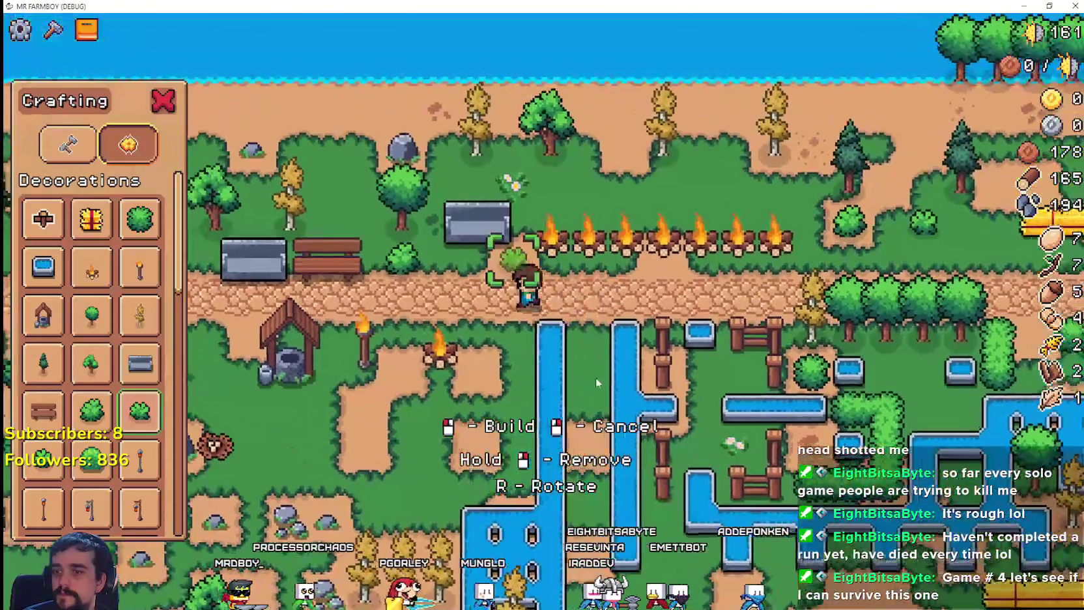
pyautogui.press('a')
pyautogui.press('s')
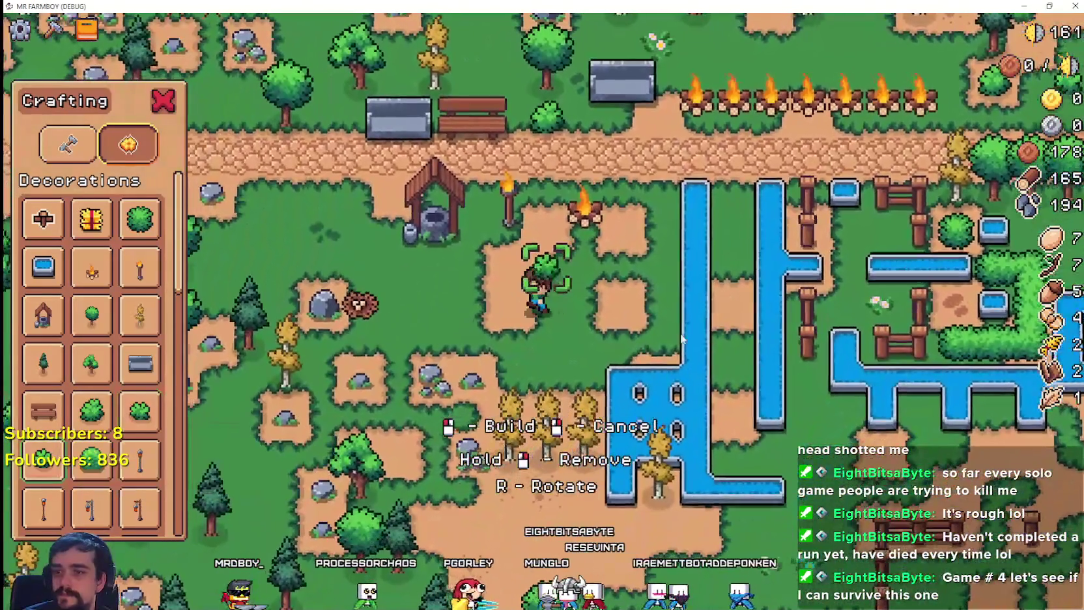
pyautogui.press('a')
# - Place three bushes beside the path
pyautogui.click(682, 338)
pyautogui.click(91, 459)
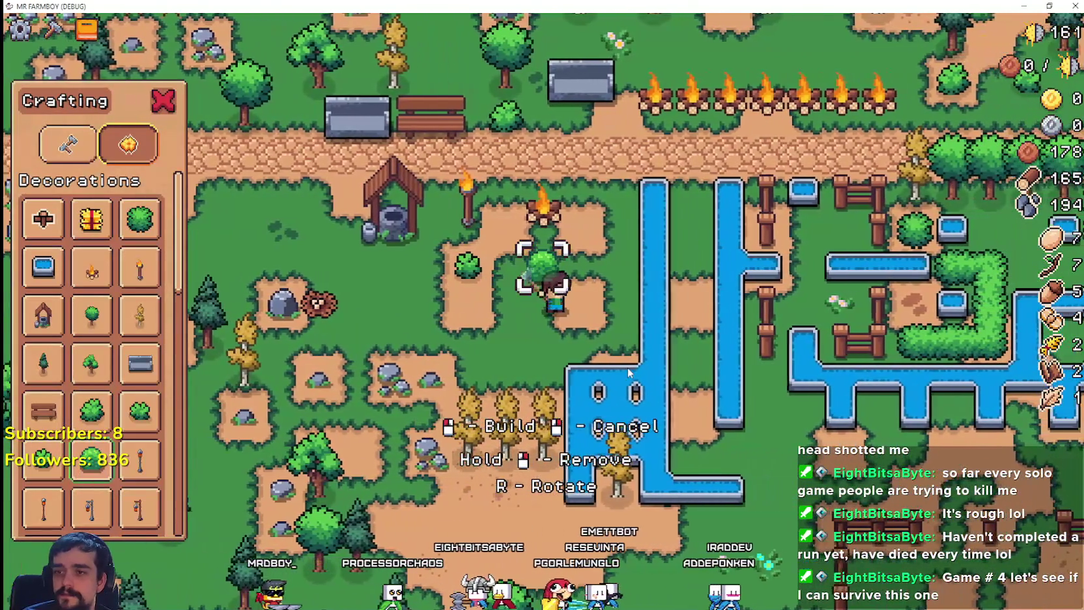
pyautogui.click(626, 366)
pyautogui.press('a')
pyautogui.press('a')
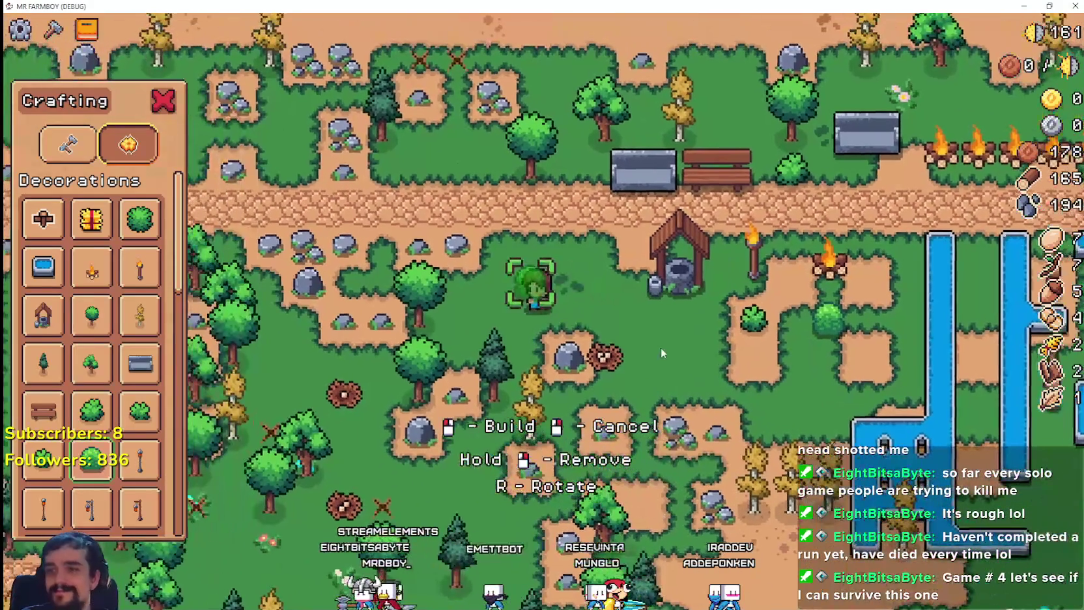
pyautogui.click(450, 335)
# - Build a lantern post beside the well and walk around it
pyautogui.click(136, 459)
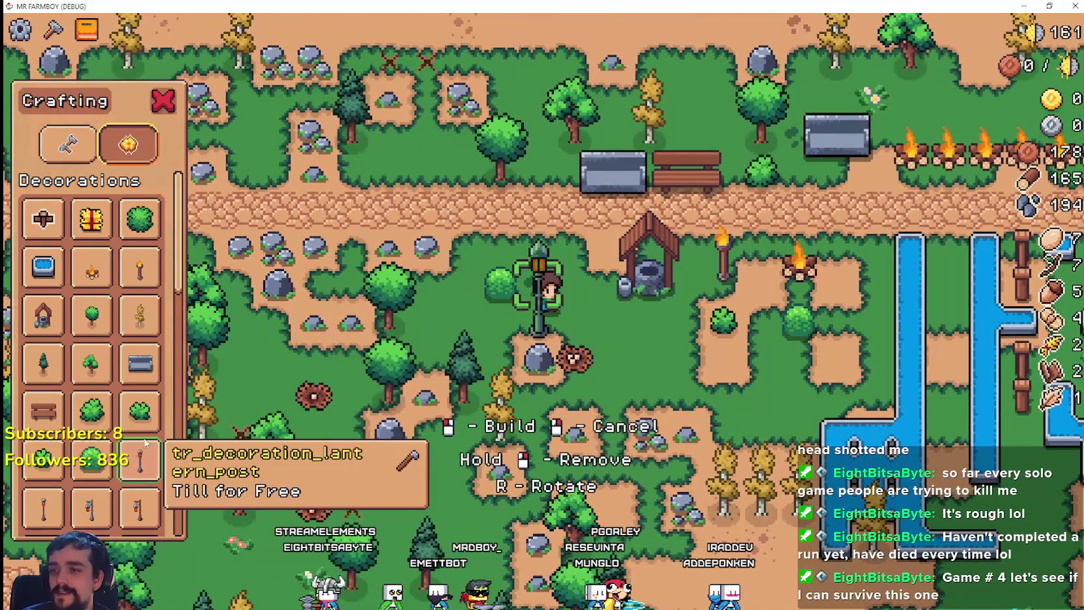
pyautogui.scroll(-2, 136, 459)
pyautogui.press('d')
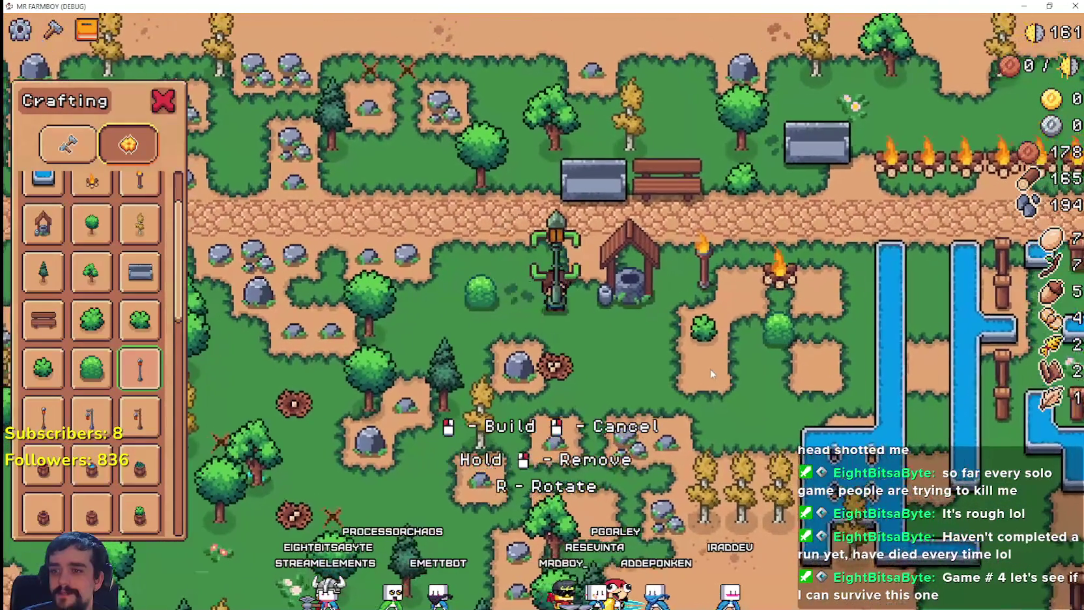
pyautogui.click(691, 391)
pyautogui.press('d')
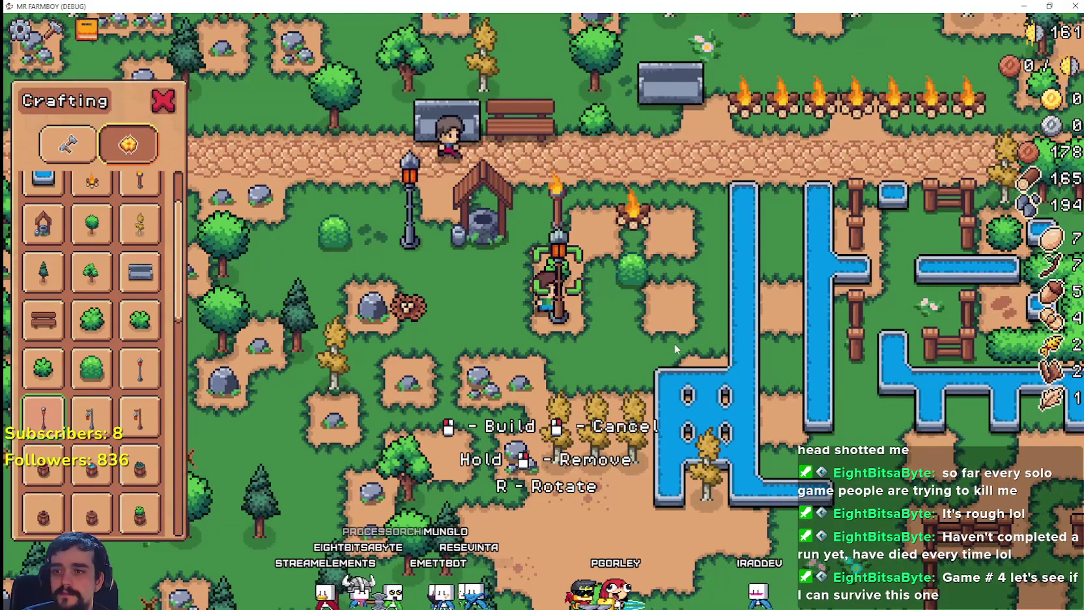
pyautogui.press('a')
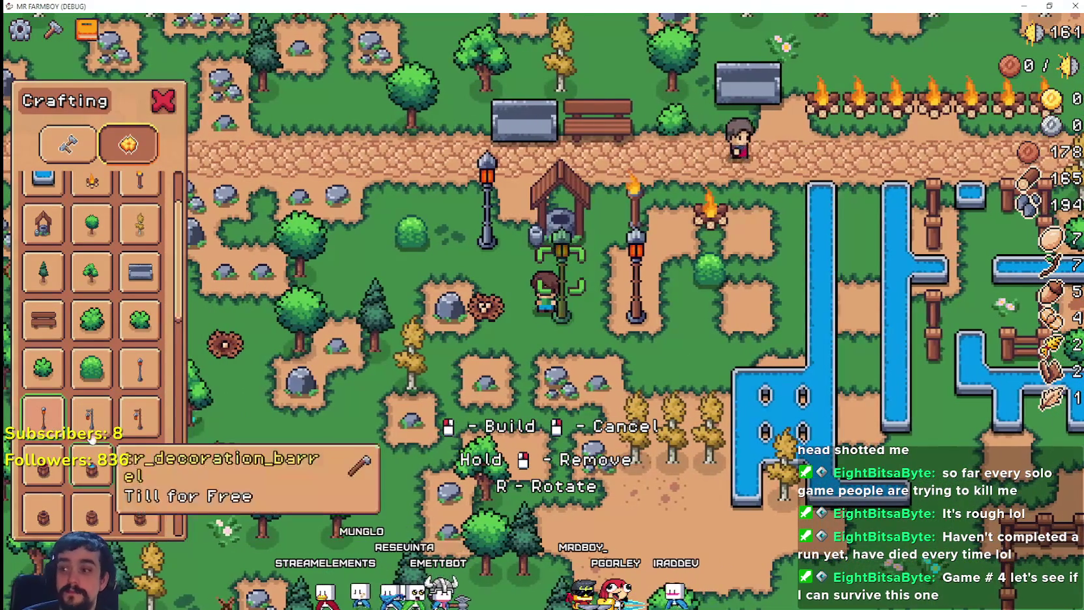
pyautogui.press('d')
pyautogui.press('w')
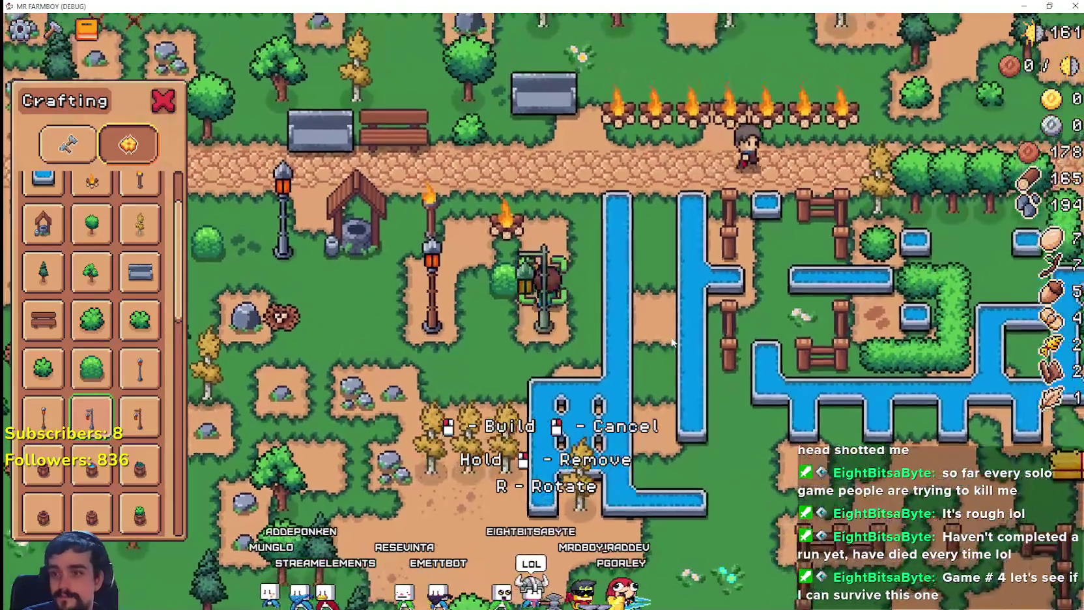
pyautogui.press('s')
pyautogui.press('a')
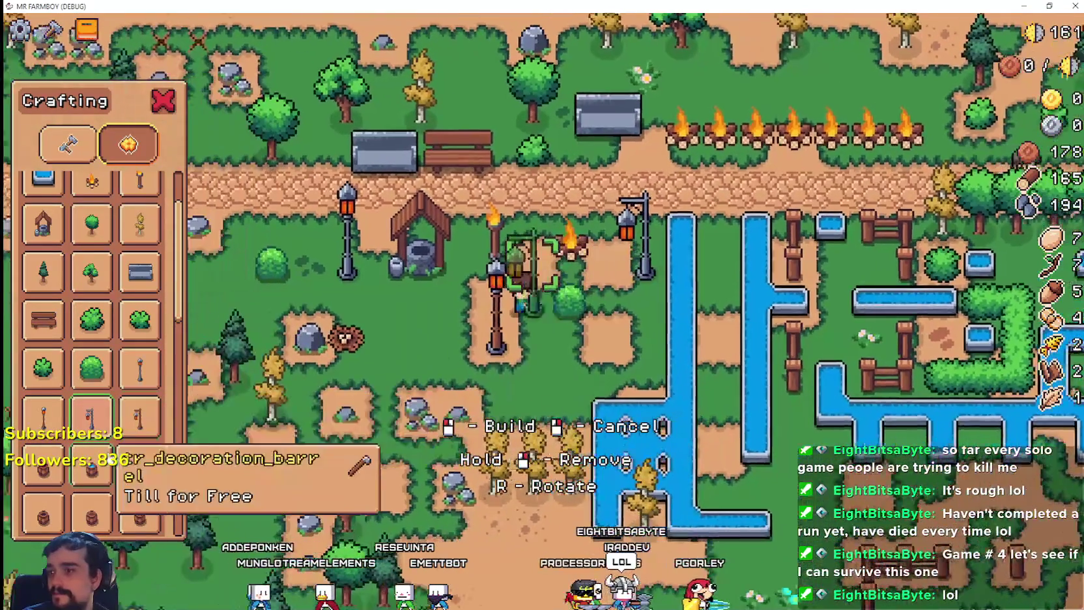
pyautogui.press('a')
pyautogui.press('s')
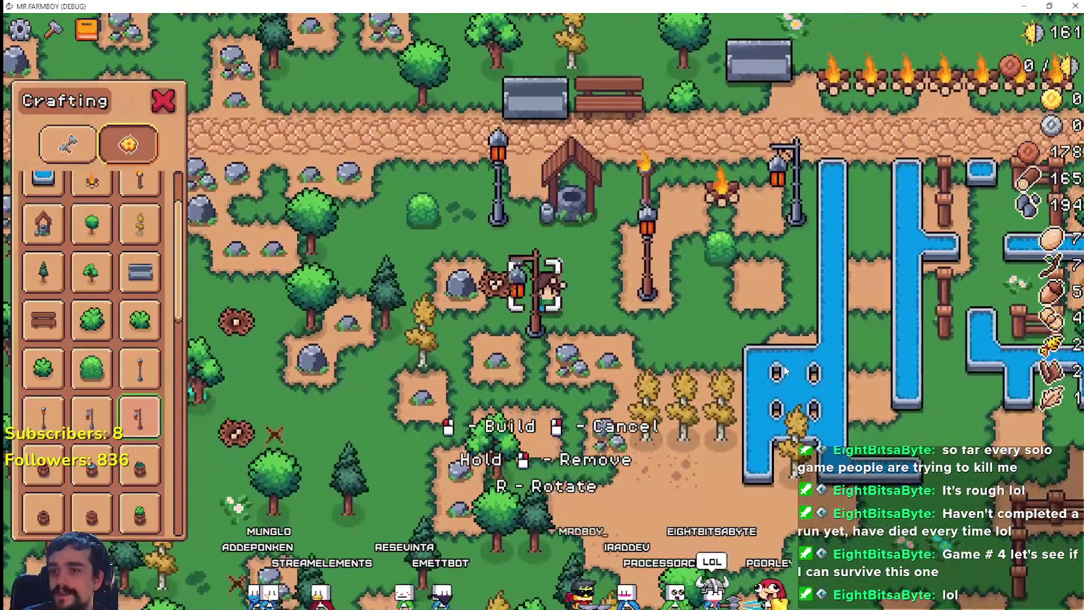
pyautogui.press('d')
# - Place a barrel and a water barrel, then select the third barrel variant
pyautogui.click(43, 465)
pyautogui.press('d')
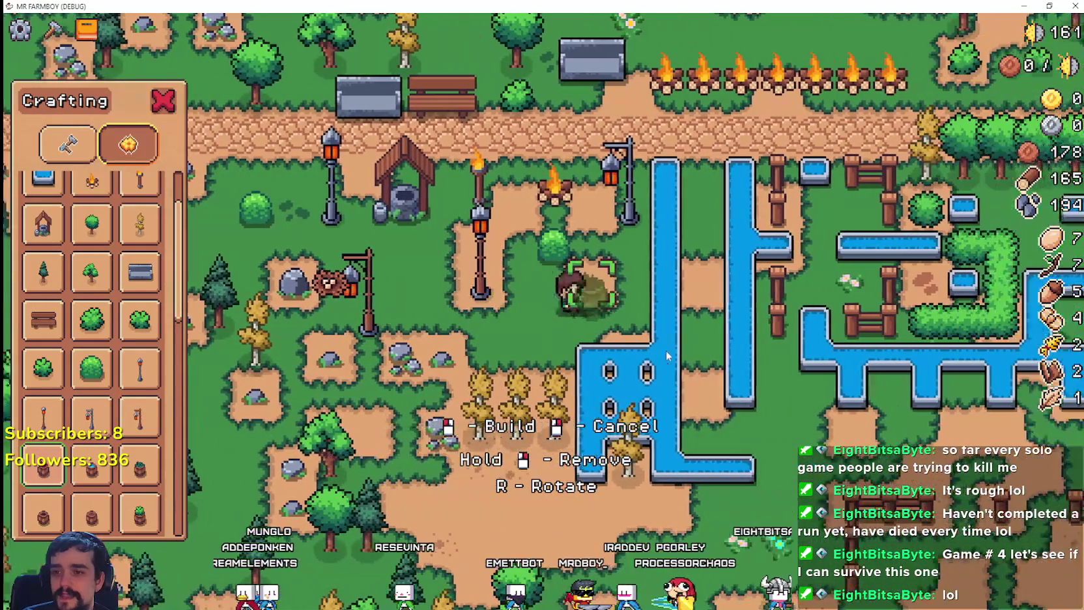
pyautogui.click(665, 350)
pyautogui.press('a')
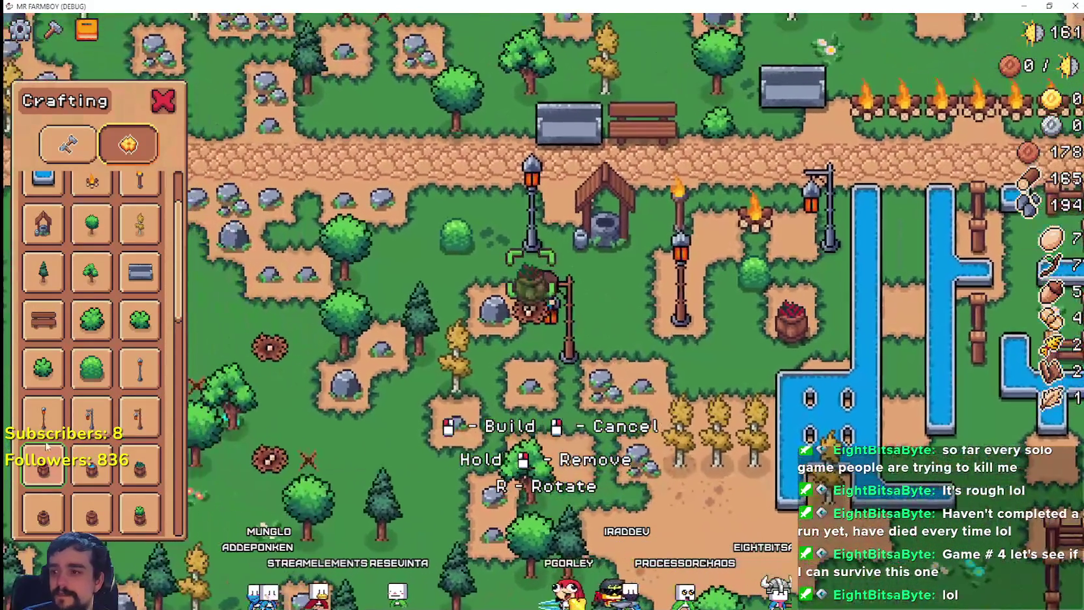
pyautogui.press('d')
pyautogui.click(91, 465)
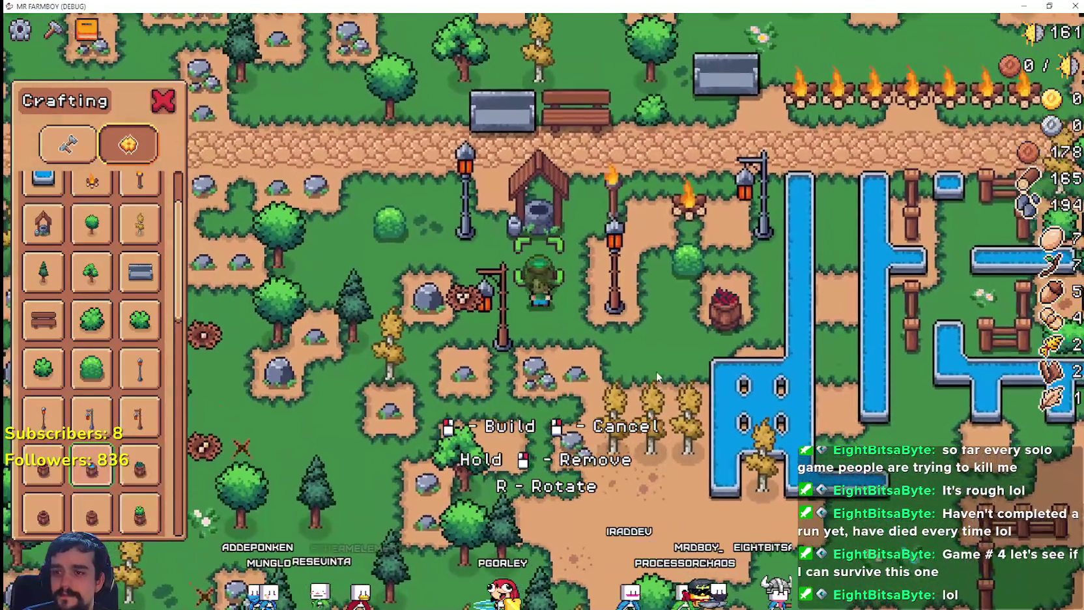
pyautogui.click(658, 376)
pyautogui.press('d')
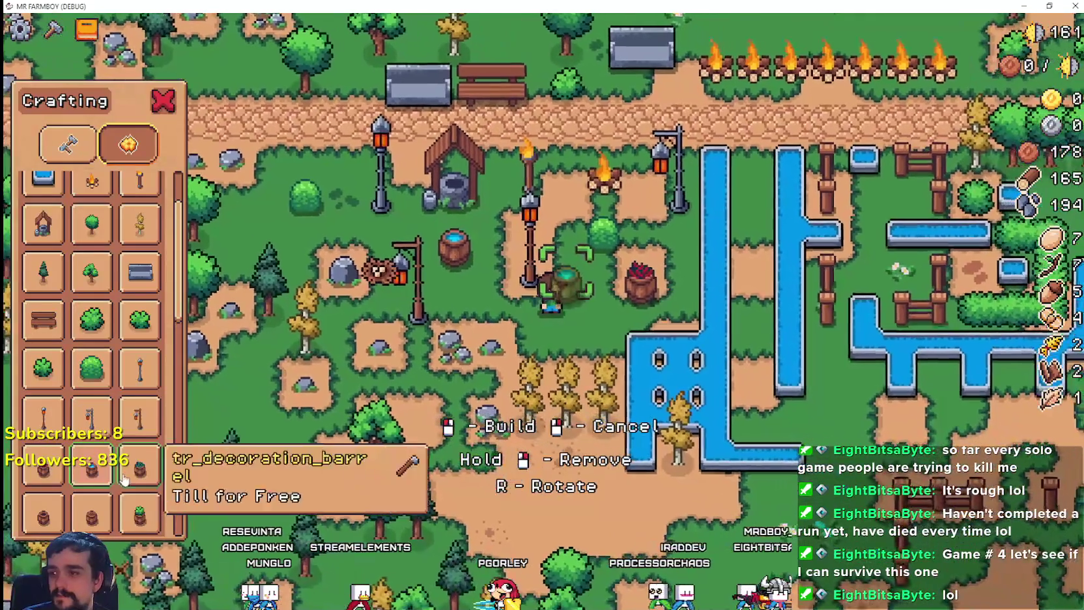
pyautogui.click(141, 465)
pyautogui.scroll(-3, 140, 465)
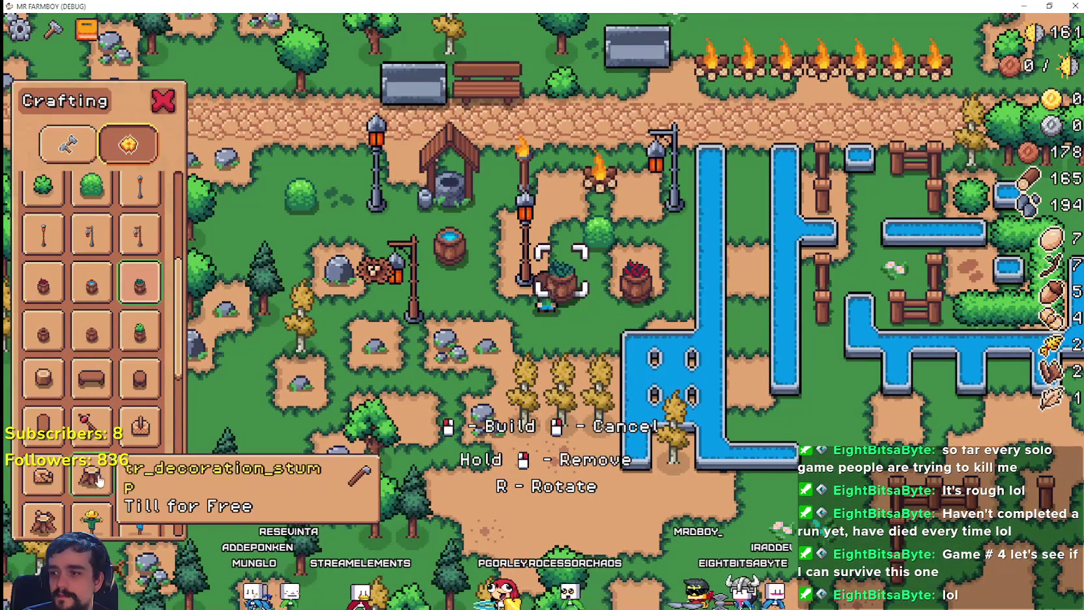
# - Place the planter barrel, then walk the farmer up and right along the river
pyautogui.click(477, 349)
pyautogui.press('w')
pyautogui.press('a')
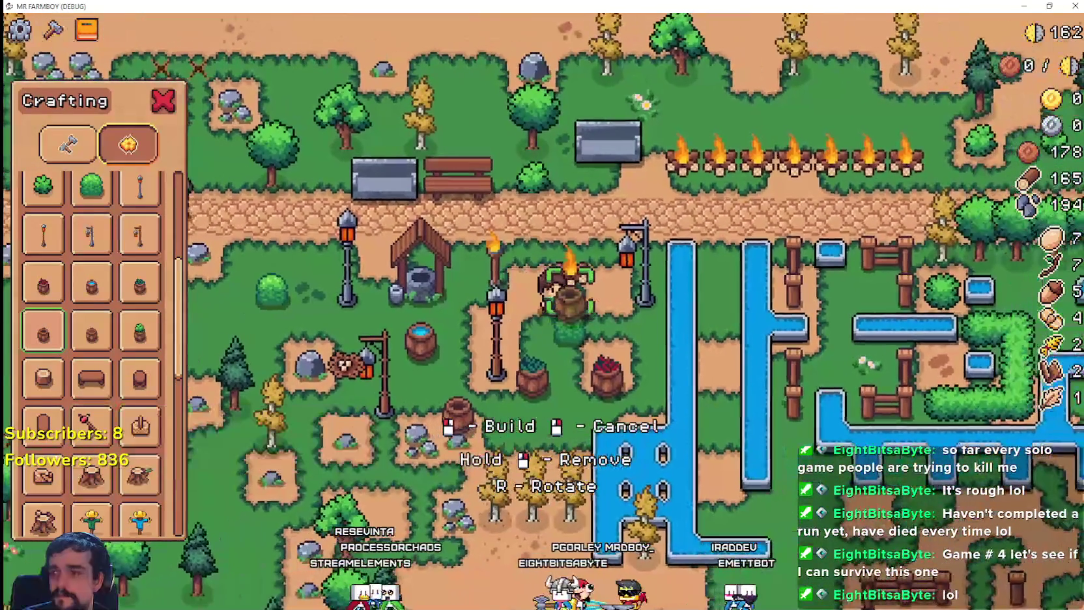
pyautogui.press('w')
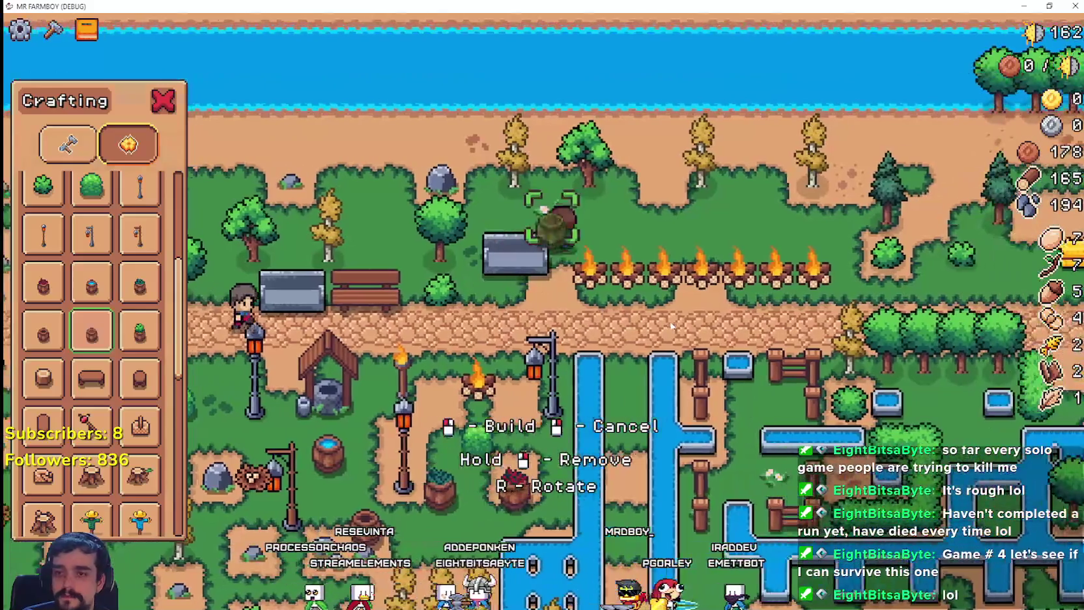
pyautogui.press('d')
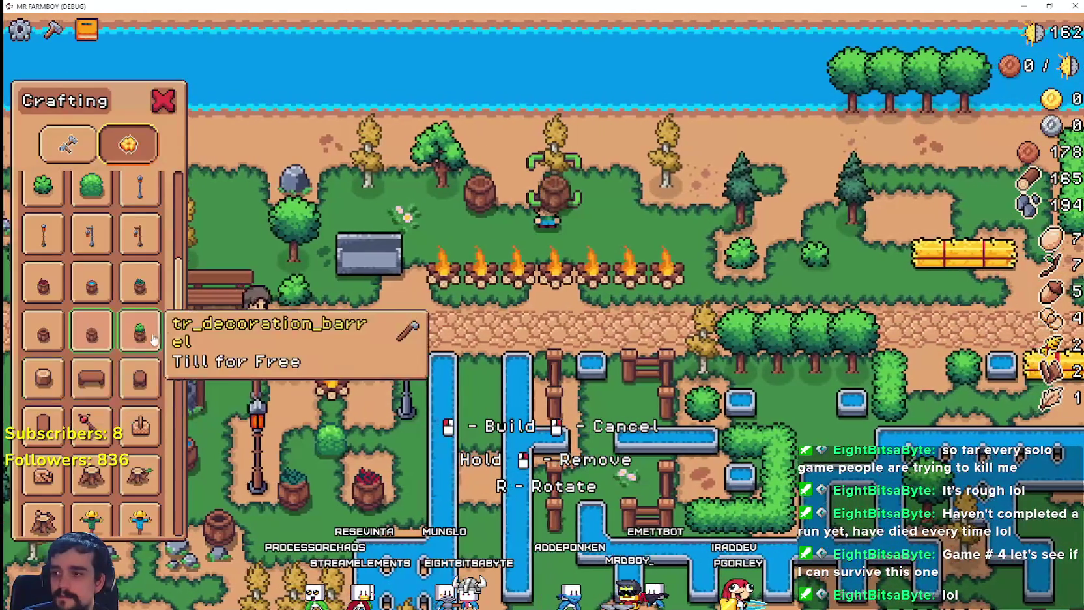
pyautogui.press('d')
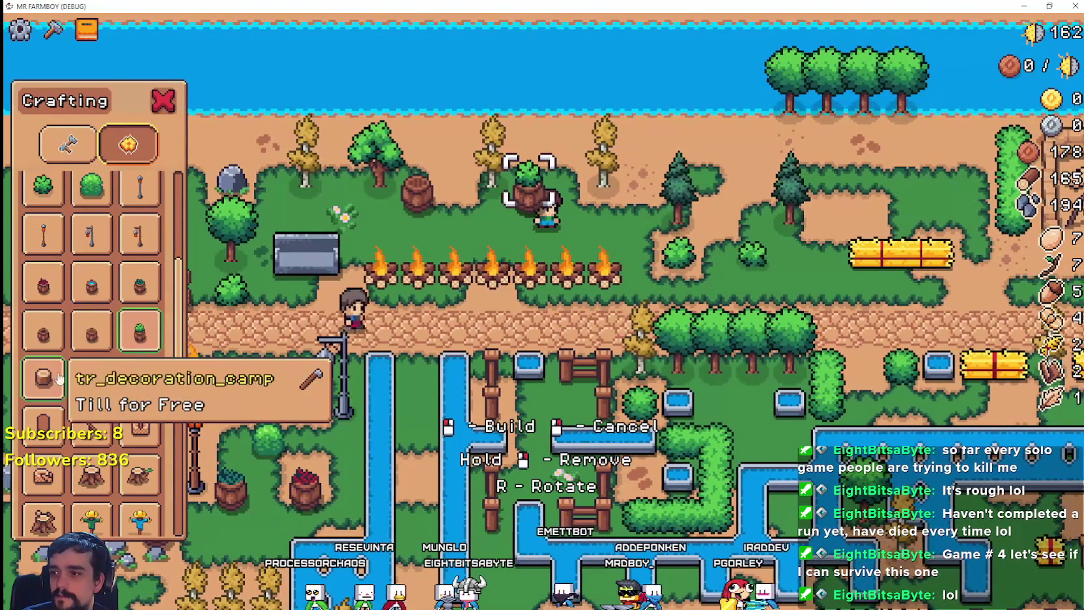
pyautogui.press('d')
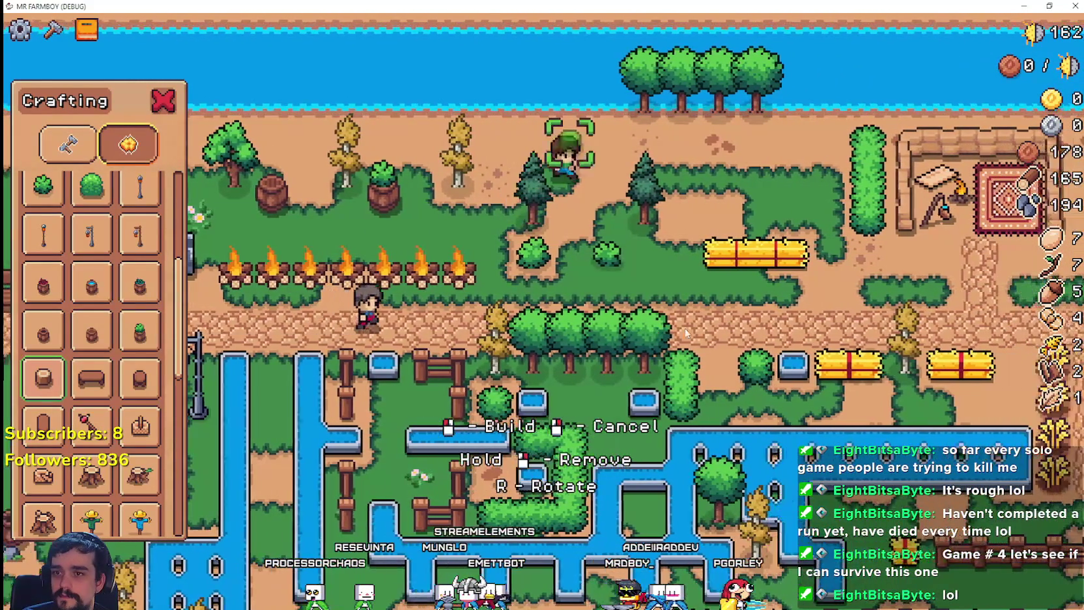
pyautogui.press('d')
pyautogui.press('d')
# - Build a bench by the river and select the camp decoration
pyautogui.click(91, 378)
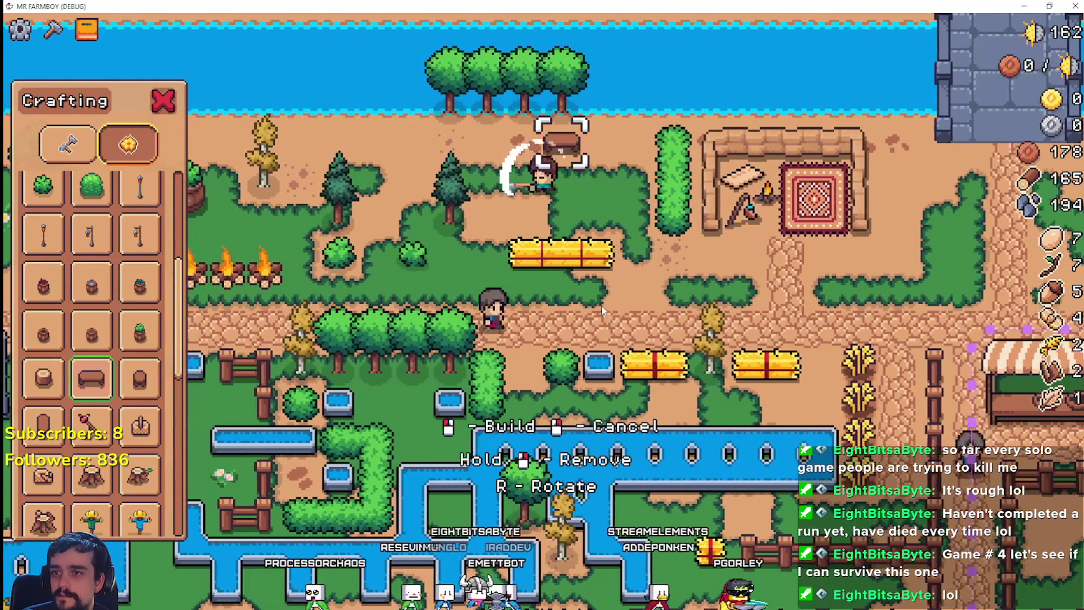
pyautogui.click(592, 312)
pyautogui.press('a')
pyautogui.click(43, 378)
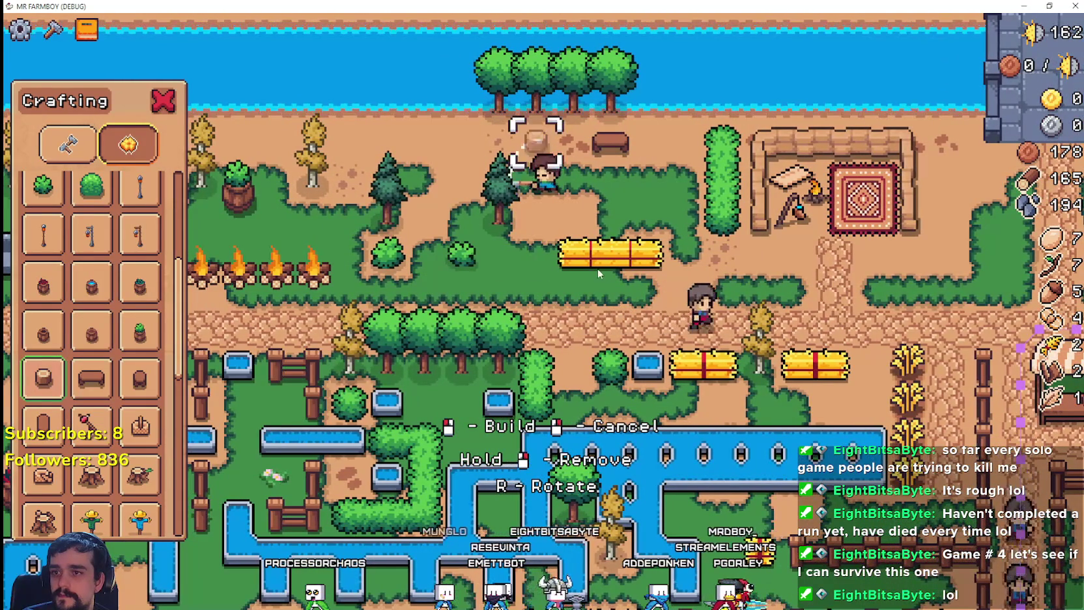
pyautogui.press('d')
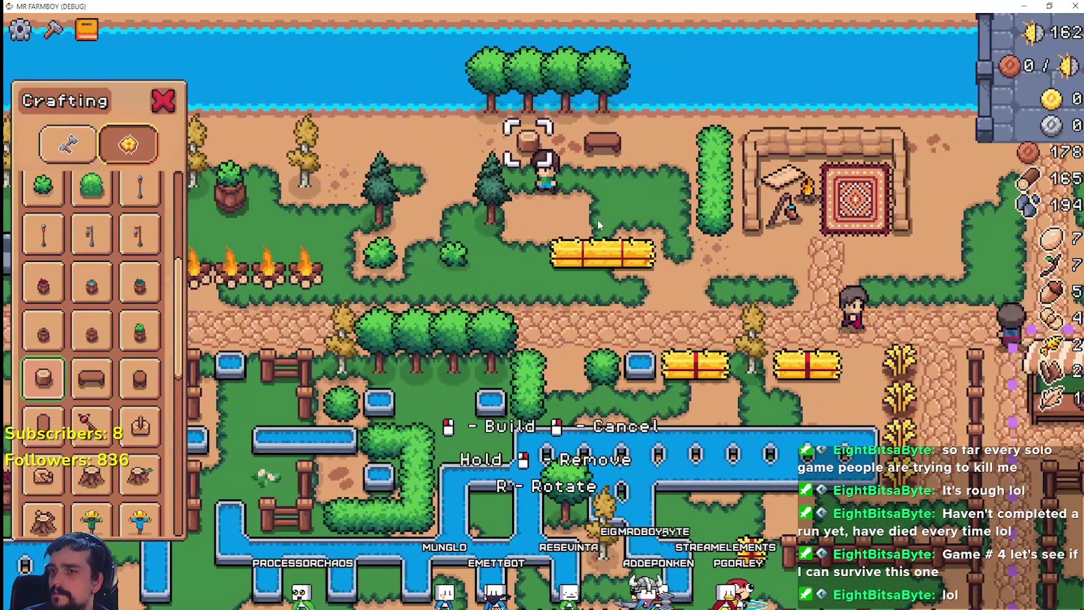
pyautogui.press('a')
pyautogui.press('s')
pyautogui.moveTo(43, 389)
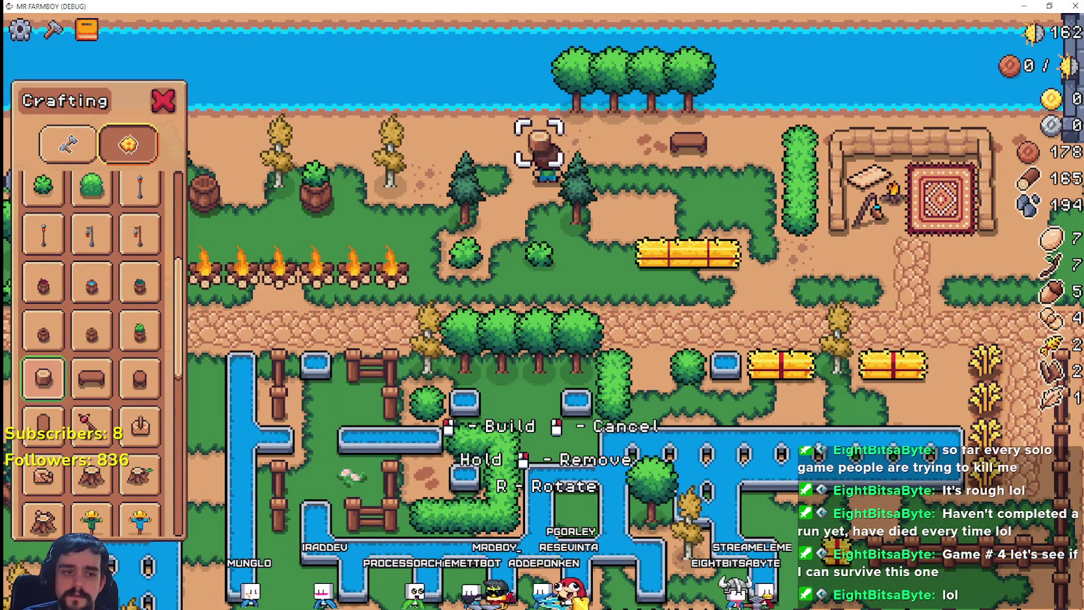
pyautogui.hotkey('alt', 'Tab')
# - Inspect shop_camp_1.tres and widen the code view
pyautogui.scroll(5, 221, 500)
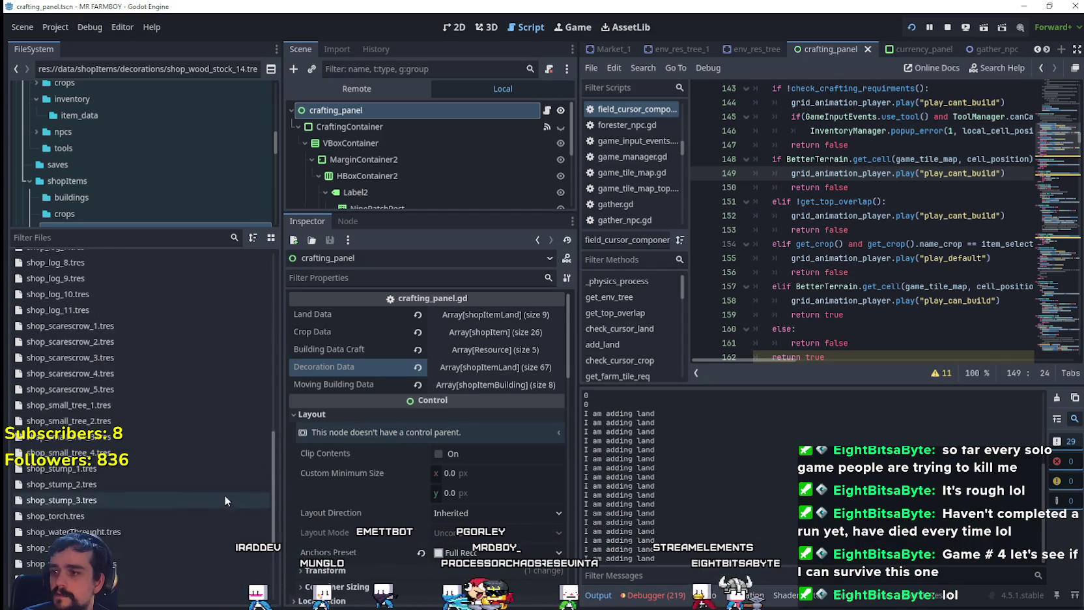
pyautogui.scroll(5, 162, 464)
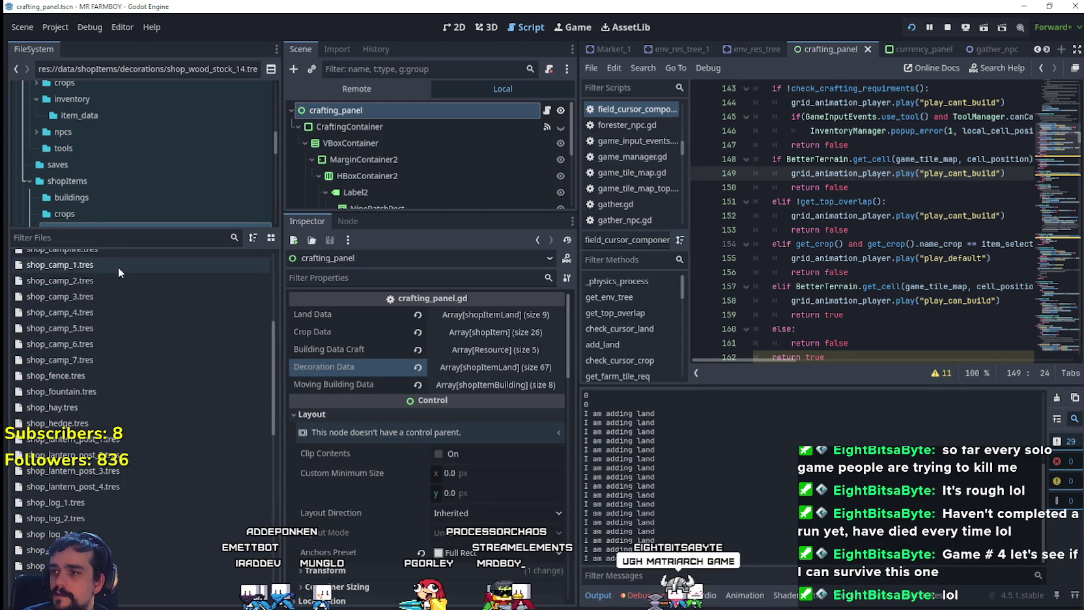
pyautogui.click(118, 267)
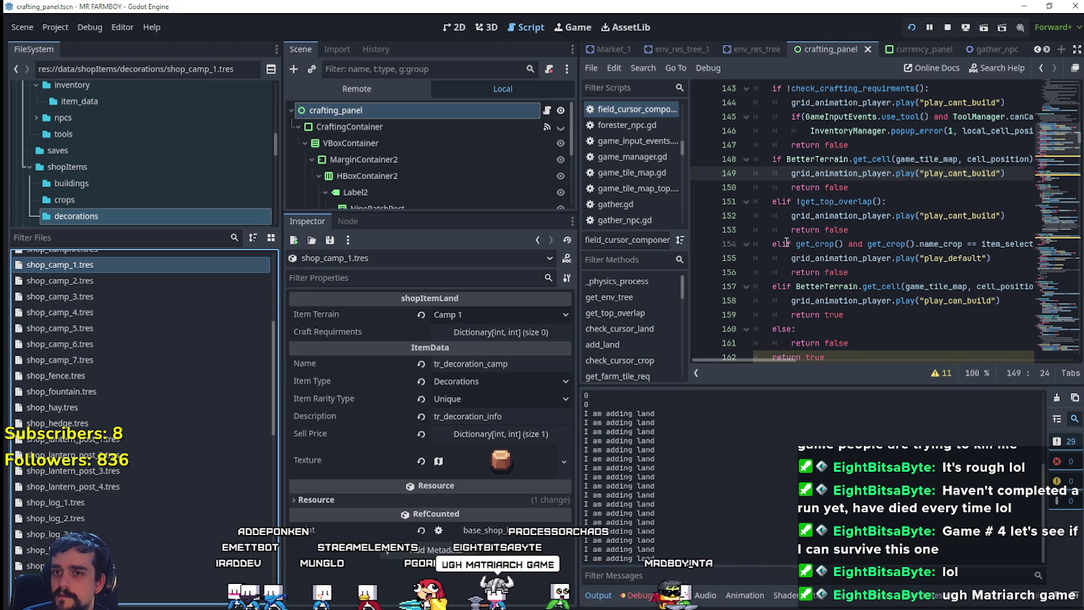
pyautogui.moveTo(577, 189); pyautogui.dragTo(443, 204)
pyautogui.click(906, 194)
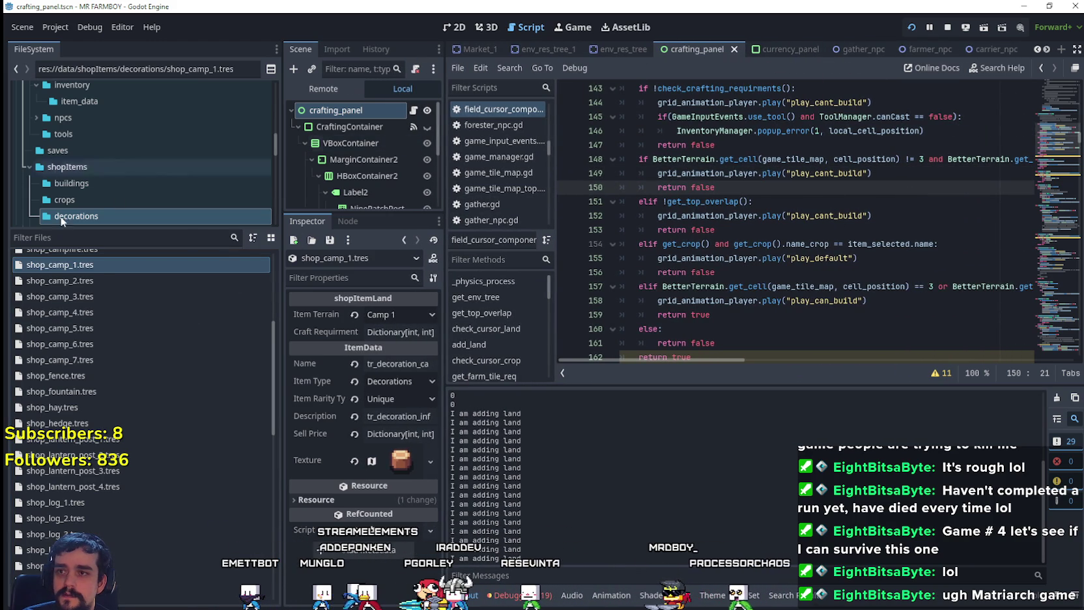
# - Filter FileSystem by 'test' and open test_scene_everything.tscn
pyautogui.click(56, 238)
pyautogui.write('test')
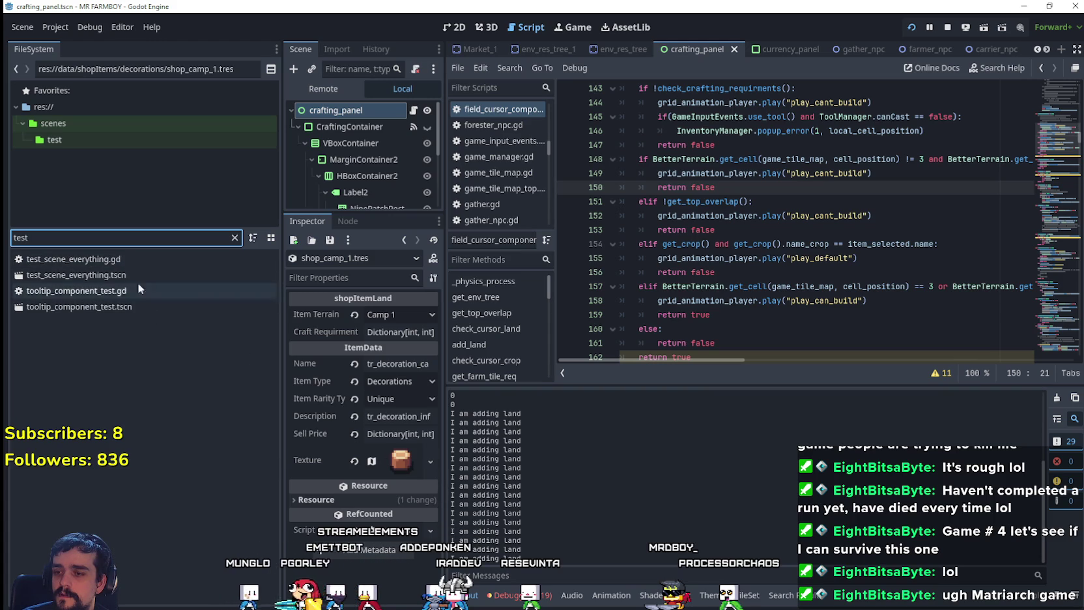
pyautogui.doubleClick(120, 275)
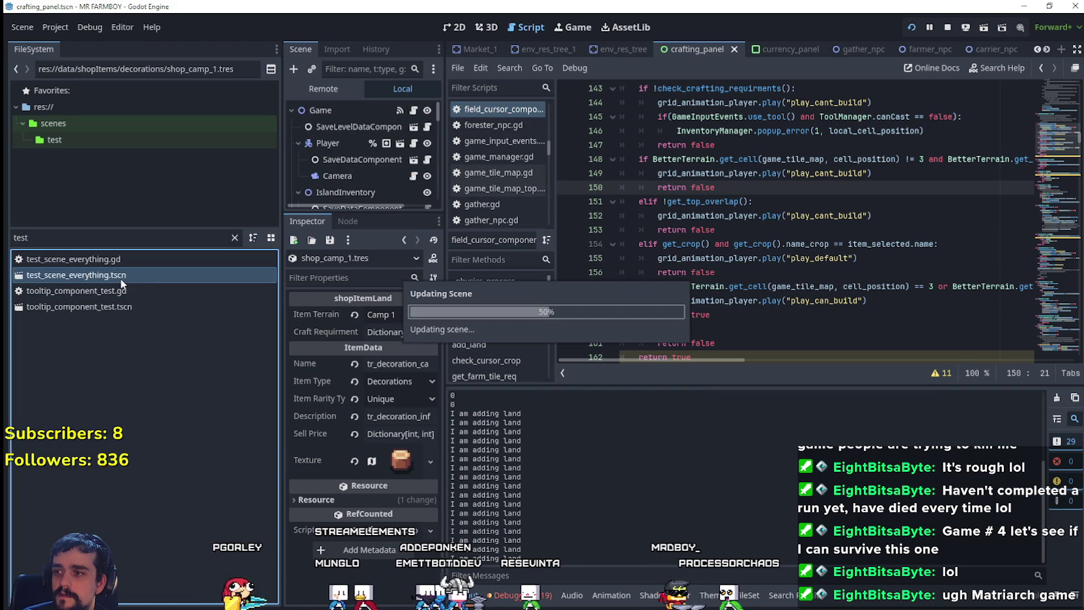
# - Open GameTileMapTop's script at its CAMP Vector2i entries and show the TileSet atlas
pyautogui.scroll(-1, 423, 176)
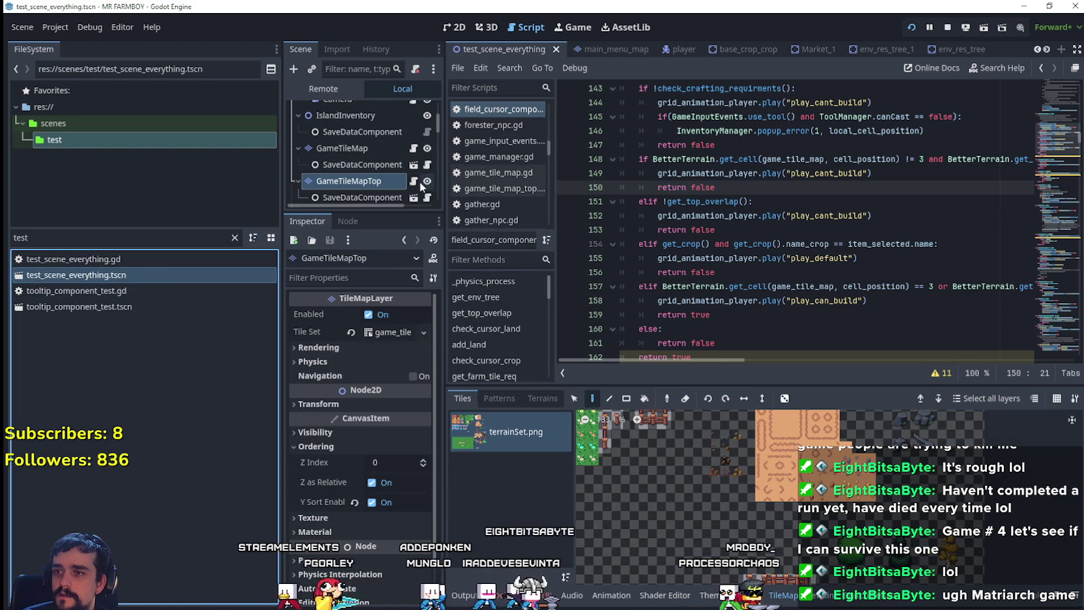
pyautogui.click(414, 182)
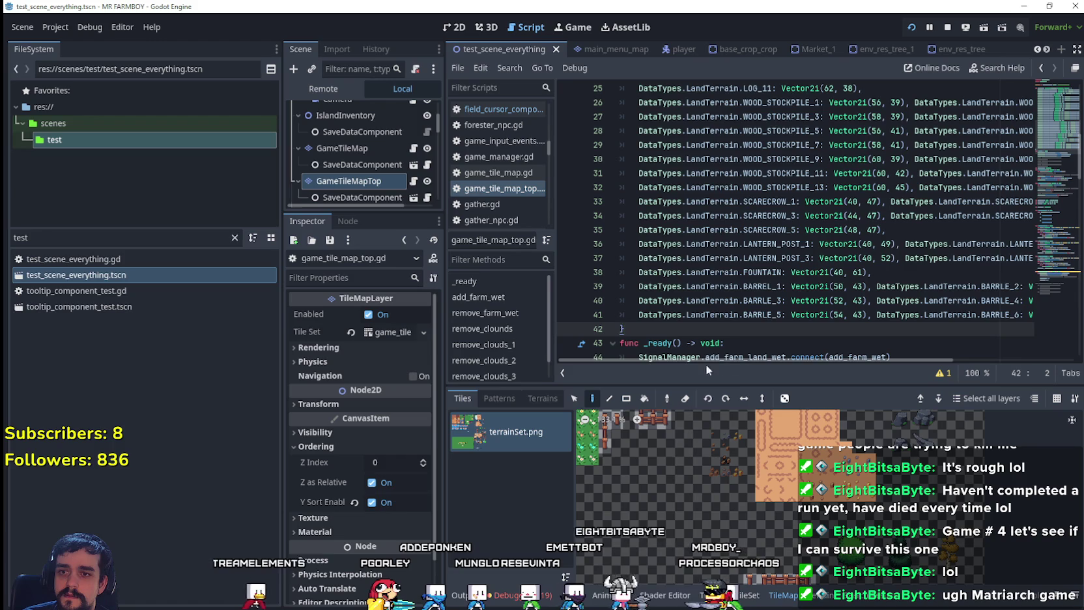
pyautogui.moveTo(691, 361)
pyautogui.mouseDown()
pyautogui.moveTo(840, 360)
pyautogui.moveTo(676, 353)
pyautogui.mouseUp()
pyautogui.scroll(2, 835, 312)
pyautogui.scroll(6, 835, 312)
pyautogui.scroll(-2, 779, 299)
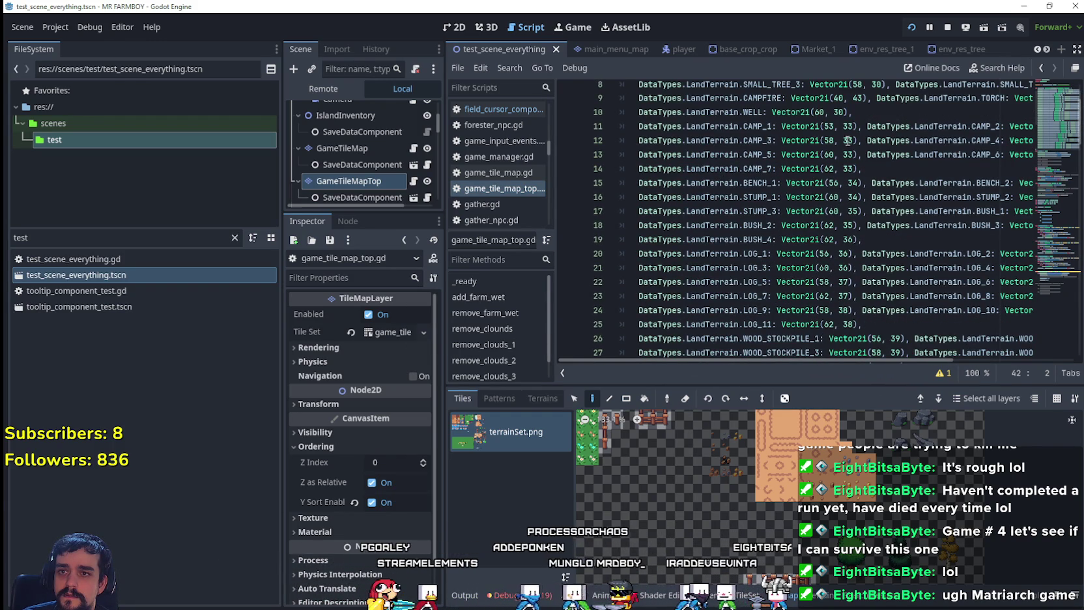
pyautogui.moveTo(695, 362); pyautogui.dragTo(760, 353)
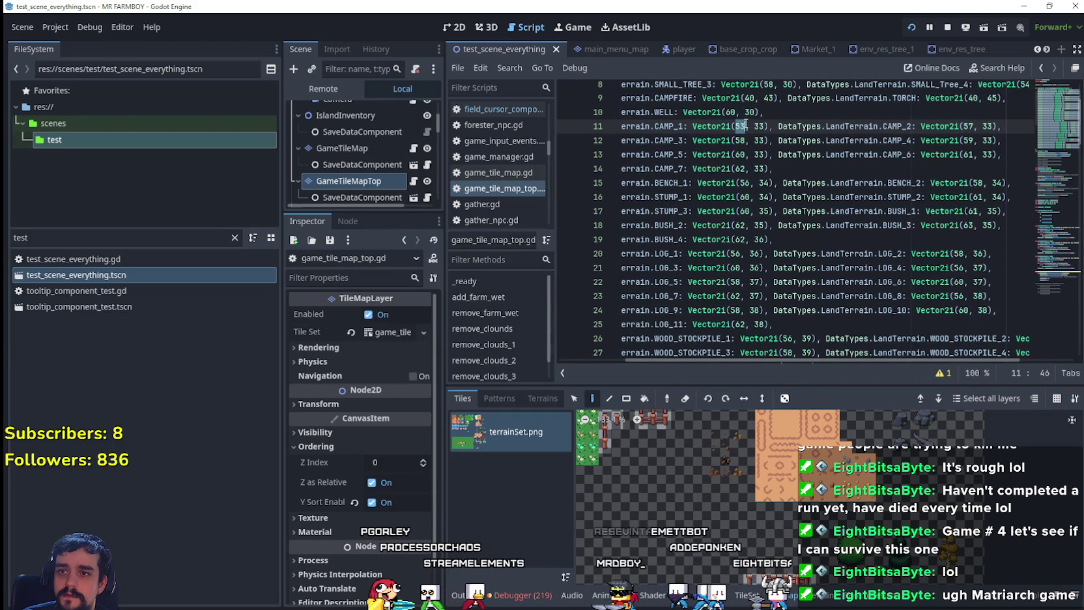
pyautogui.scroll(-3, 683, 495)
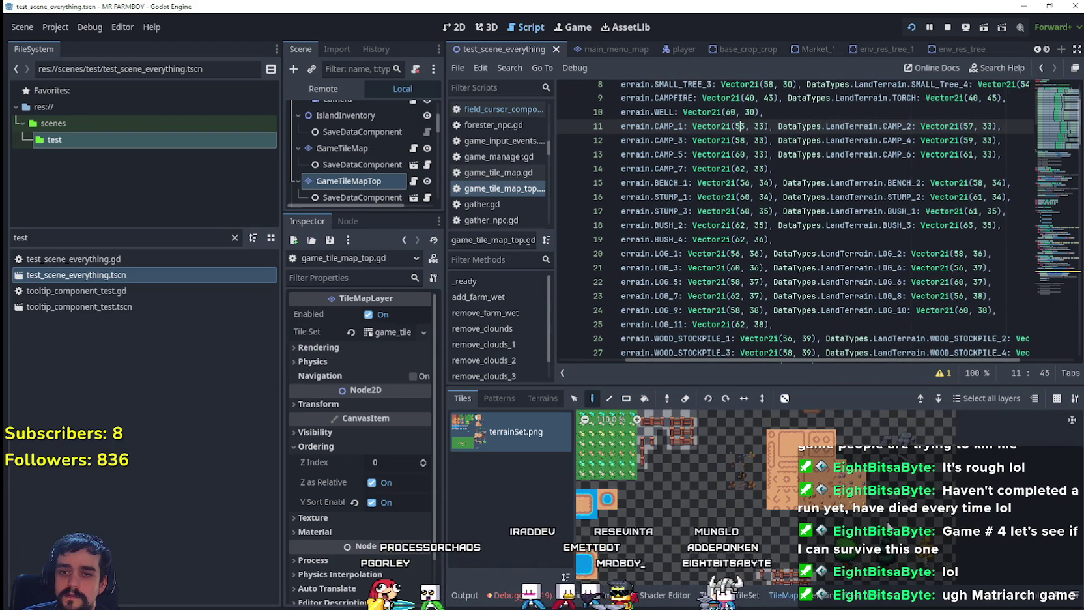
pyautogui.click(738, 598)
# - Change CAMP_1 to Vector2i(56, 33) in game_tile_map_top.gd and save with Ctrl+S
pyautogui.moveTo(951, 450)
pyautogui.mouseDown()
pyautogui.moveTo(858, 484)
pyautogui.moveTo(901, 451)
pyautogui.moveTo(912, 365)
pyautogui.mouseUp()
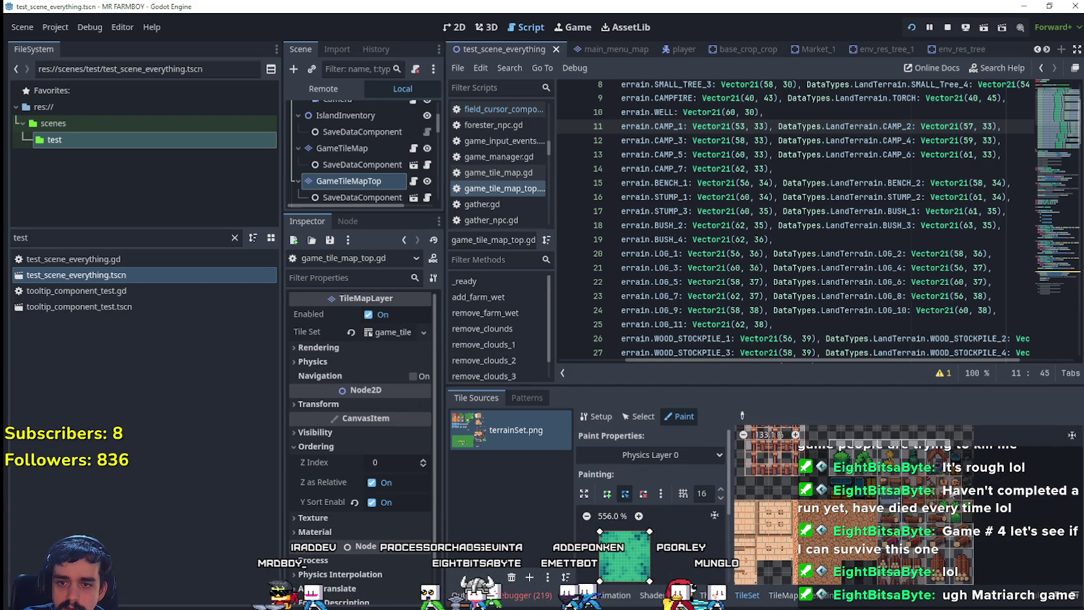
pyautogui.scroll(2, 884, 482)
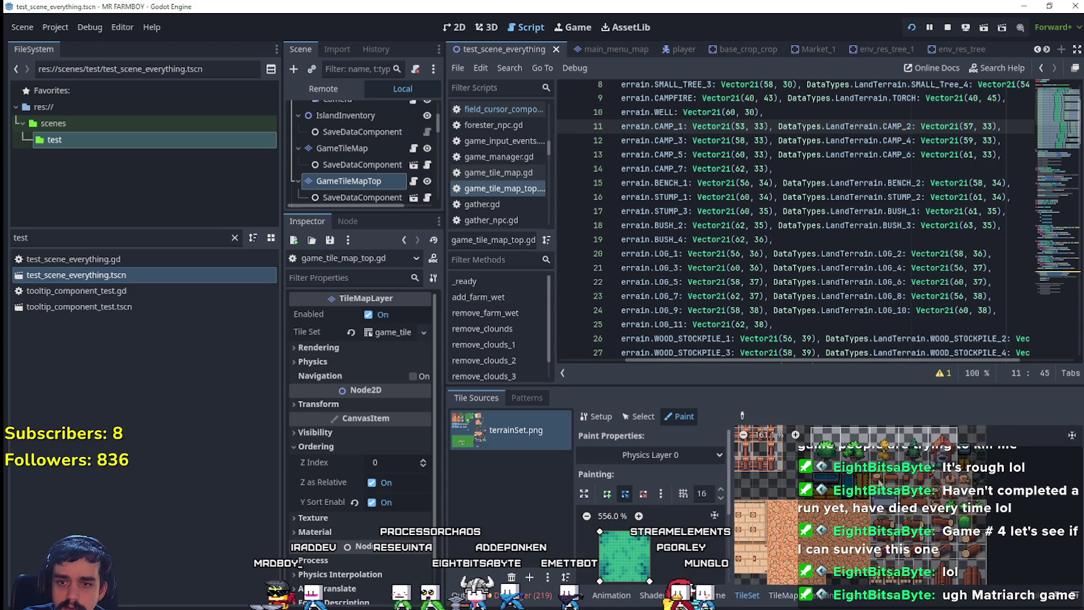
pyautogui.scroll(1, 879, 483)
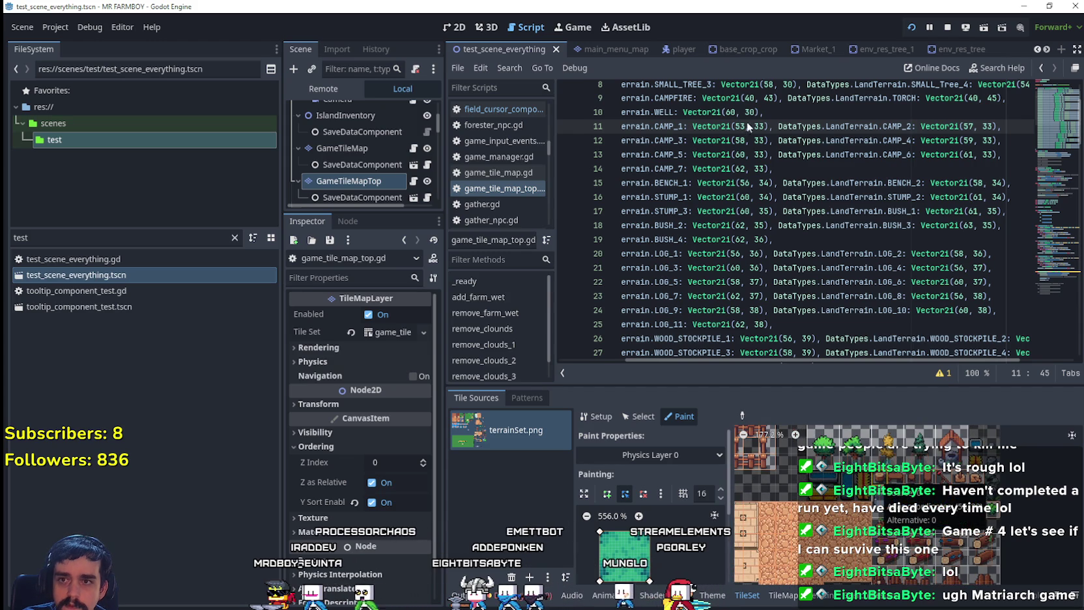
pyautogui.scroll(1, 750, 124)
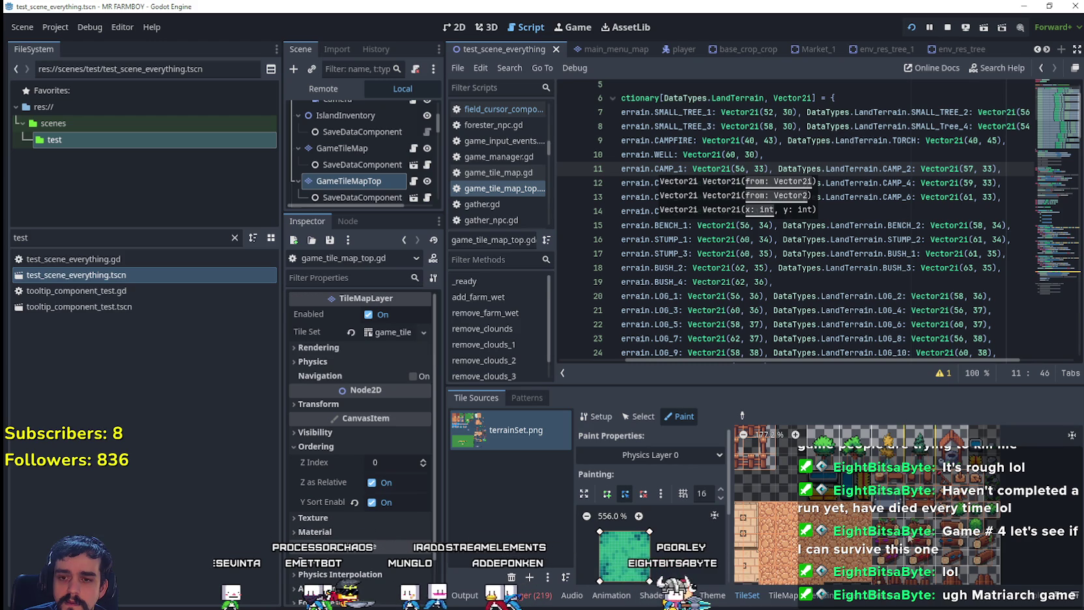
pyautogui.moveTo(882, 477)
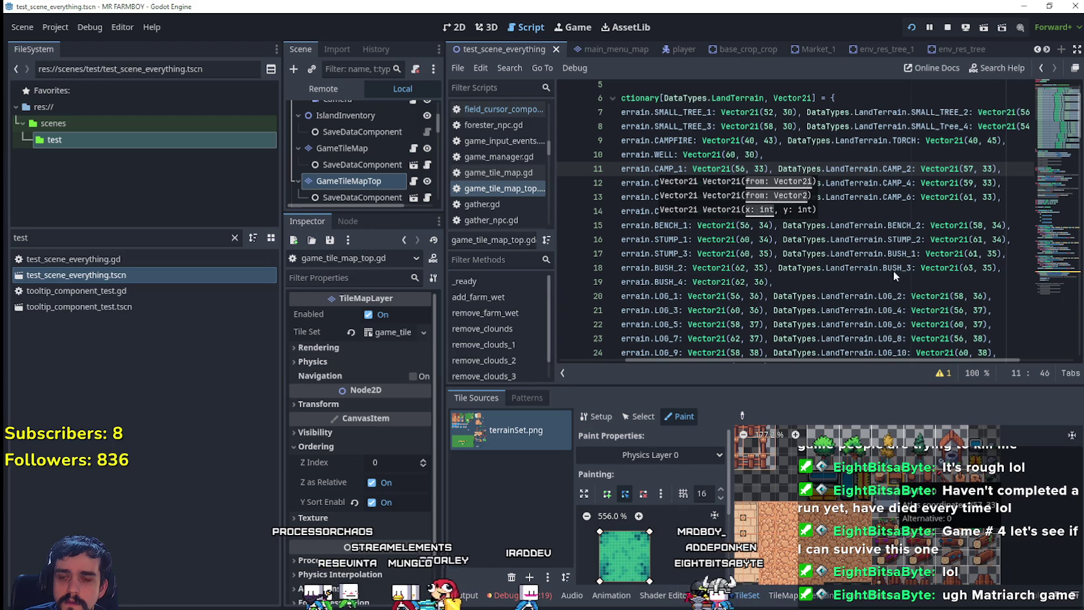
pyautogui.click(851, 214)
pyautogui.hotkey('ctrl', 's')
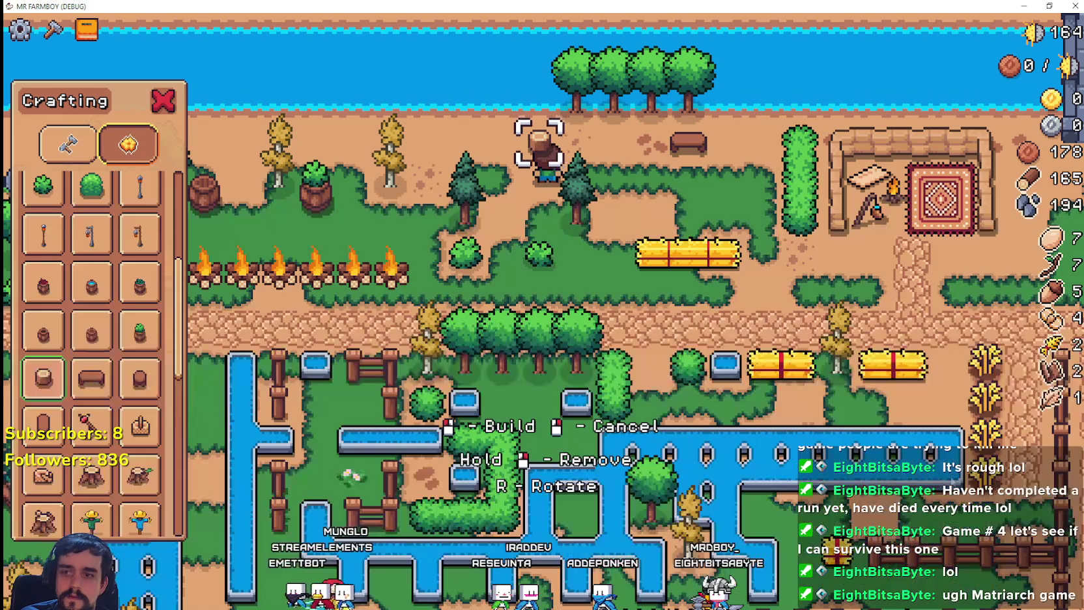
# - Walk the farmer left and right around the camp
pyautogui.press('a')
pyautogui.press('s')
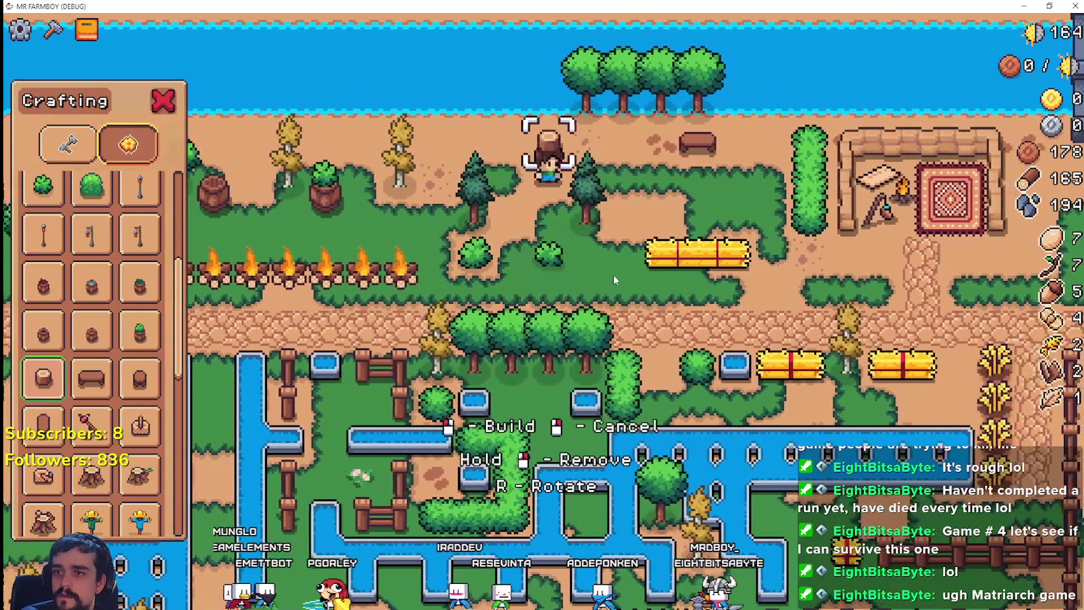
pyautogui.press('d')
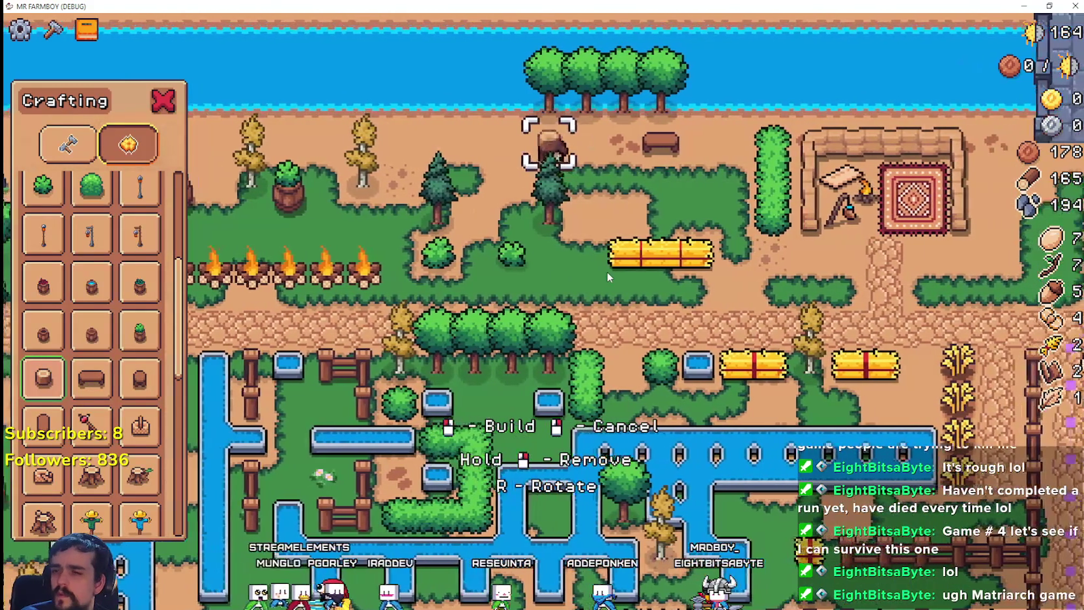
pyautogui.press('s')
pyautogui.press('a')
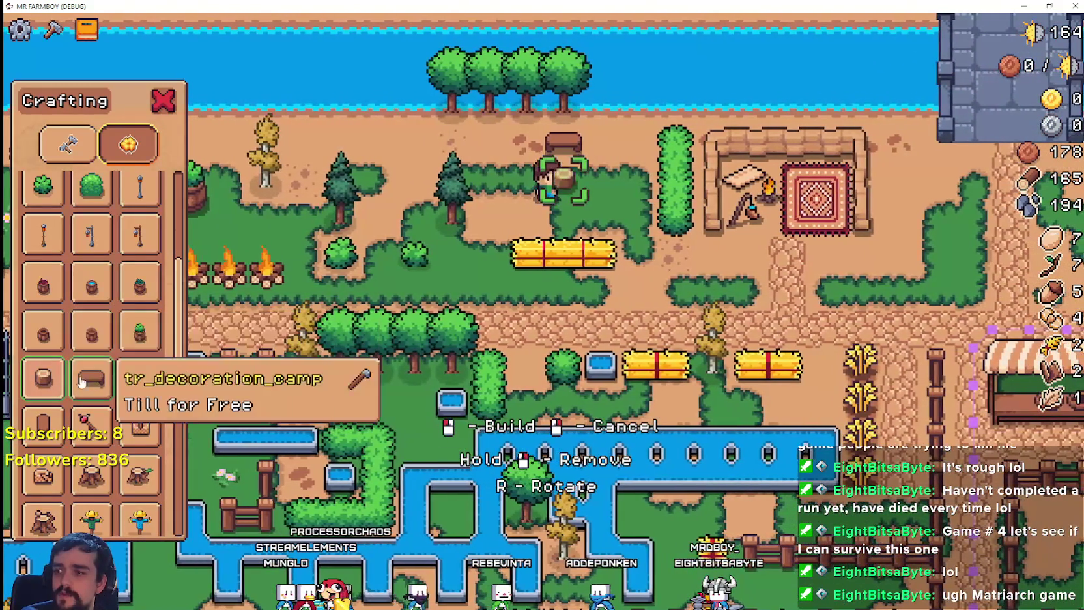
pyautogui.press('d')
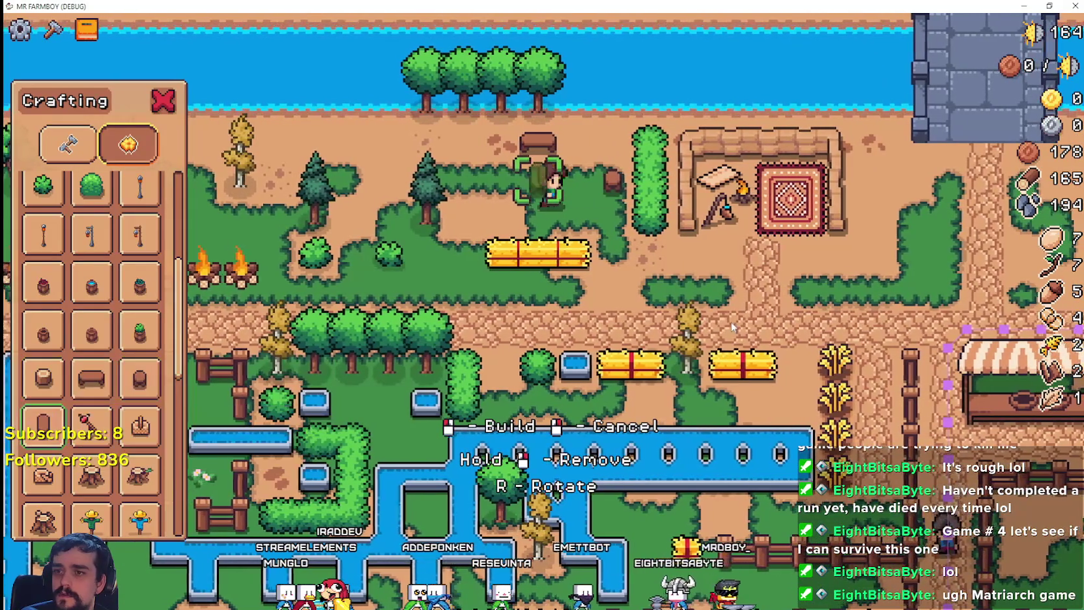
pyautogui.press('s')
pyautogui.press('d')
# - Circle the camp decorations and select the tree stump decoration
pyautogui.press('s')
pyautogui.press('a')
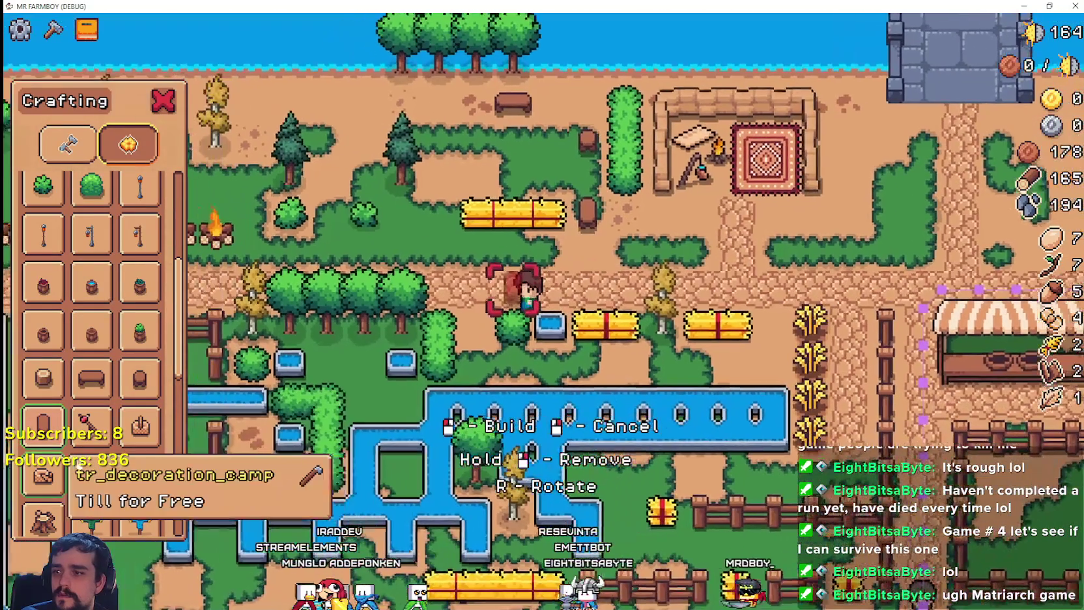
pyautogui.press('w')
pyautogui.press('a')
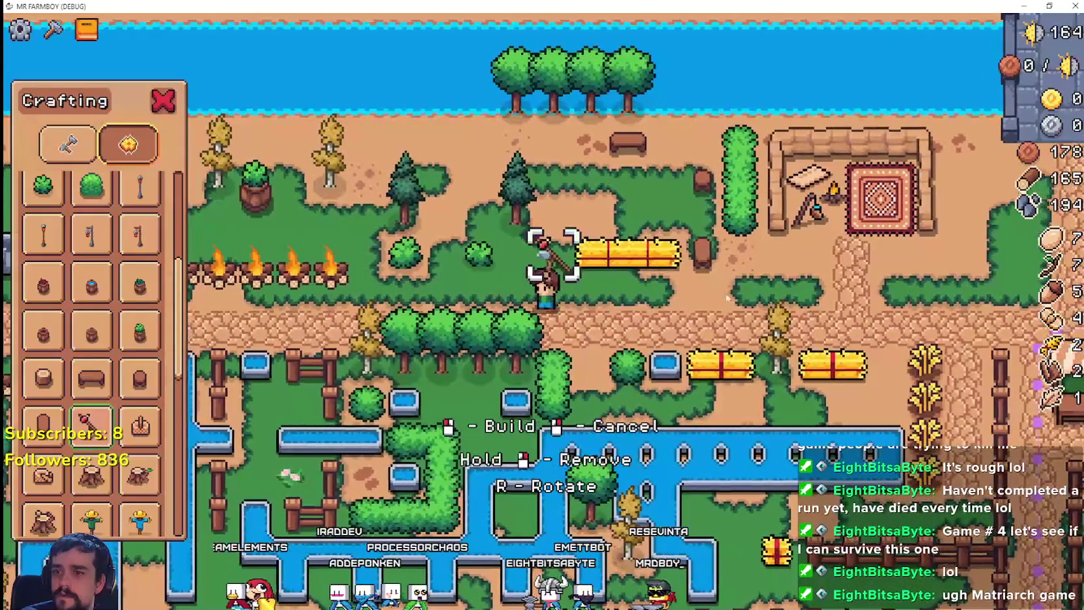
pyautogui.press('d')
pyautogui.press('s')
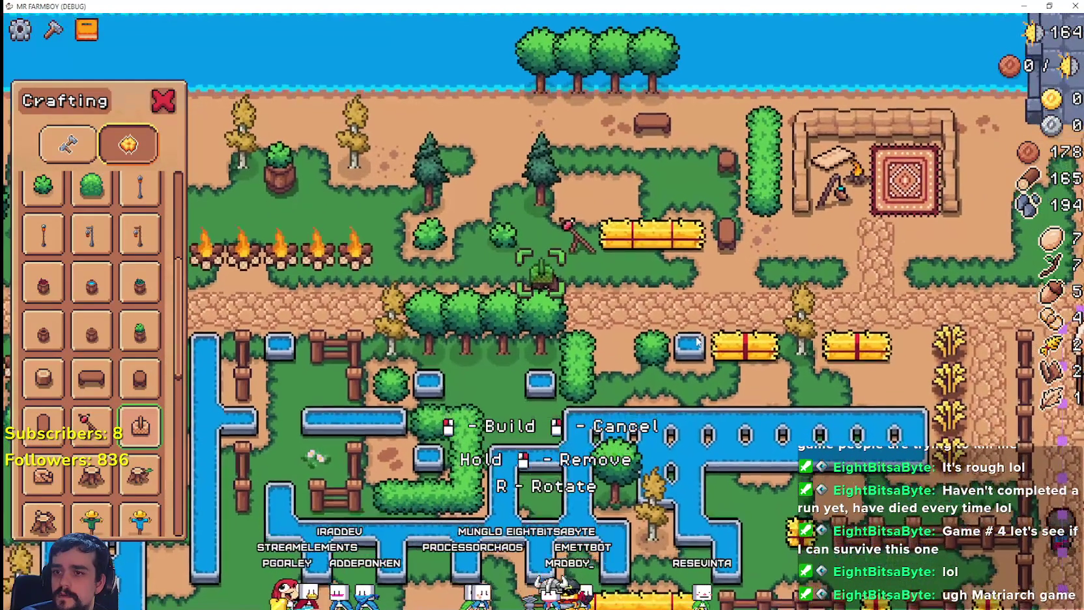
pyautogui.press('d')
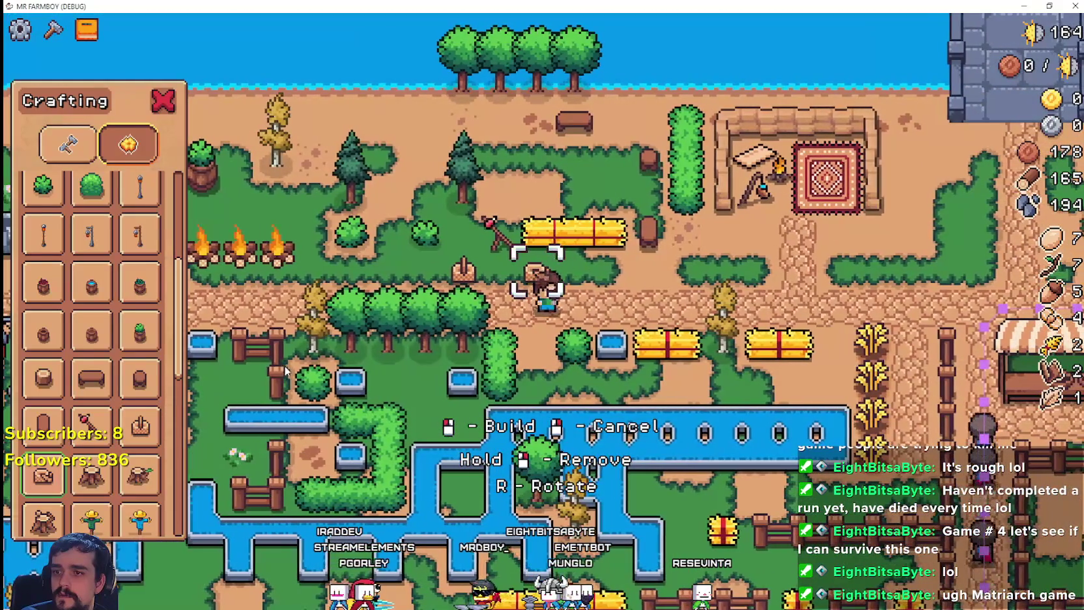
pyautogui.click(91, 475)
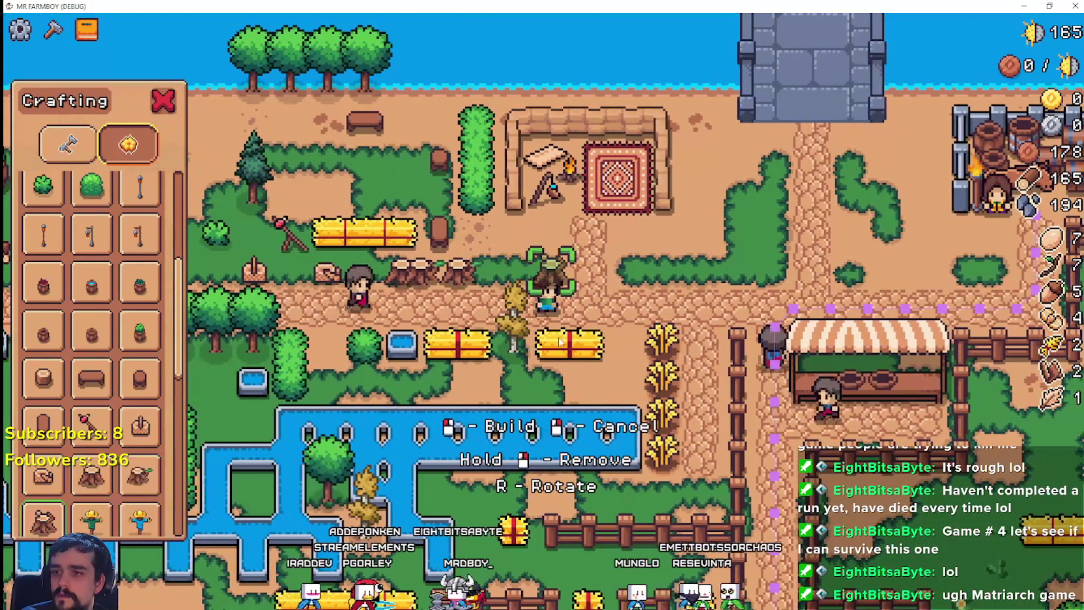
# - Scroll the Crafting decorations list down to the log items
pyautogui.scroll(-3, 41, 381)
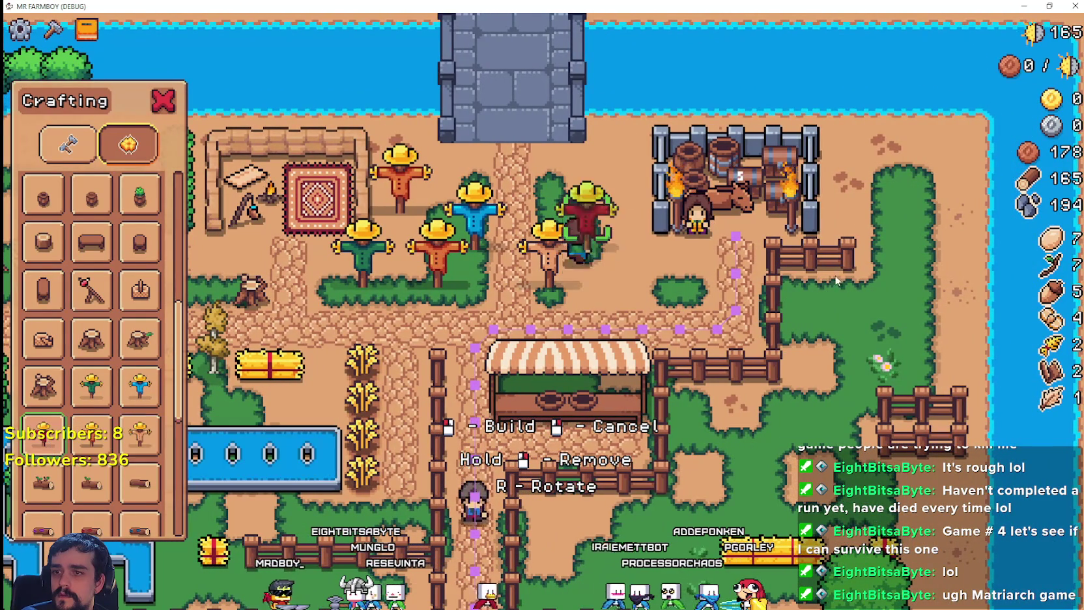
pyautogui.scroll(-3, 264, 385)
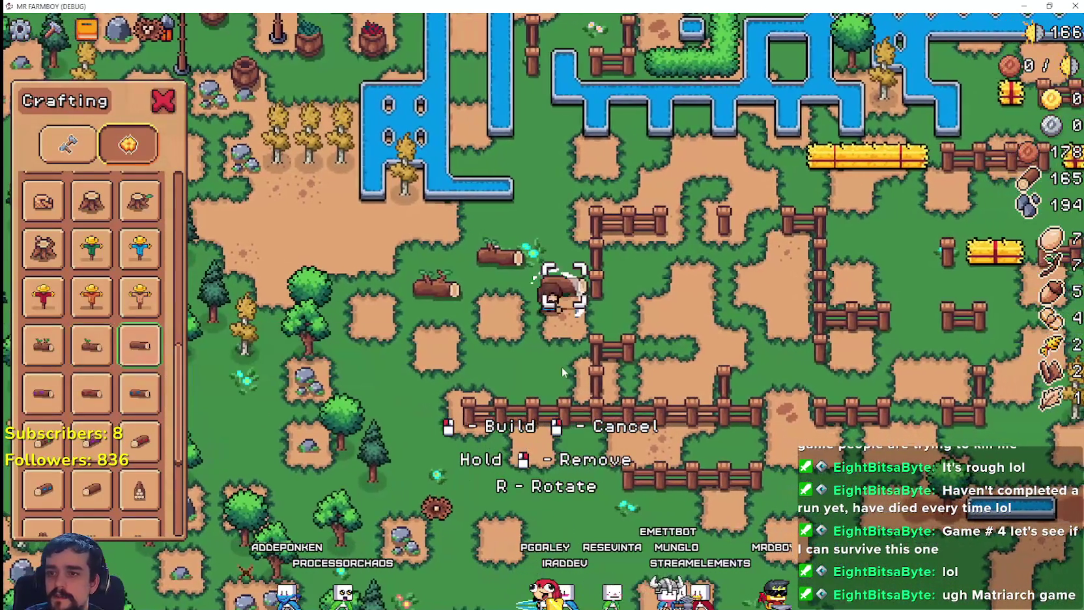
# - Place log decorations, including a purple and a blue-marked log, around the farmer
pyautogui.click(652, 378)
pyautogui.scroll(-1, 716, 368)
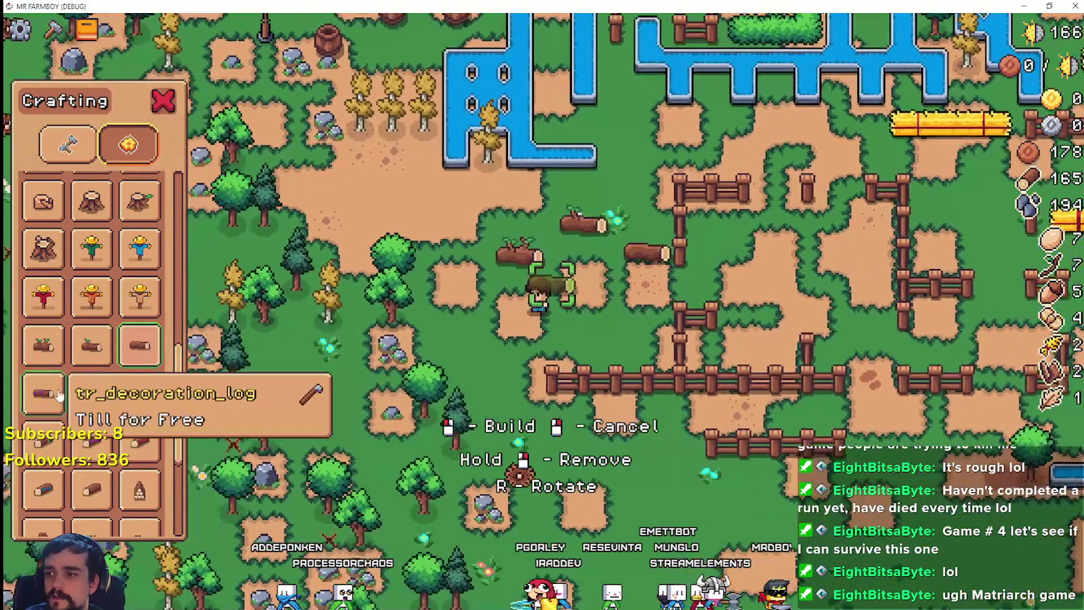
pyautogui.click(717, 362)
pyautogui.scroll(-1, 651, 351)
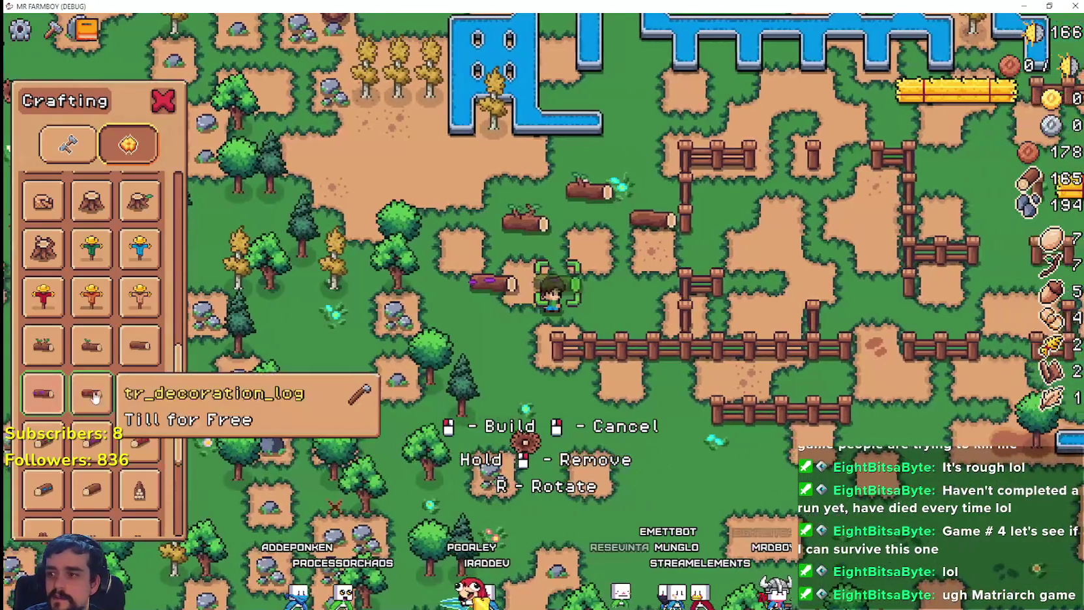
pyautogui.scroll(-1, 606, 365)
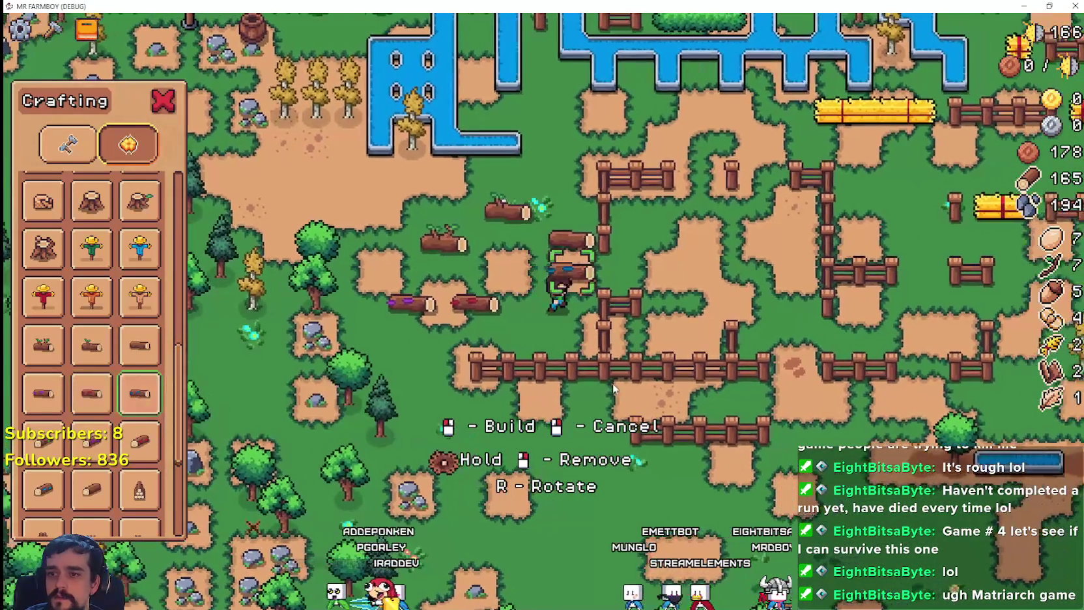
pyautogui.press('d')
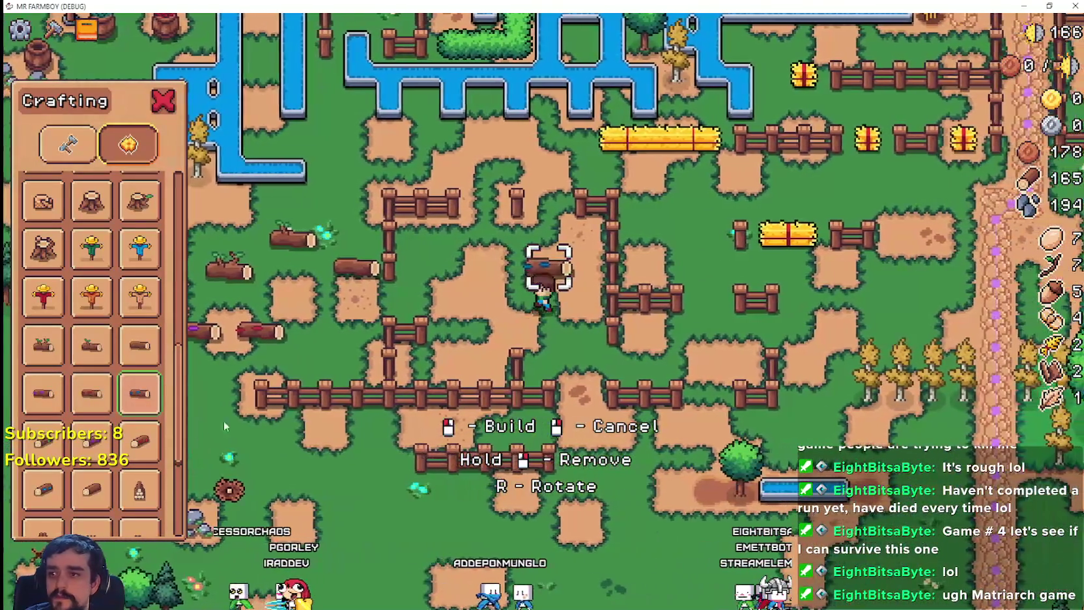
pyautogui.click(225, 426)
pyautogui.press('a')
pyautogui.scroll(-1, 365, 404)
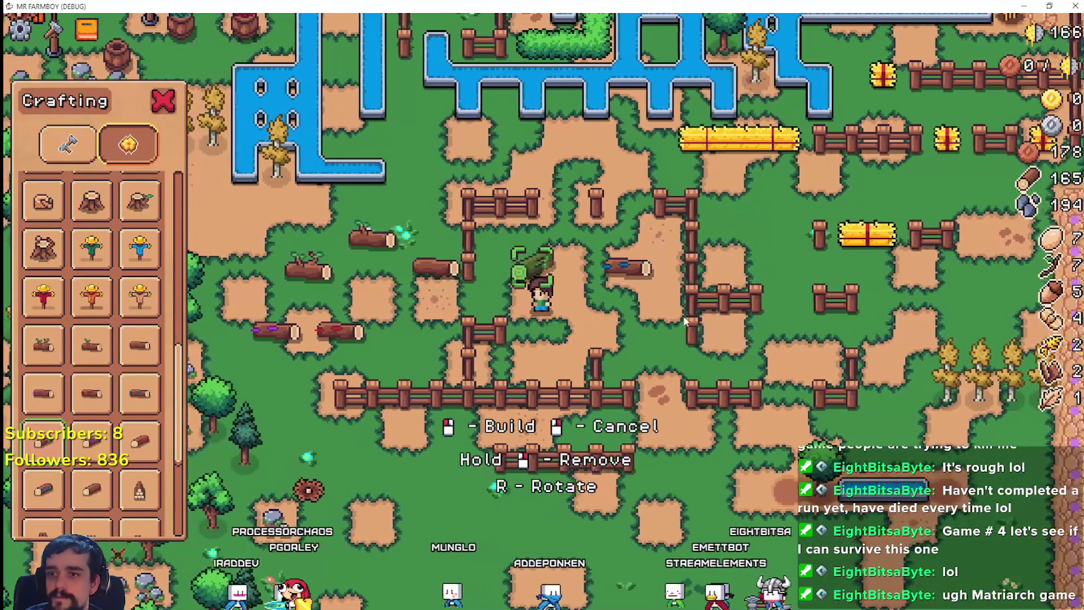
pyautogui.scroll(-1, 506, 372)
pyautogui.press('s')
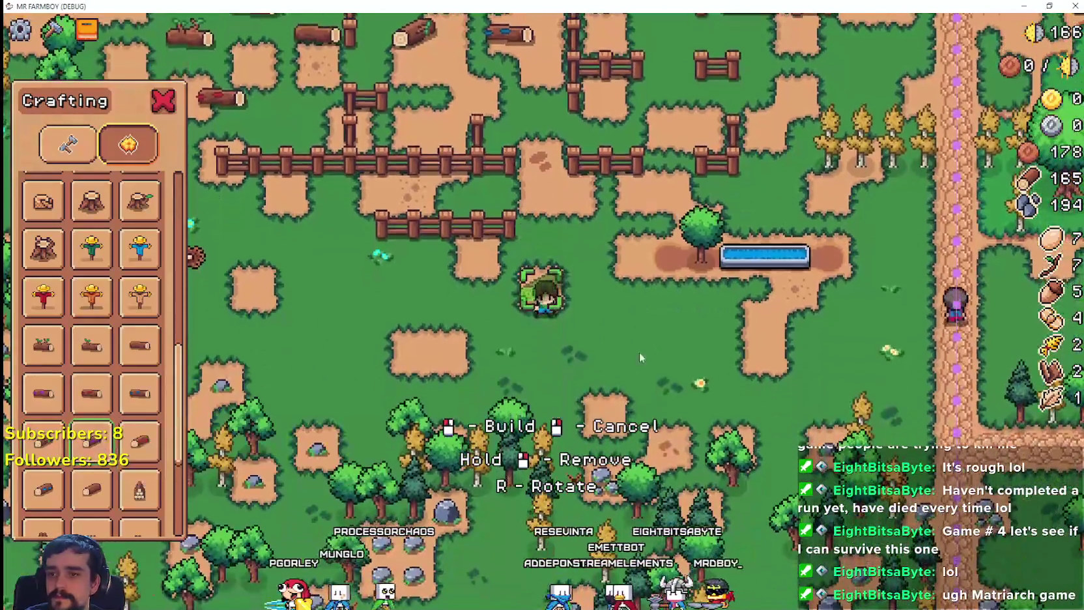
# - Place several more log decorations in the field beside the farmer
pyautogui.click(640, 357)
pyautogui.press('d')
pyautogui.press('s')
pyautogui.scroll(-1, 137, 430)
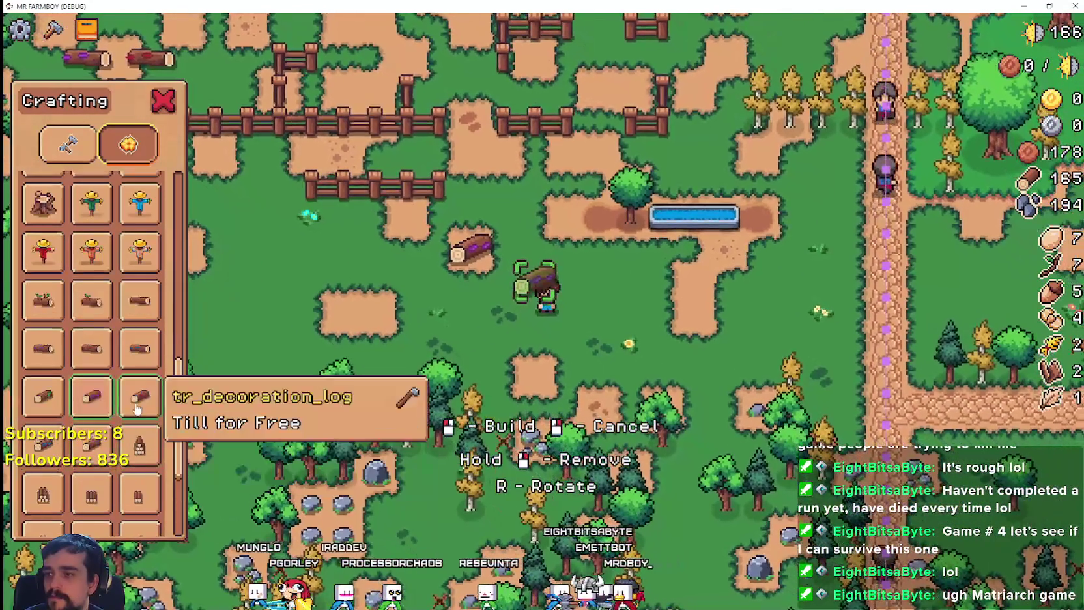
pyautogui.press('d')
pyautogui.click(222, 417)
pyautogui.press('a')
pyautogui.scroll(-1, 79, 410)
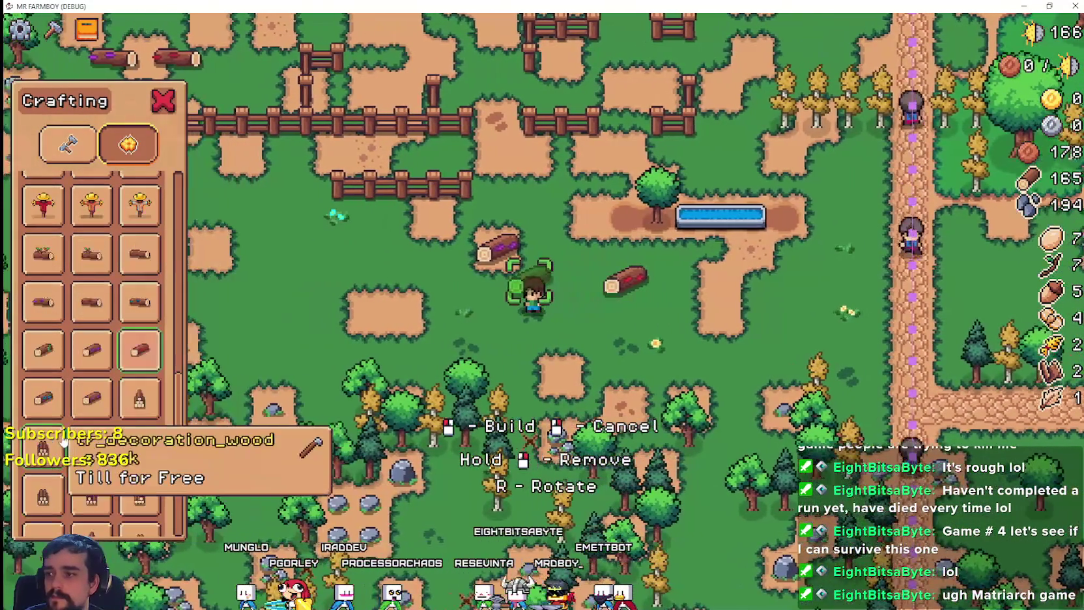
pyautogui.press('a')
pyautogui.click(222, 417)
# - Choose the wood stack decoration and place wood stacks in the field and at the farmer's spot
pyautogui.click(91, 398)
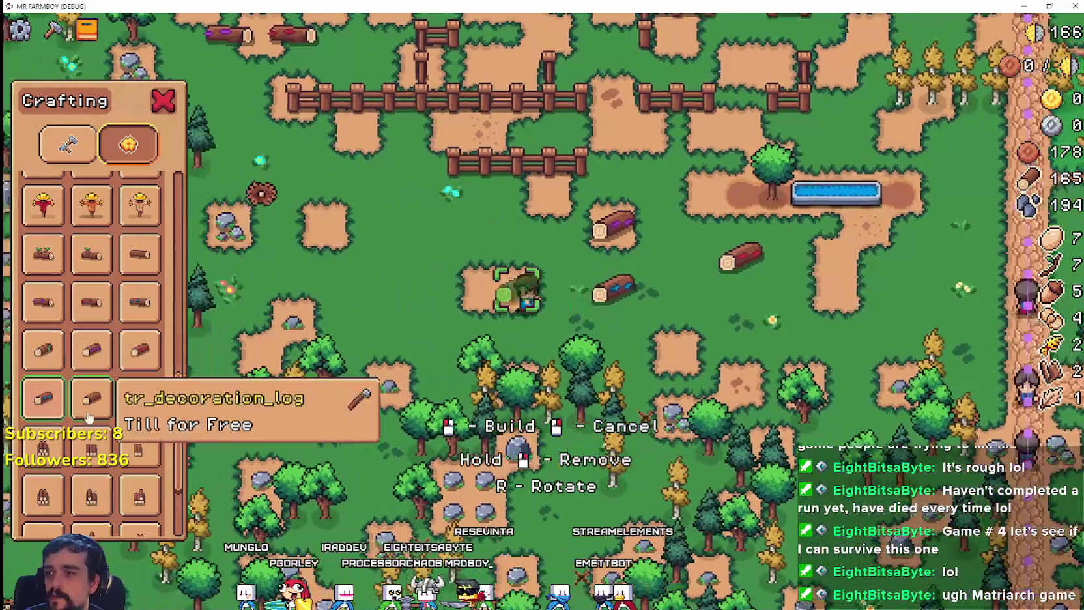
pyautogui.press('a')
pyautogui.click(139, 399)
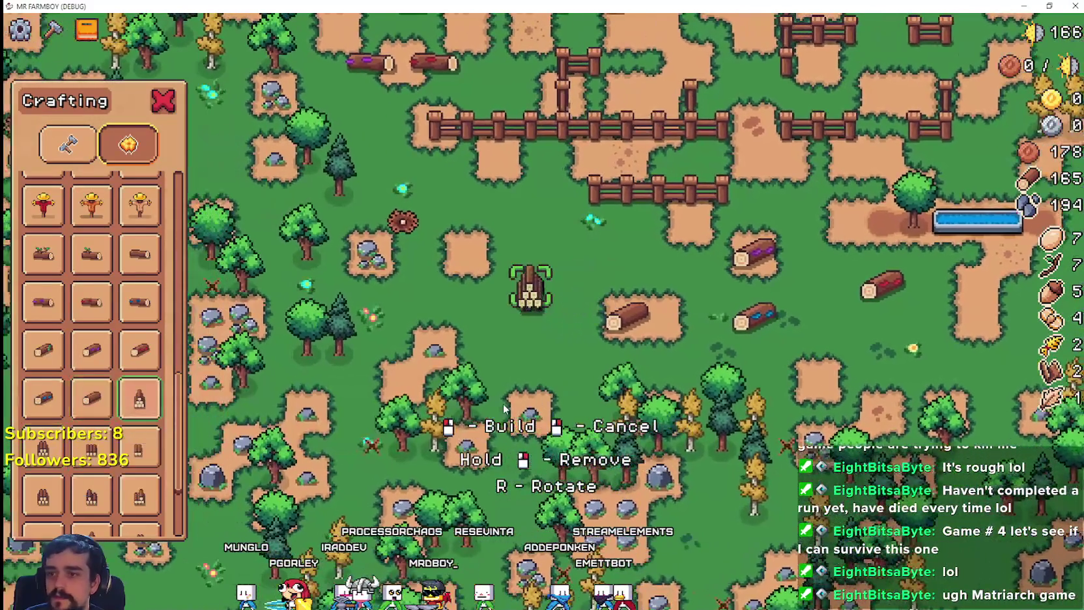
pyautogui.press('a')
pyautogui.press('w')
pyautogui.click(241, 413)
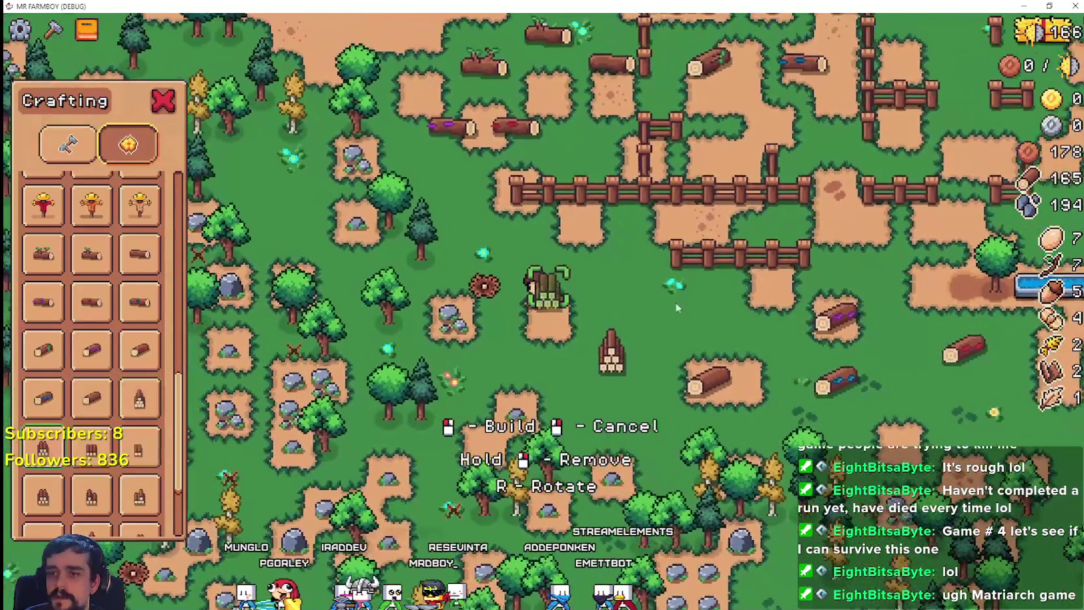
pyautogui.press('w')
pyautogui.press('d')
pyautogui.click(506, 327)
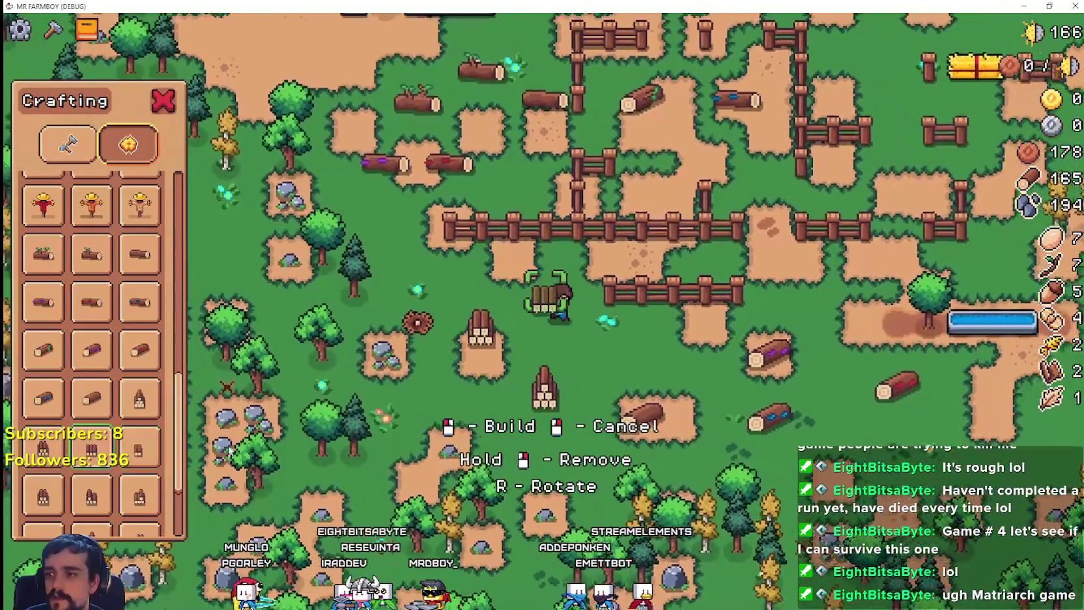
pyautogui.click(573, 299)
# - Build two more wood stacks to the lower right
pyautogui.press('s')
pyautogui.press('d')
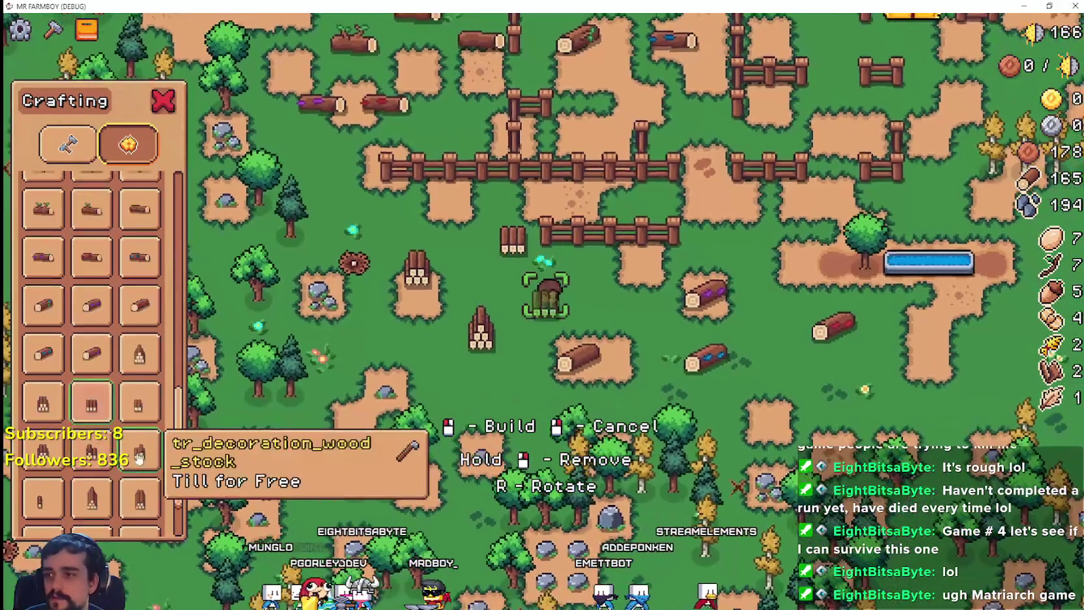
pyautogui.scroll(-1, 150, 430)
pyautogui.click(517, 382)
pyautogui.press('d')
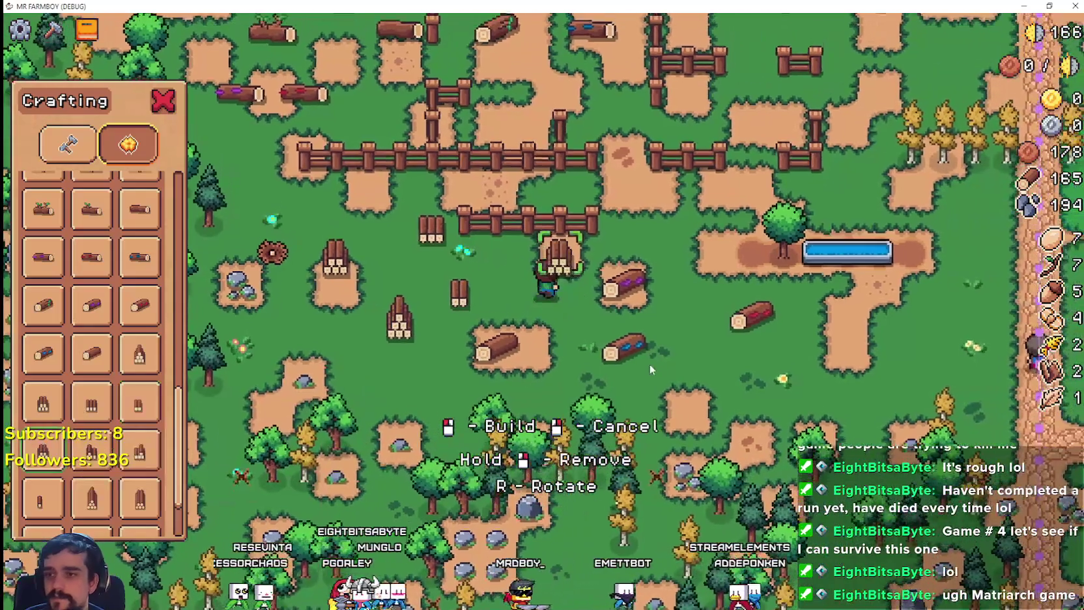
pyautogui.press('s')
pyautogui.click(608, 384)
pyautogui.scroll(-1, 91, 404)
# - Switch to a different wood stack decoration and place it in two spots
pyautogui.click(91, 404)
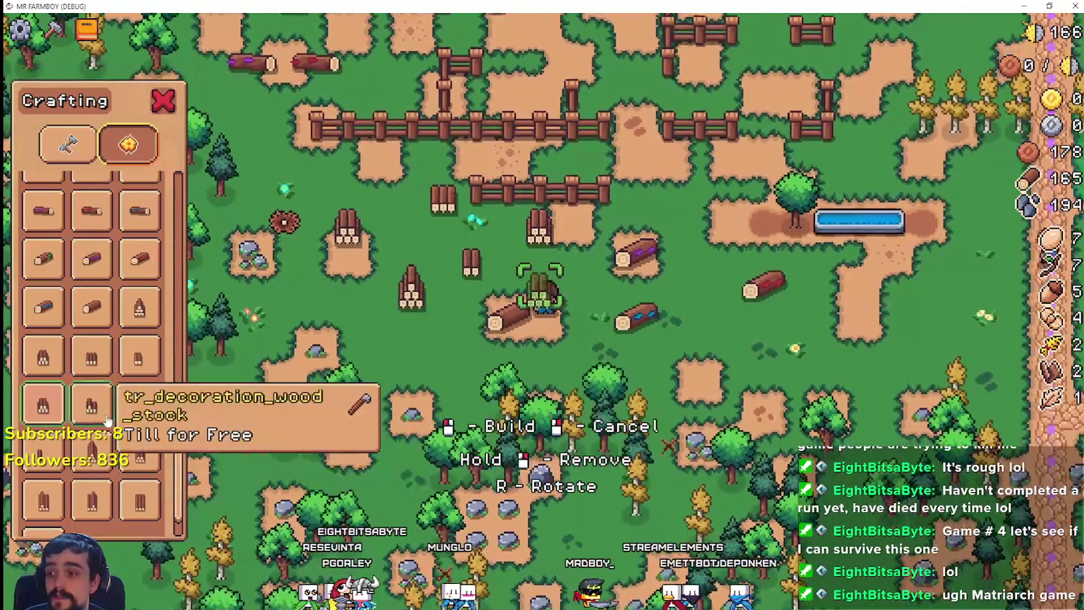
pyautogui.press('s')
pyautogui.click(625, 384)
pyautogui.press('a')
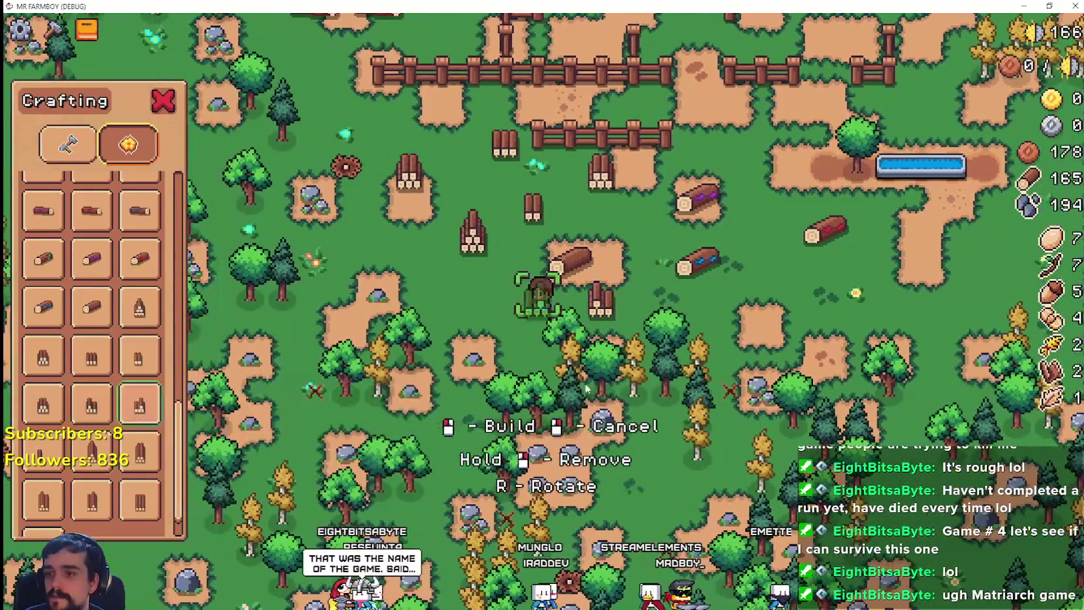
pyautogui.press('a')
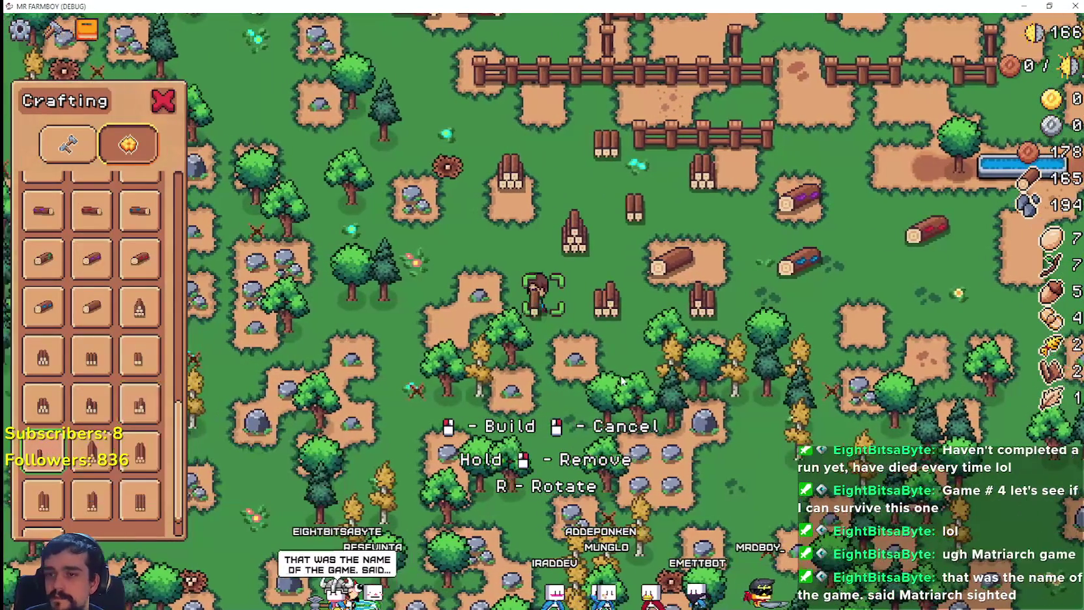
pyautogui.press('w')
pyautogui.press('a')
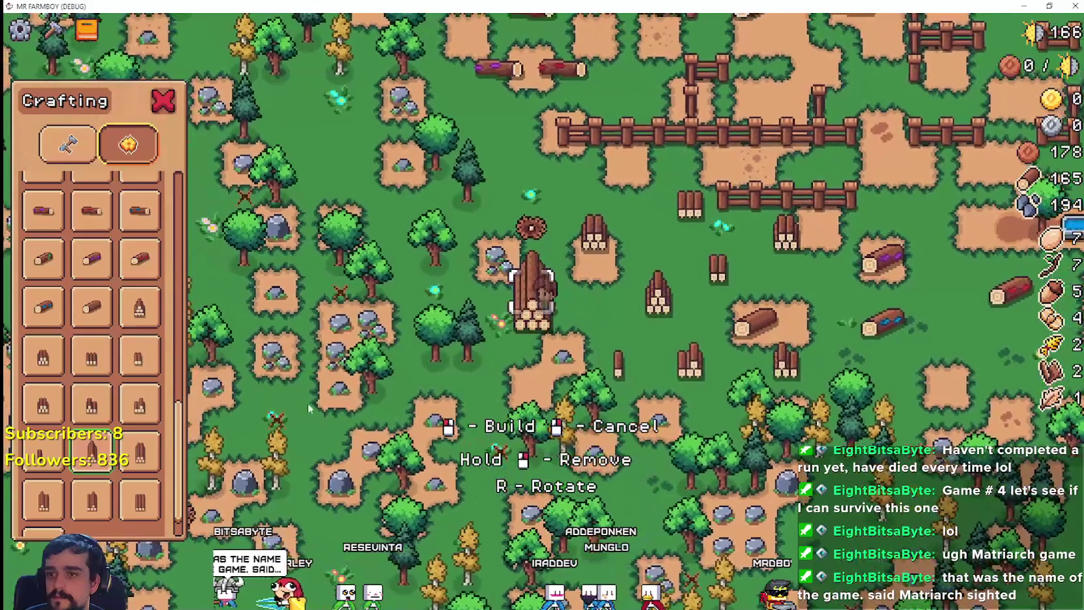
pyautogui.click(309, 409)
pyautogui.press('w')
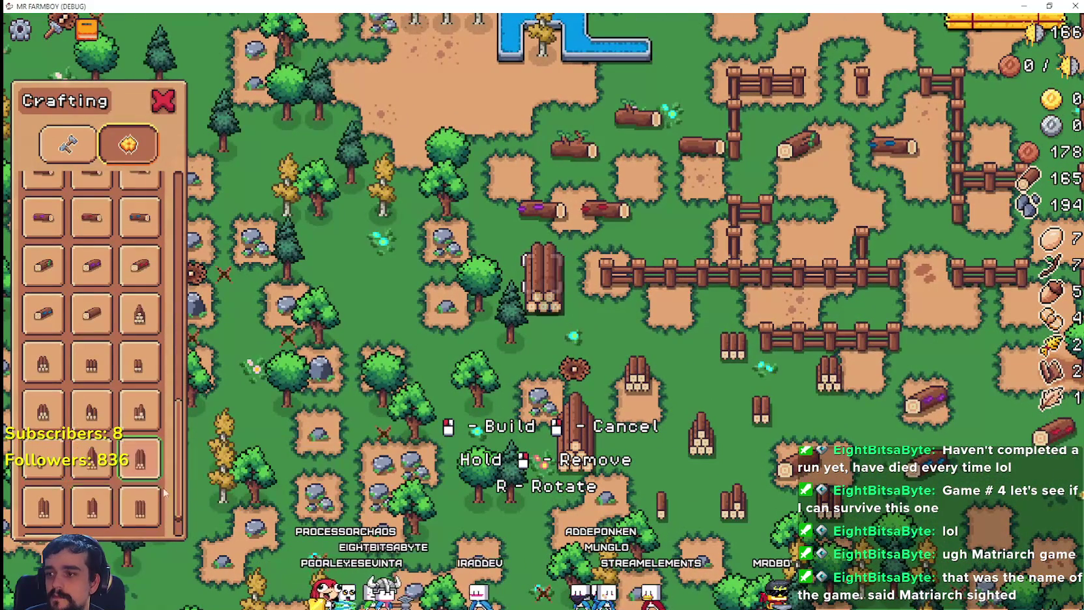
pyautogui.scroll(-1, 14, 488)
pyautogui.press('w')
pyautogui.press('a')
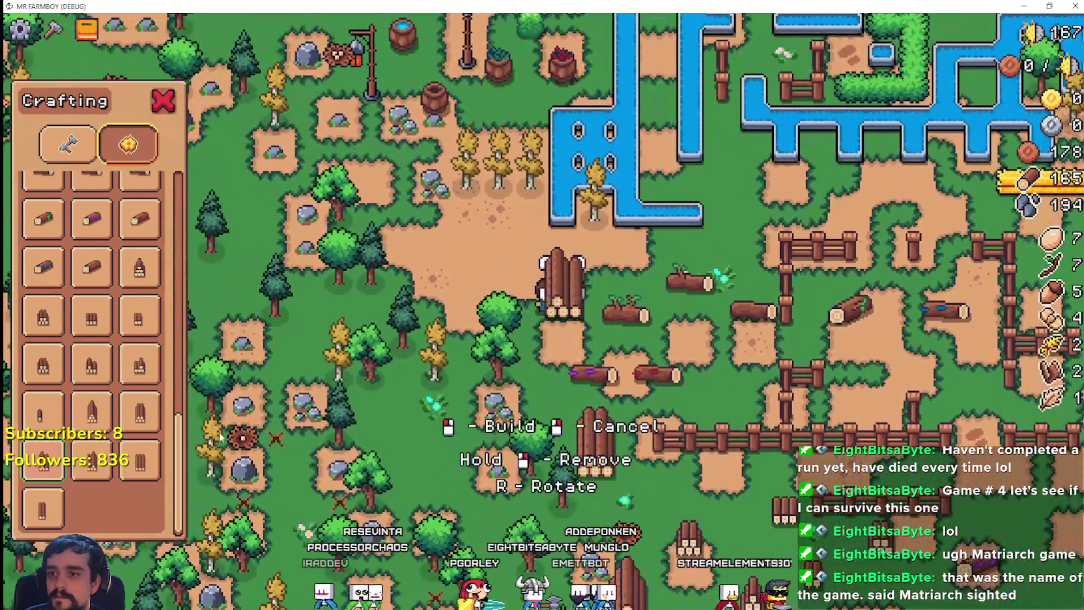
# - Place another wood-stock recipe beside the farmer, then select the bottom-left wood-stock recipe
pyautogui.click(91, 459)
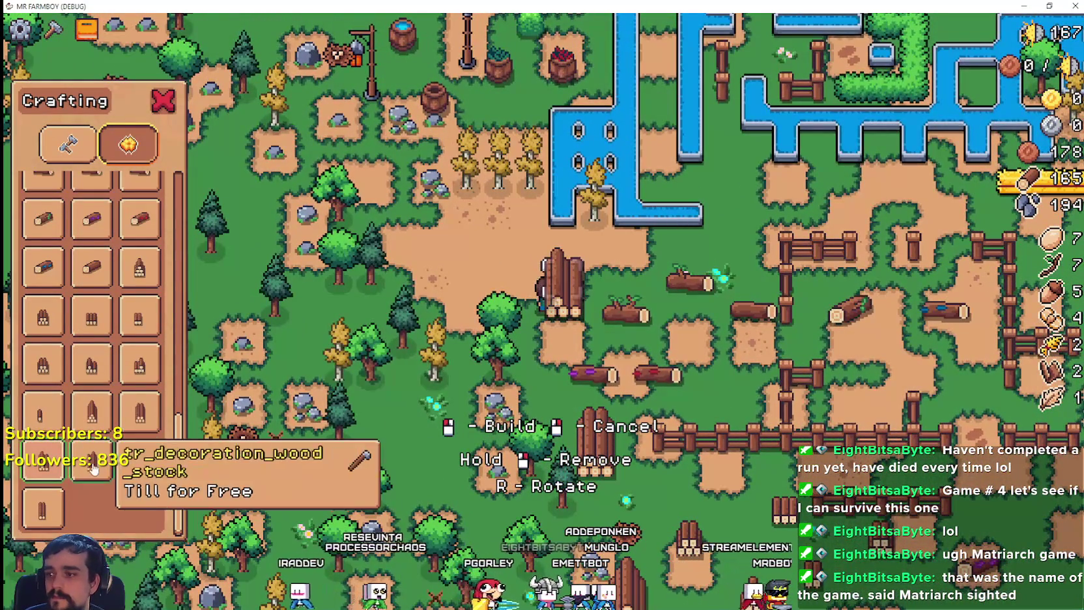
pyautogui.press('w')
pyautogui.press('a')
pyautogui.click(697, 395)
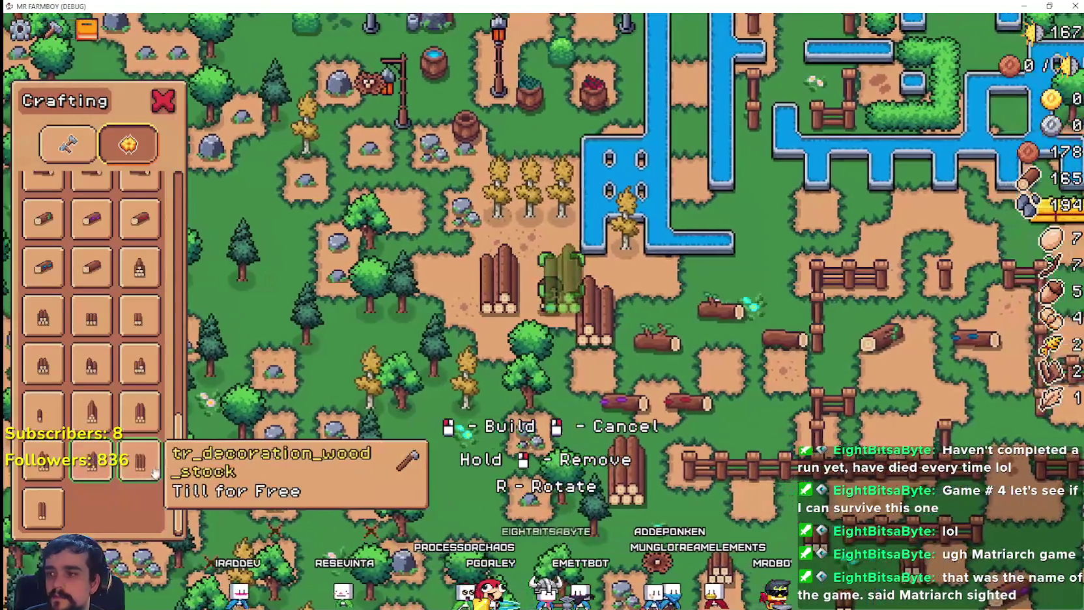
pyautogui.press('d')
pyautogui.click(42, 508)
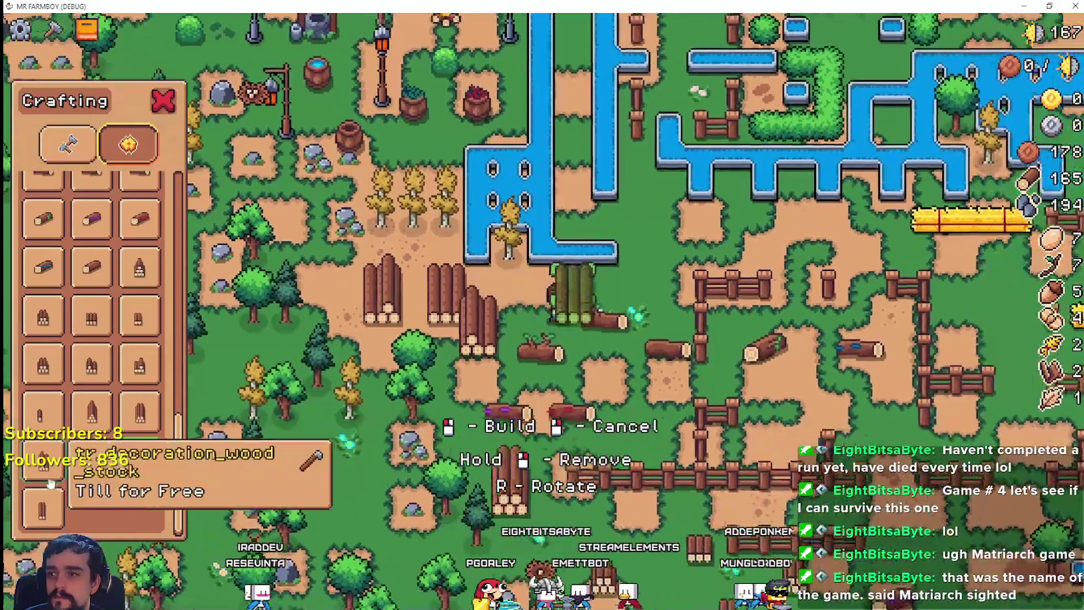
pyautogui.press('w')
pyautogui.press('d')
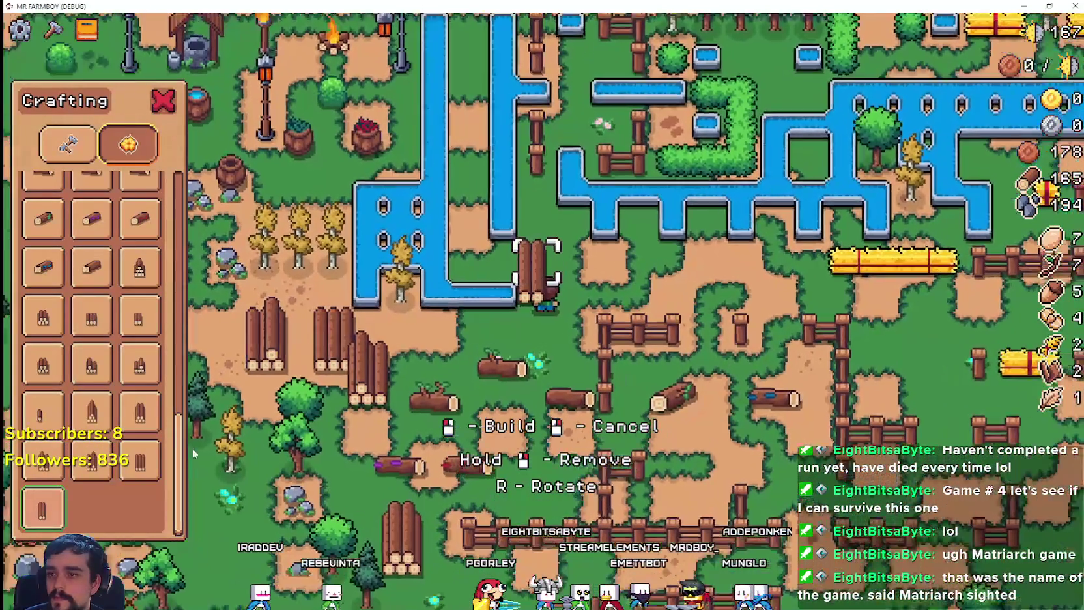
pyautogui.scroll(3, 192, 447)
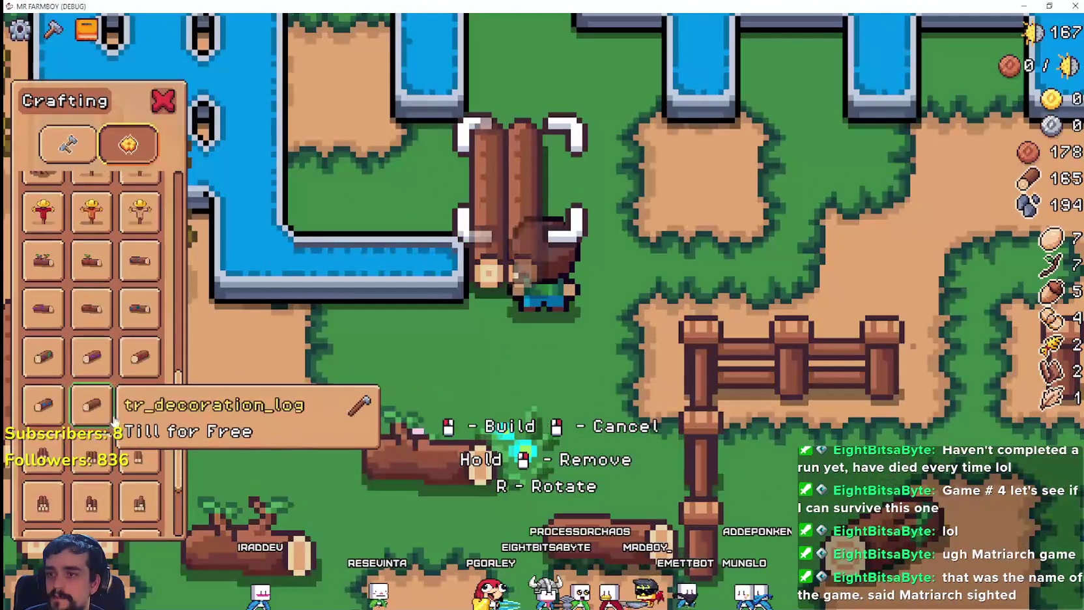
pyautogui.scroll(4, 97, 414)
pyautogui.press('w')
pyautogui.press('d')
pyautogui.scroll(5, 96, 415)
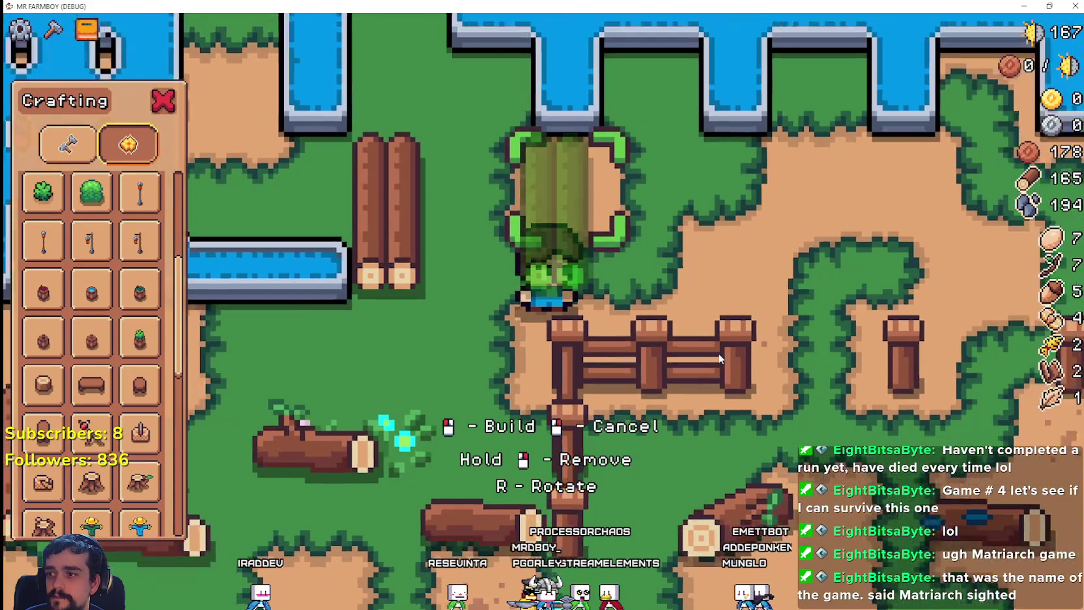
pyautogui.scroll(-6, 720, 358)
# - Leave build mode, pause the game and quit back to the editor
pyautogui.press('Escape')
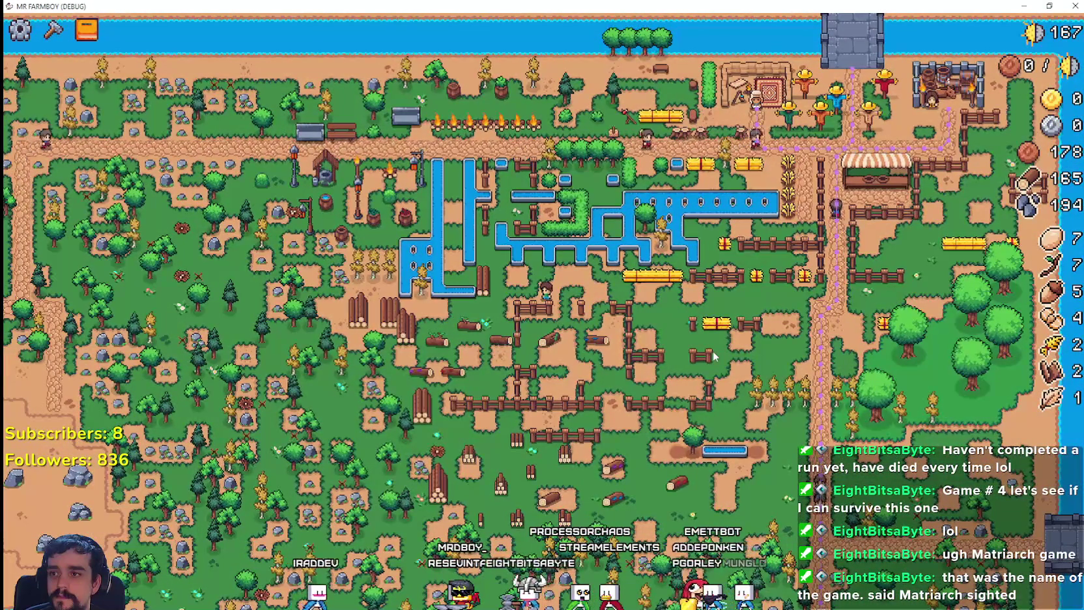
pyautogui.press('Escape')
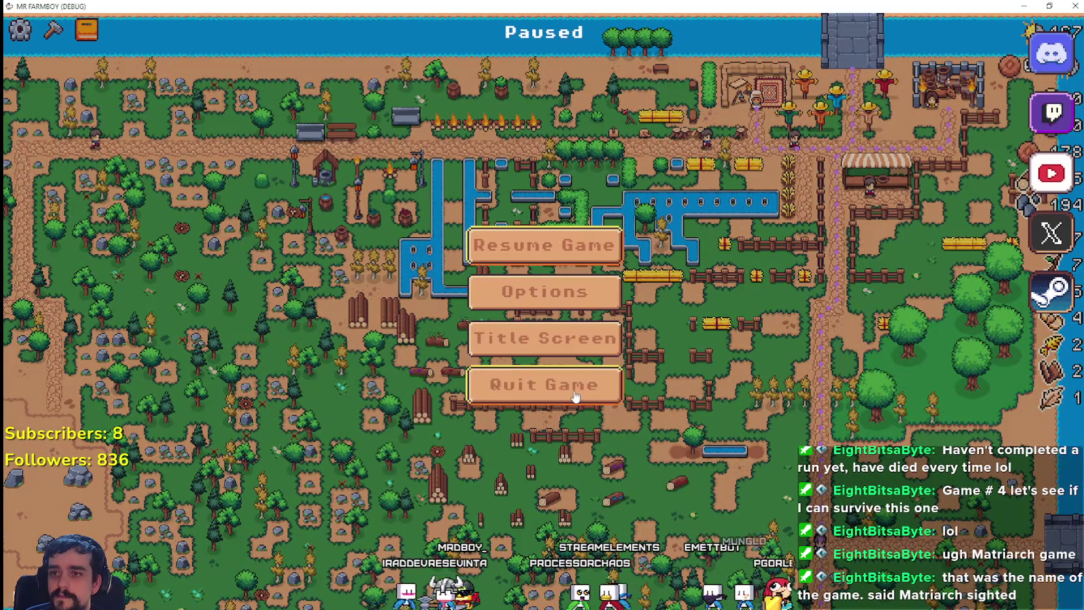
pyautogui.click(564, 399)
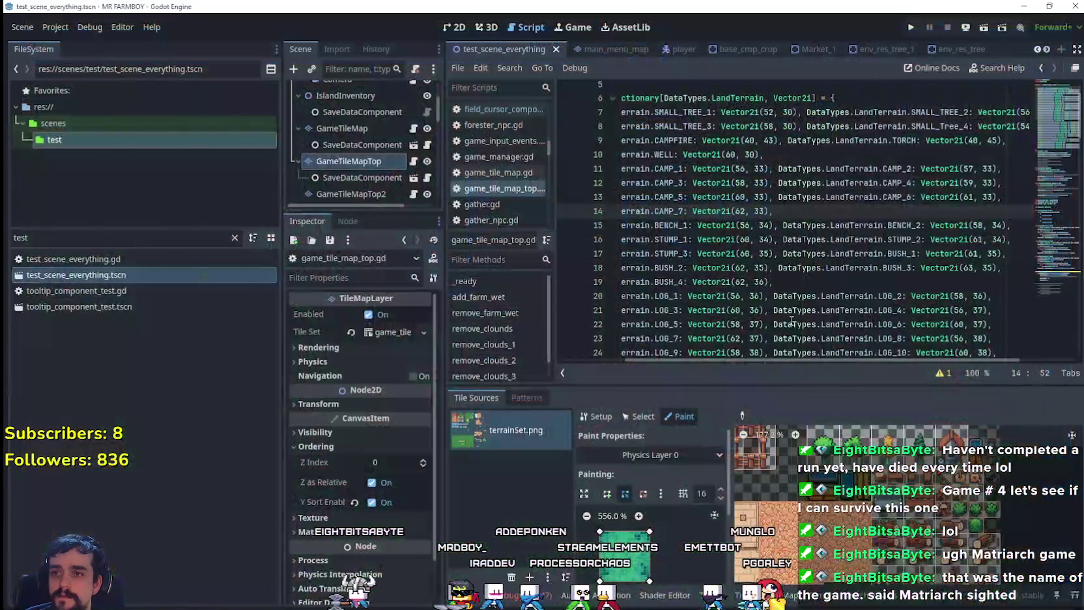
# - Put the caret on line 18 of game_tile_map_top.gd and run the project again
pyautogui.click(801, 269)
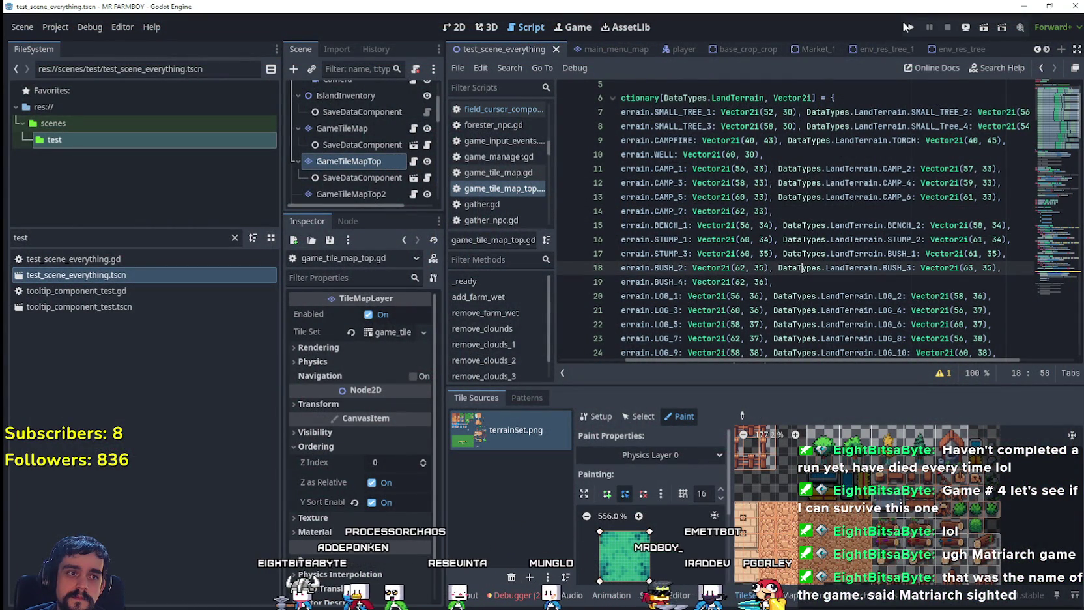
pyautogui.click(910, 29)
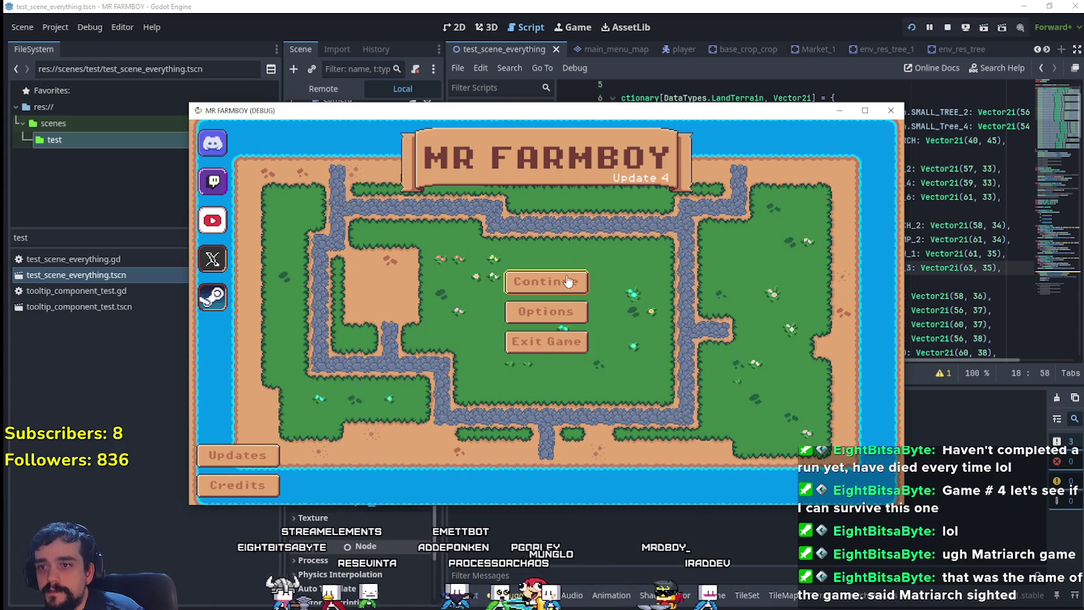
# - Continue from the Save 5 slot and enlarge the game window
pyautogui.click(568, 281)
pyautogui.scroll(-1, 493, 293)
pyautogui.click(567, 377)
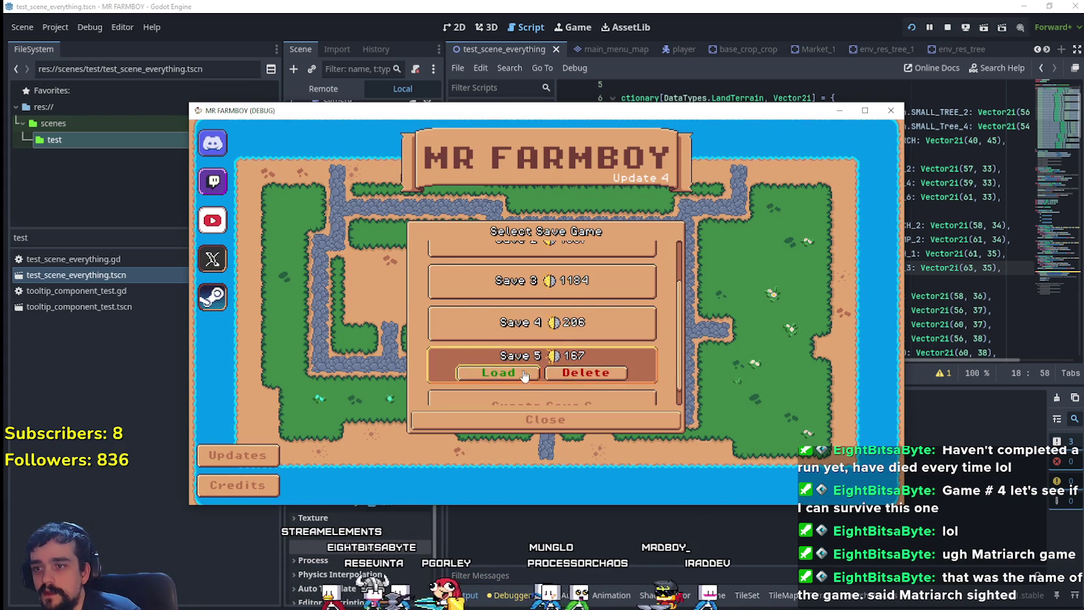
pyautogui.click(526, 374)
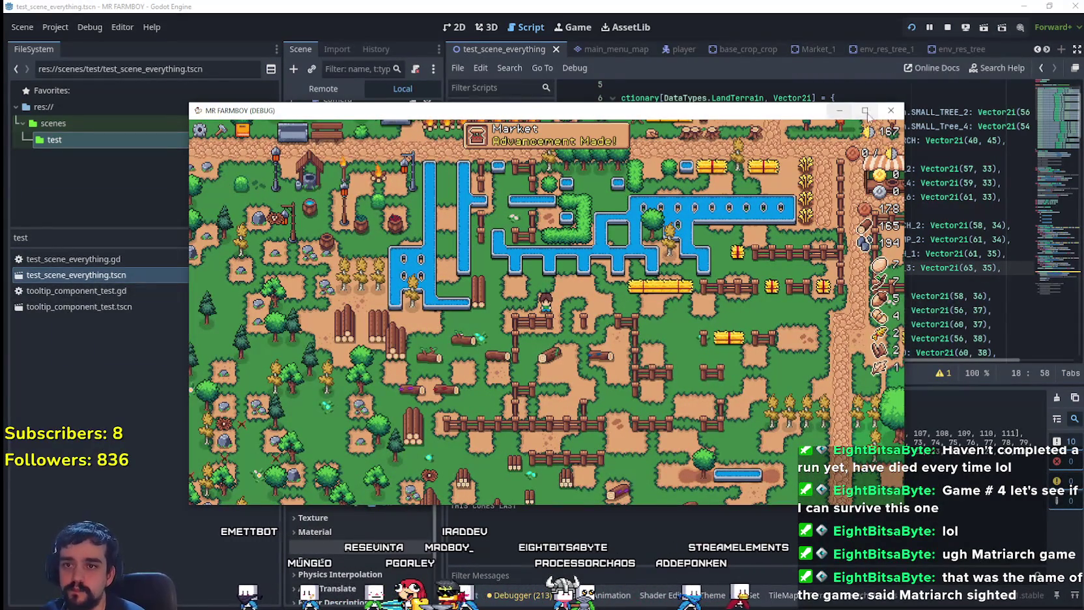
pyautogui.click(865, 111)
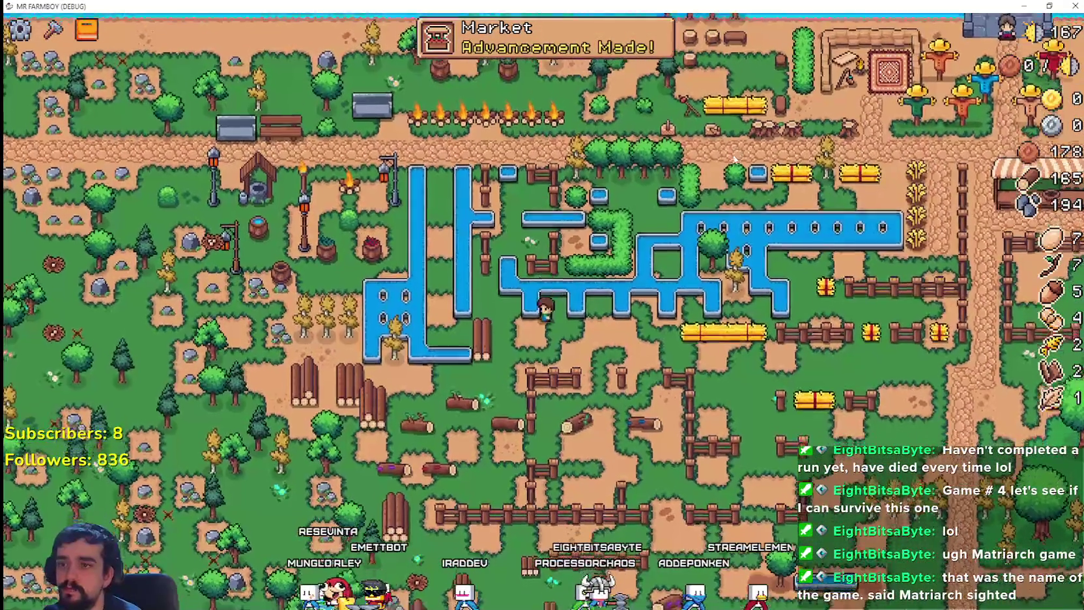
# - Walk the farmer onto the dirt path and pick the camp decoration under Crafting > Decorations
pyautogui.press('a')
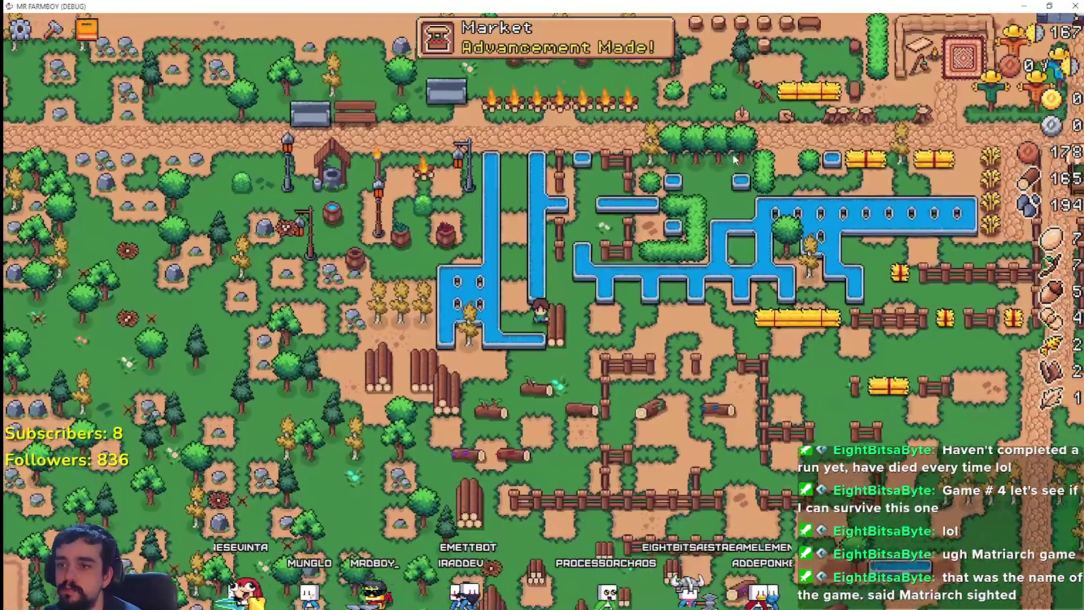
pyautogui.press('w')
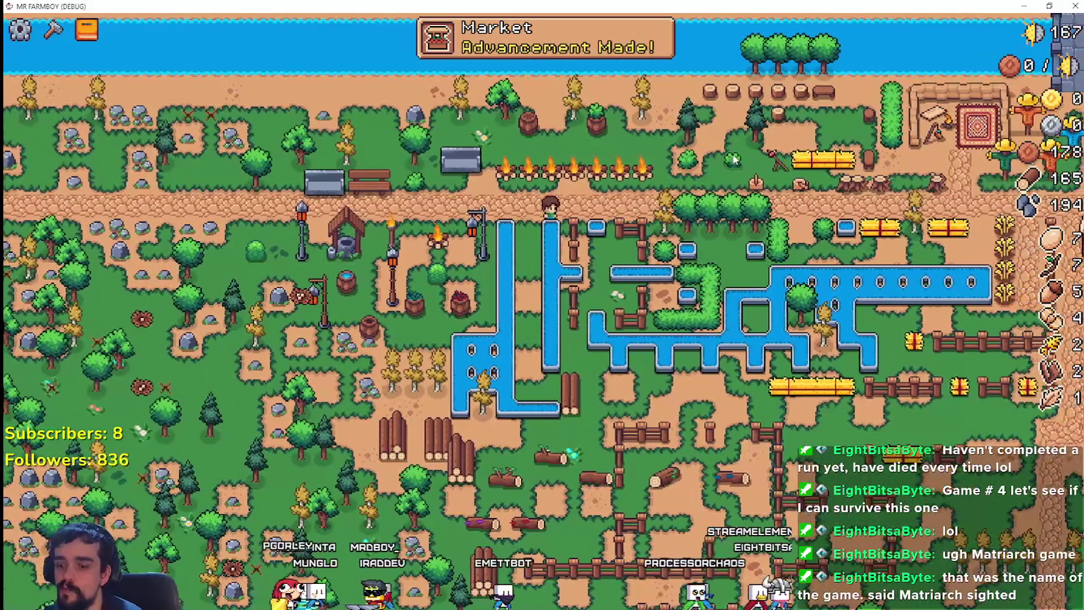
pyautogui.press('c')
pyautogui.click(128, 143)
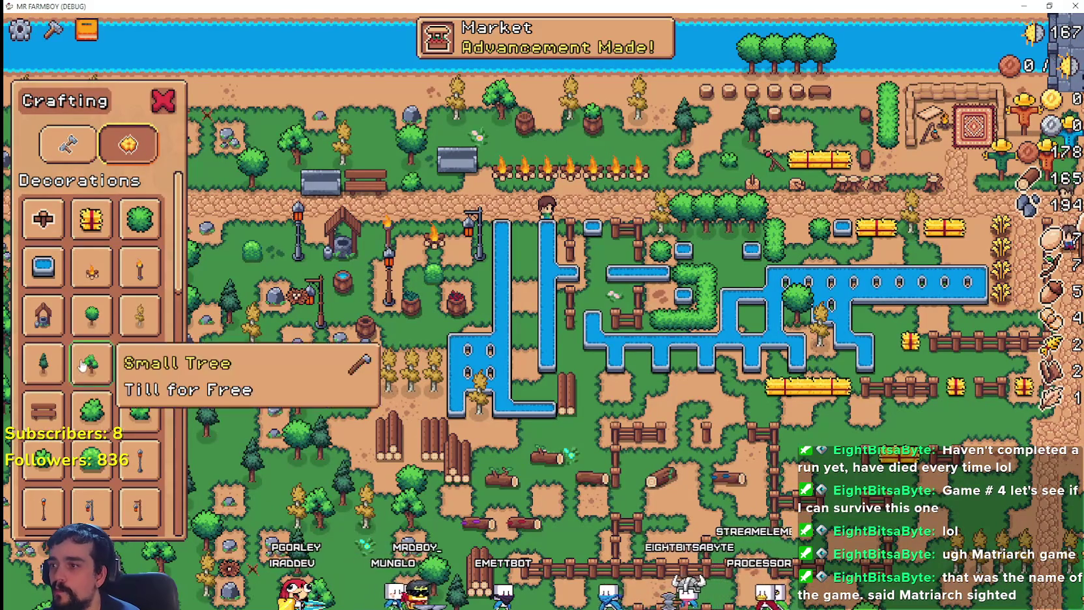
pyautogui.scroll(-5, 83, 364)
pyautogui.click(58, 424)
# - Walk along the path previewing the camp decoration, then close the game window
pyautogui.press('a')
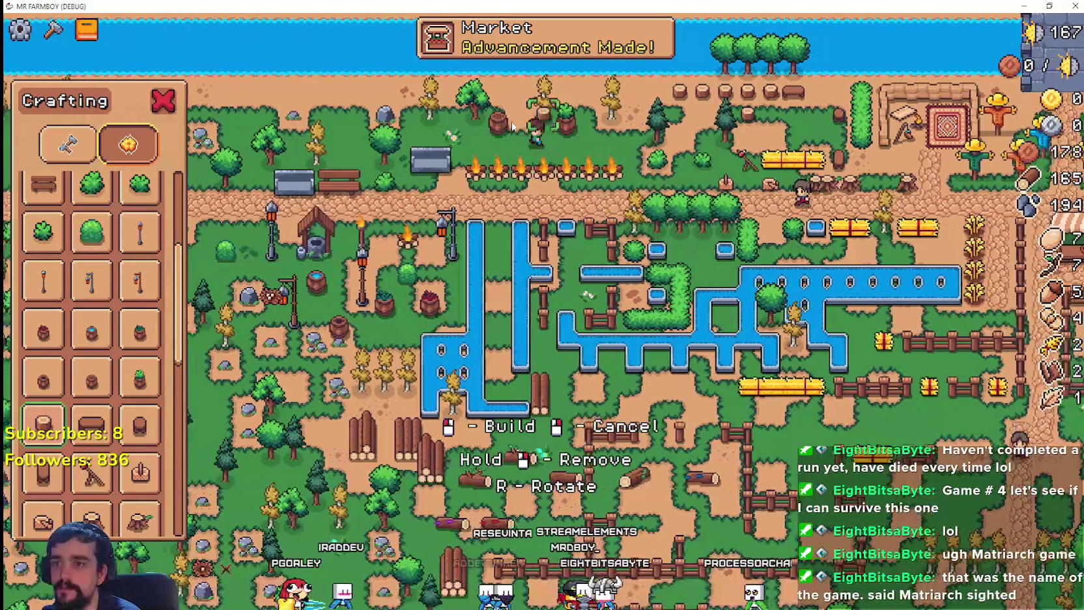
pyautogui.press('a')
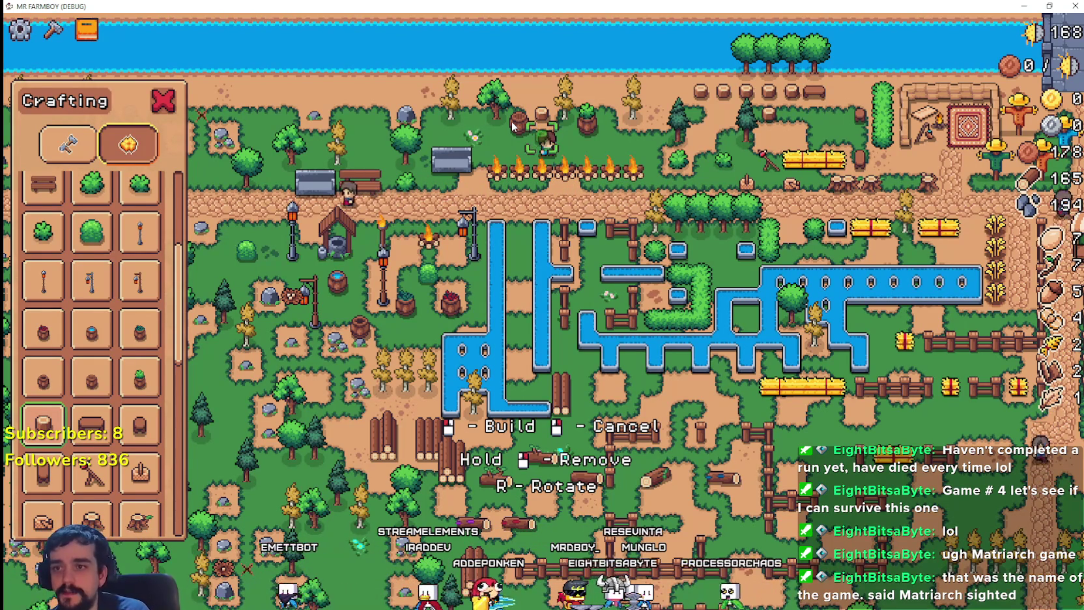
pyautogui.press('d')
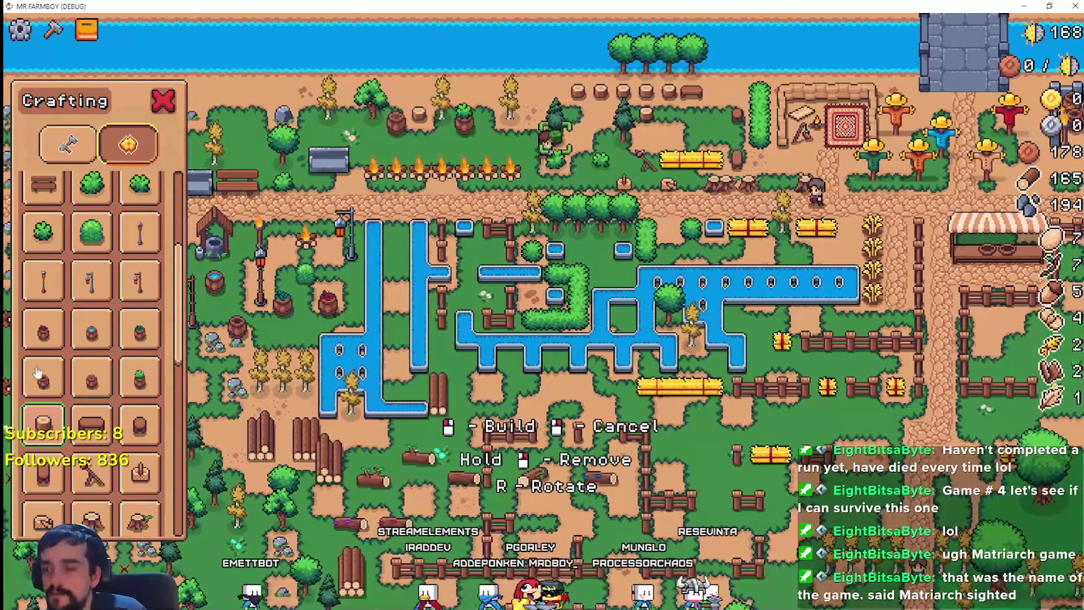
pyautogui.scroll(-5, 137, 391)
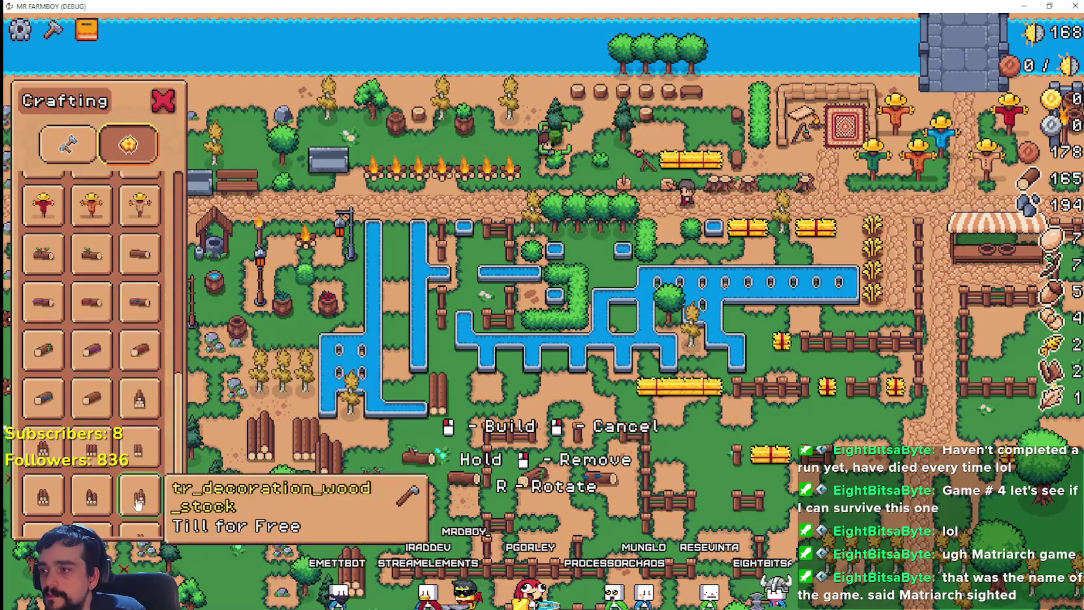
pyautogui.scroll(8, 135, 482)
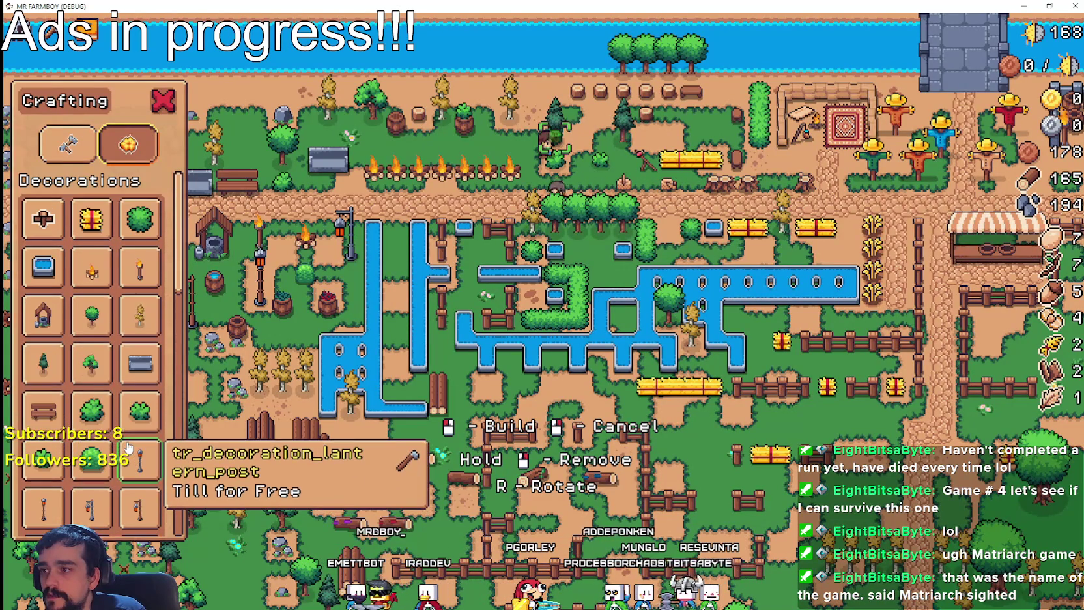
pyautogui.press('super+d')
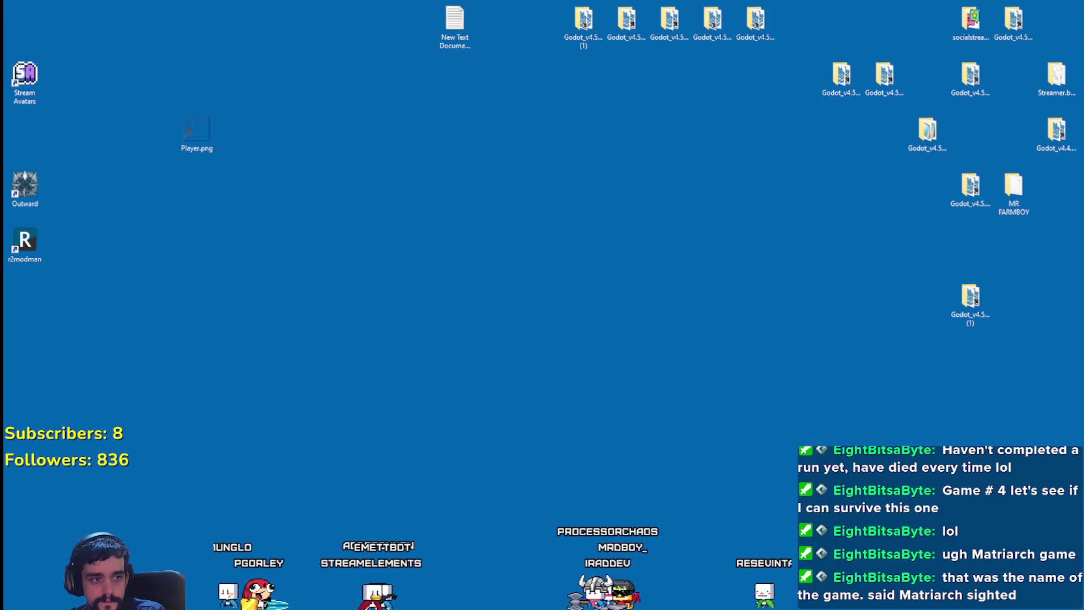
# - Pause the Spotify playlist, minimize Spotify, and right-click the desktop for its options
pyautogui.hotkey('alt', 'Tab')
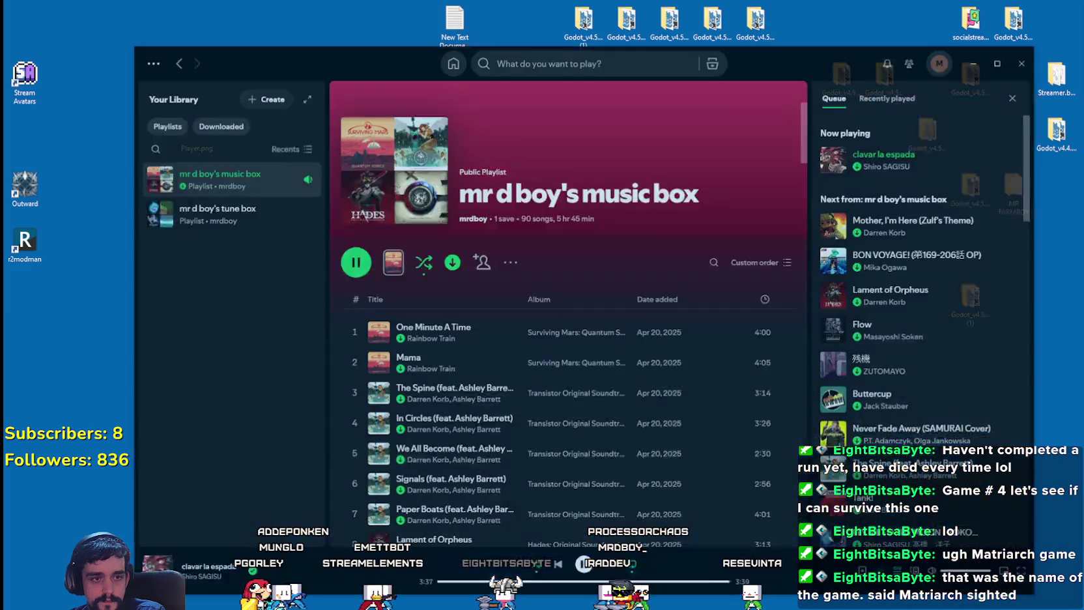
pyautogui.click(528, 557)
pyautogui.click(935, 34)
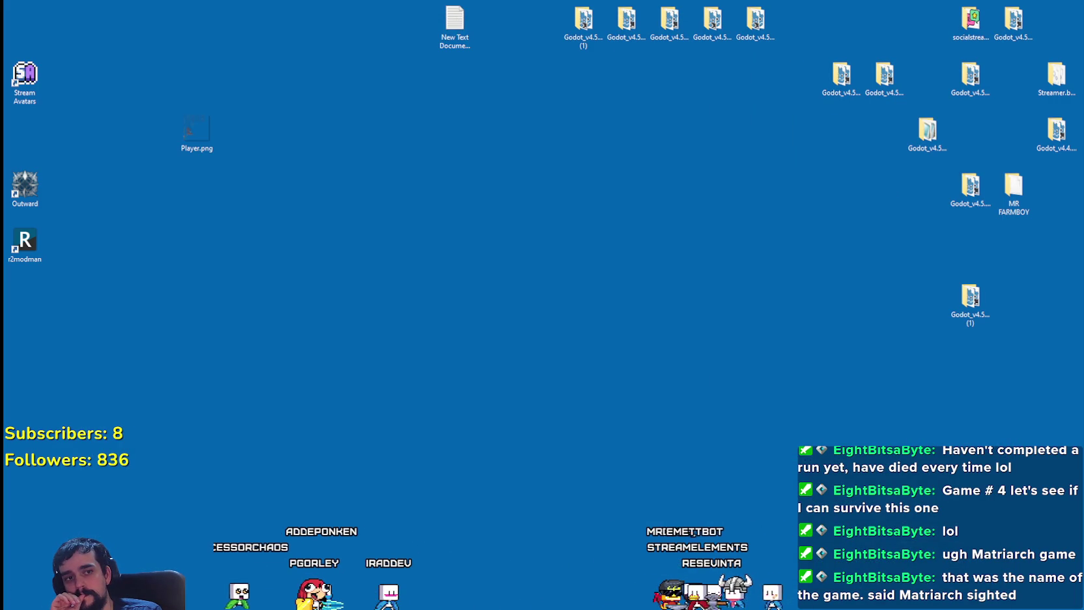
pyautogui.rightClick(783, 245)
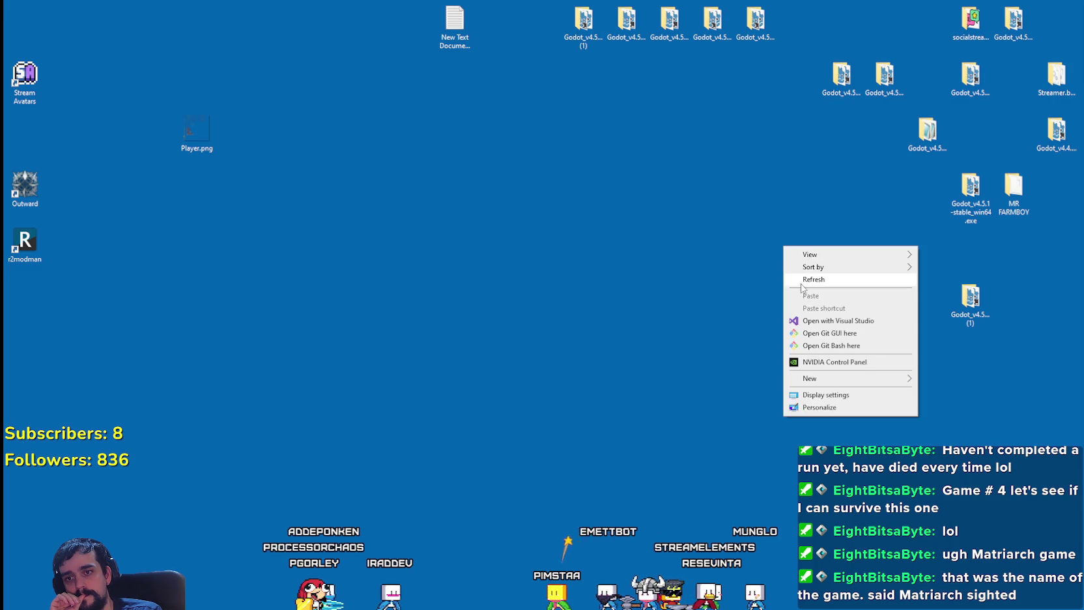
pyautogui.click(802, 280)
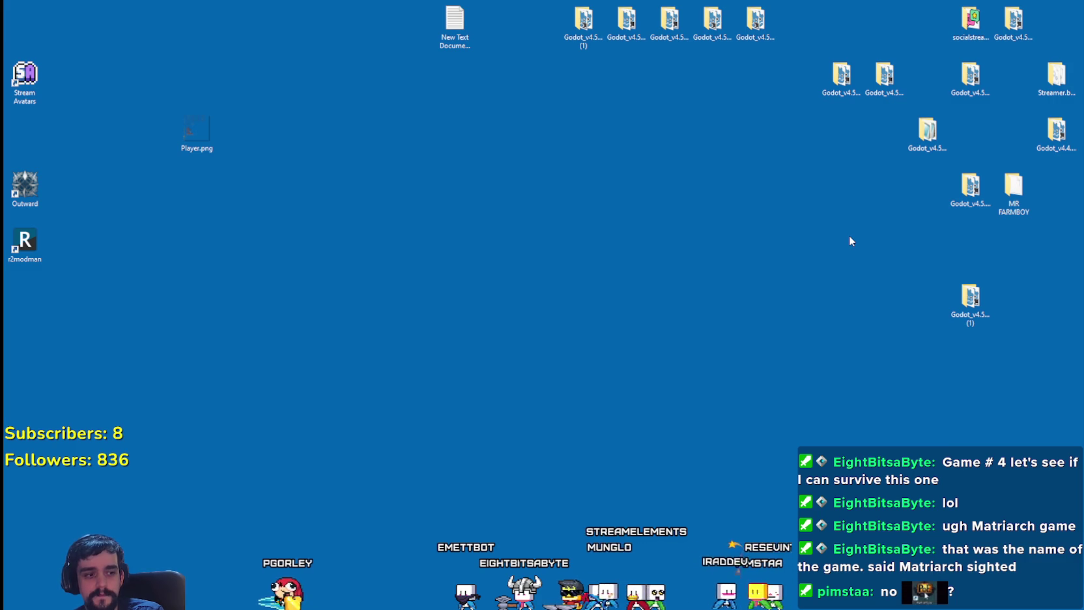
pyautogui.rightClick(849, 237)
pyautogui.click(861, 266)
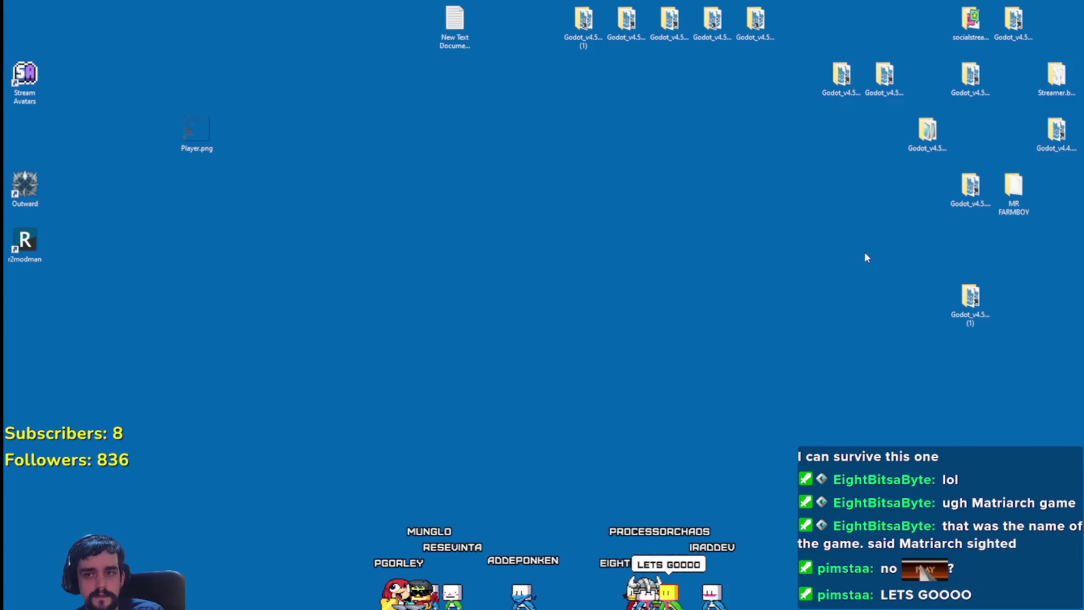
pyautogui.rightClick(864, 248)
pyautogui.click(895, 282)
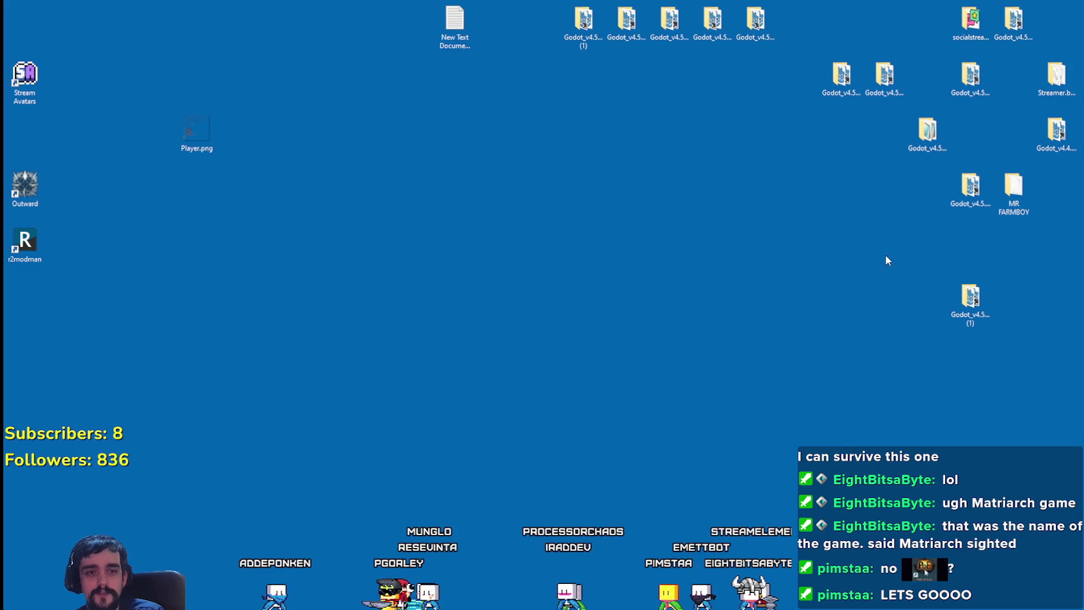
pyautogui.moveTo(230, 303)
pyautogui.mouseDown()
pyautogui.moveTo(85, 176)
pyautogui.moveTo(163, 124)
pyautogui.mouseUp()
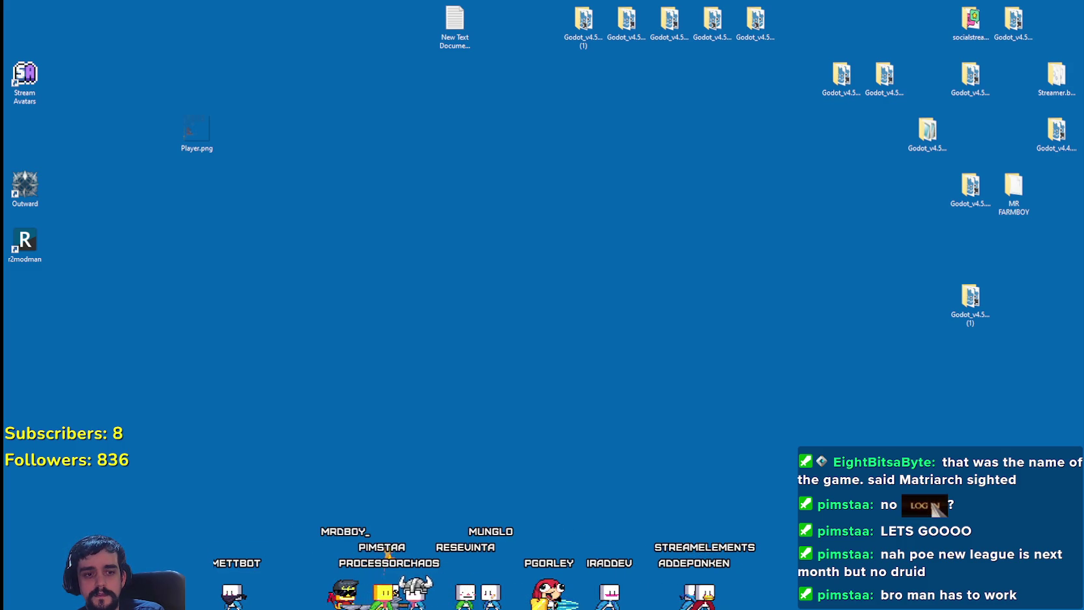
# - Search YouTube for 'path of exile 2' and open the Last of the Druids teaser
pyautogui.hotkey('alt', 'Tab')
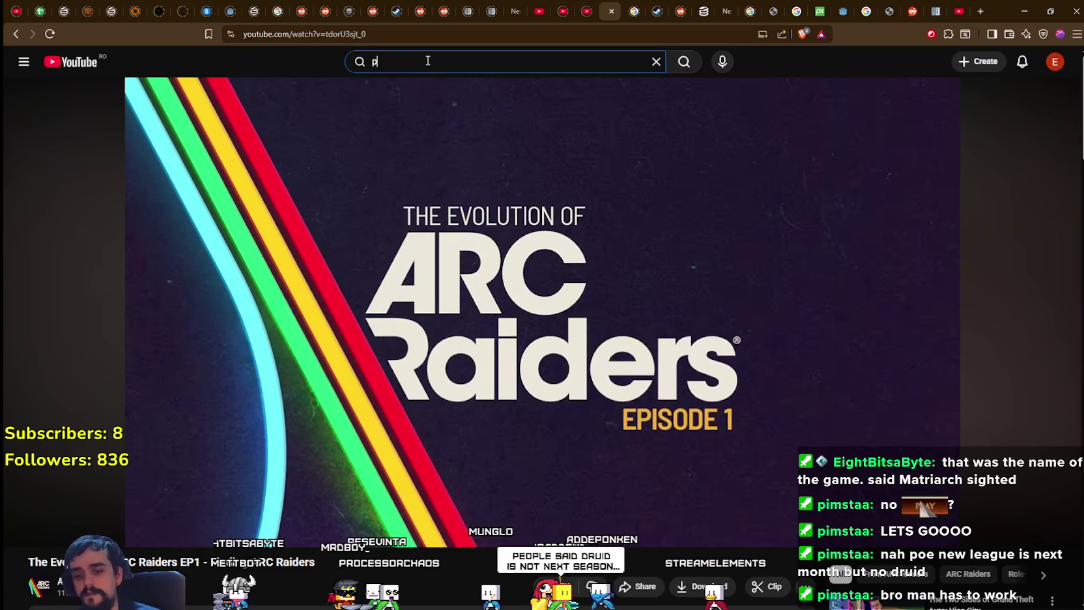
pyautogui.write('path of exile 2')
pyautogui.press('Return')
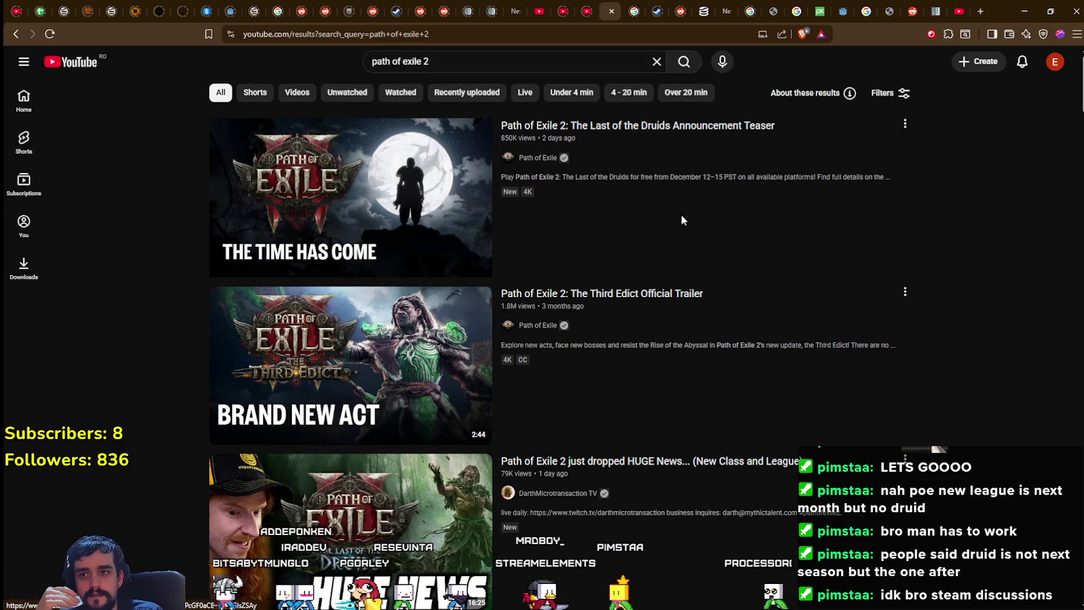
pyautogui.click(375, 201)
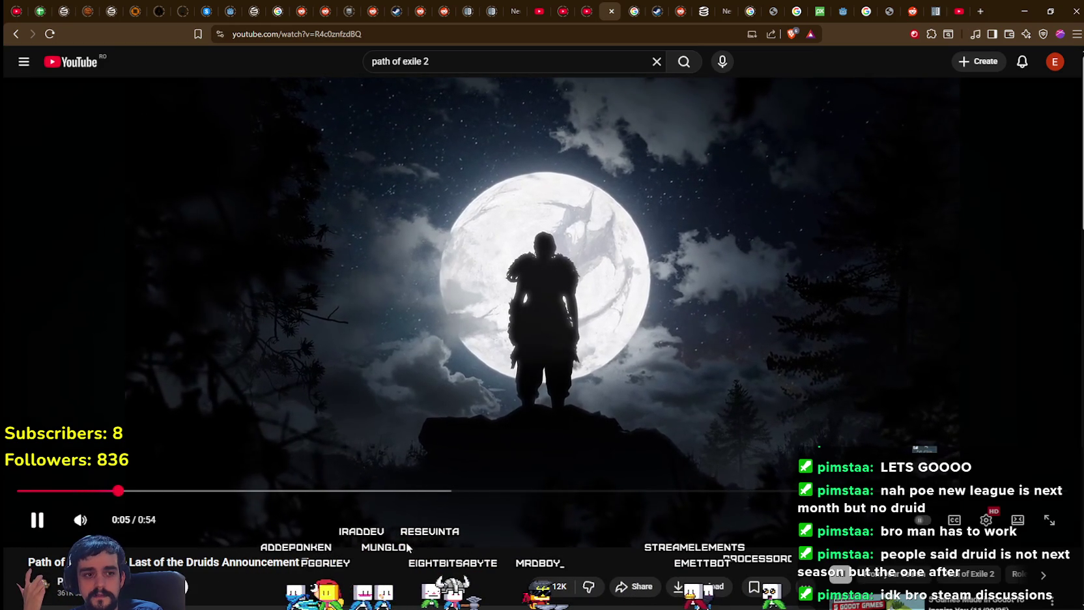
# - Watch the teaser through, selecting and clearing its title, then minimize the browser
pyautogui.scroll(-1, 321, 555)
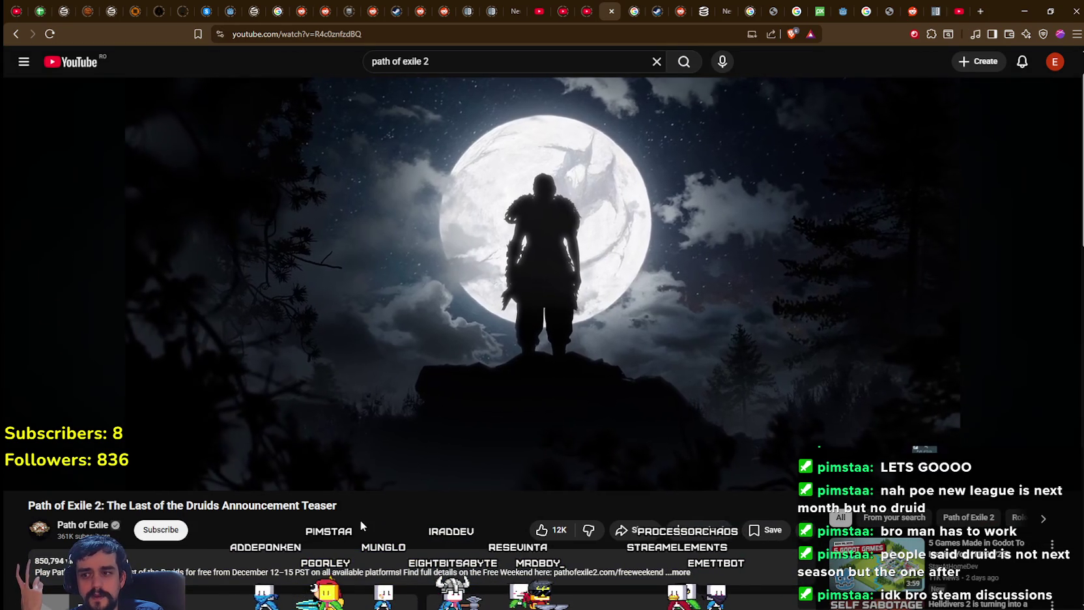
pyautogui.moveTo(338, 507); pyautogui.dragTo(129, 506)
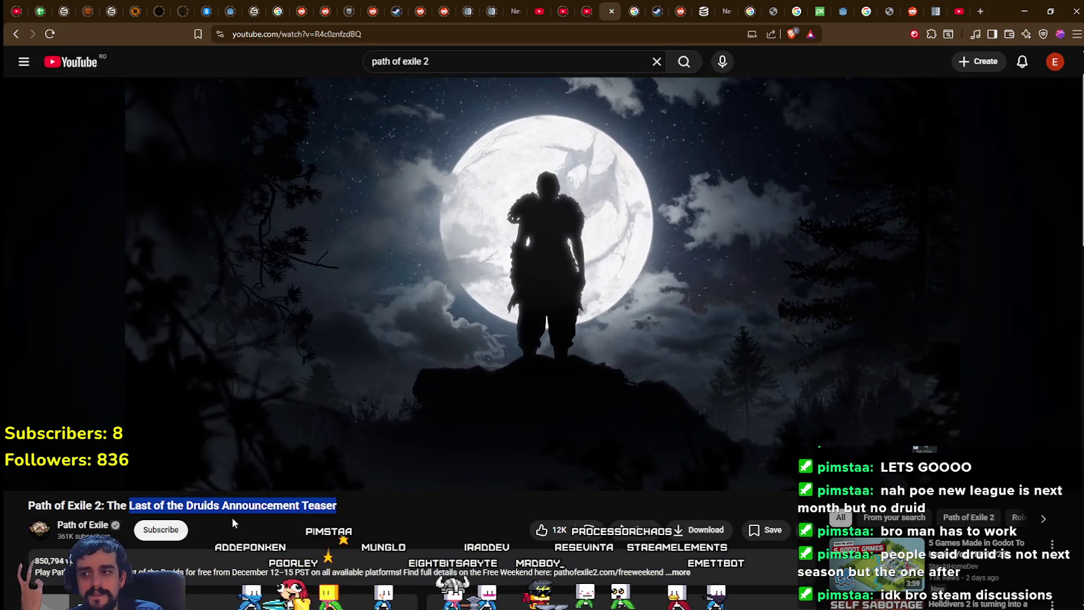
pyautogui.click(360, 508)
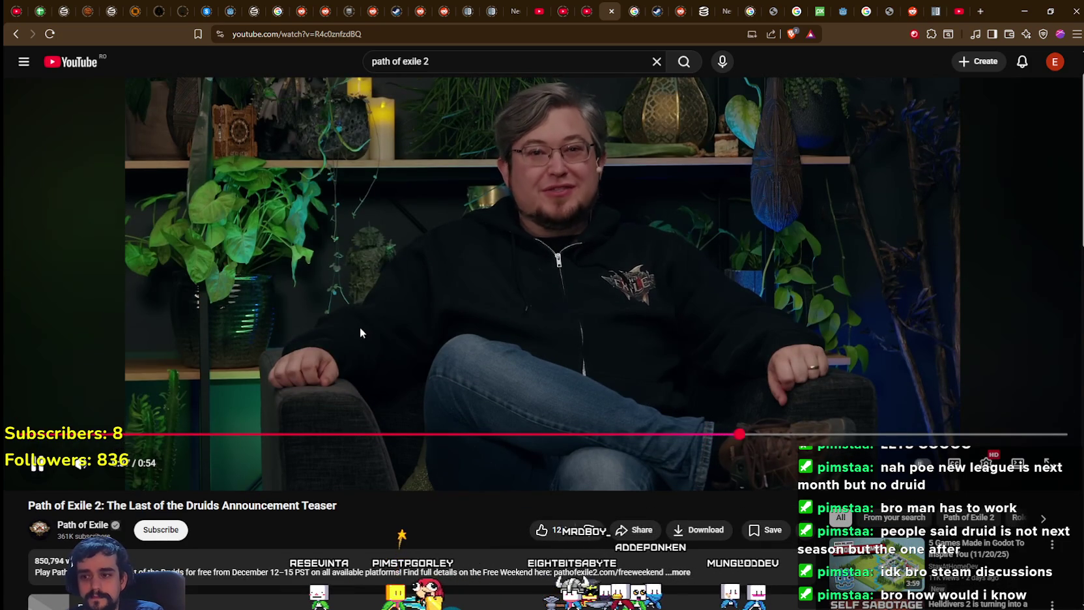
pyautogui.scroll(1, 356, 316)
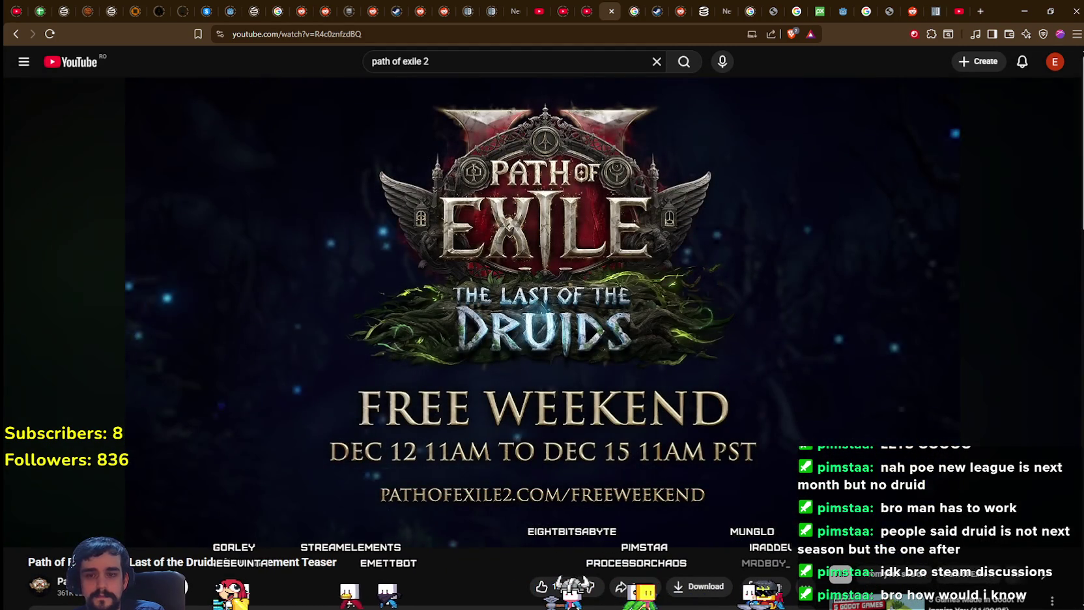
pyautogui.scroll(-5, 337, 369)
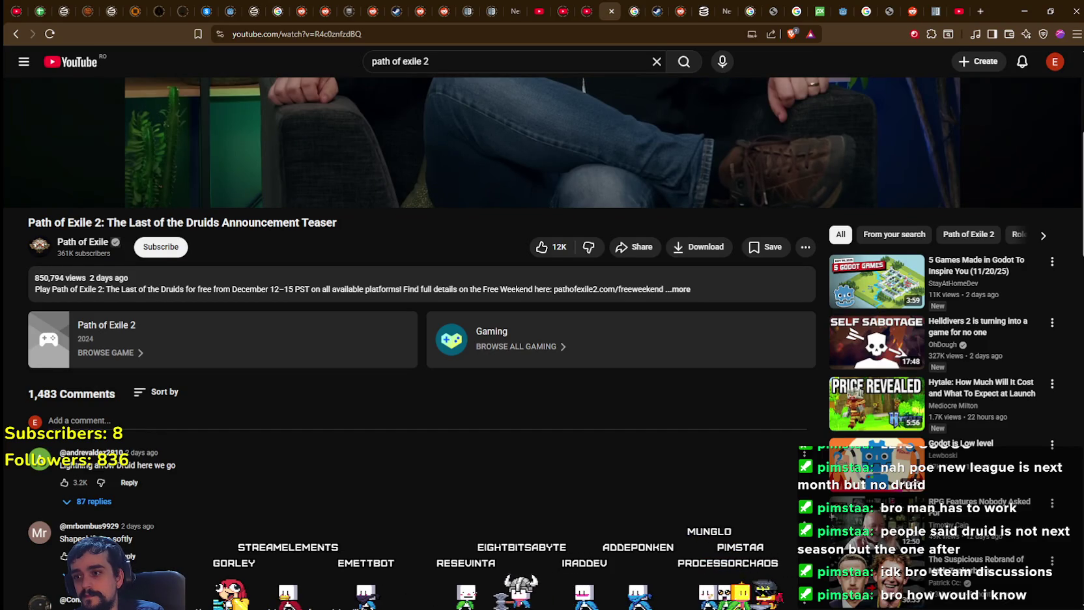
pyautogui.scroll(4, 485, 462)
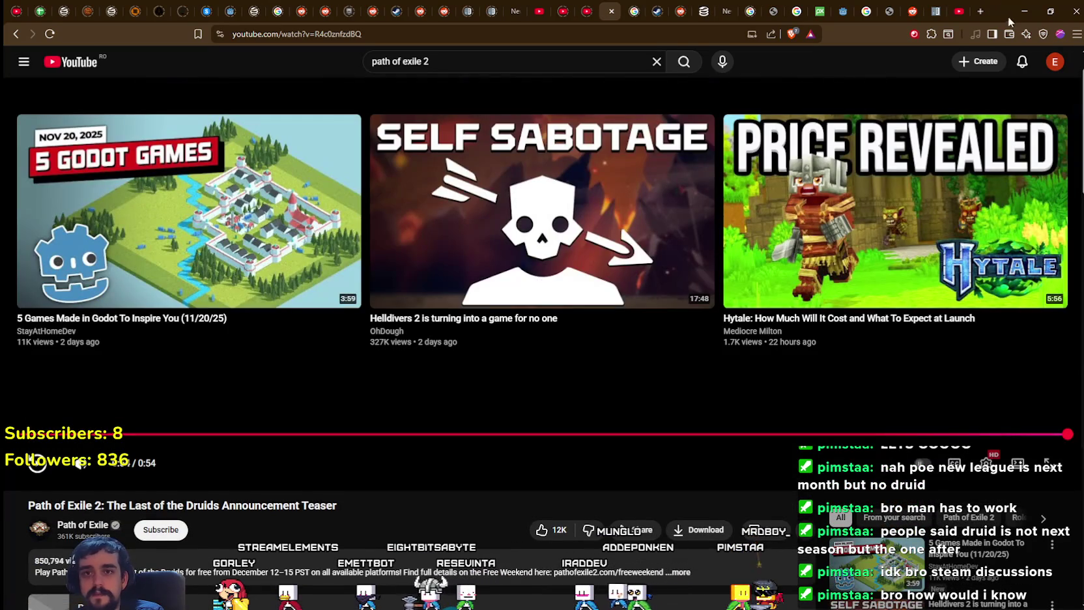
pyautogui.click(1023, 15)
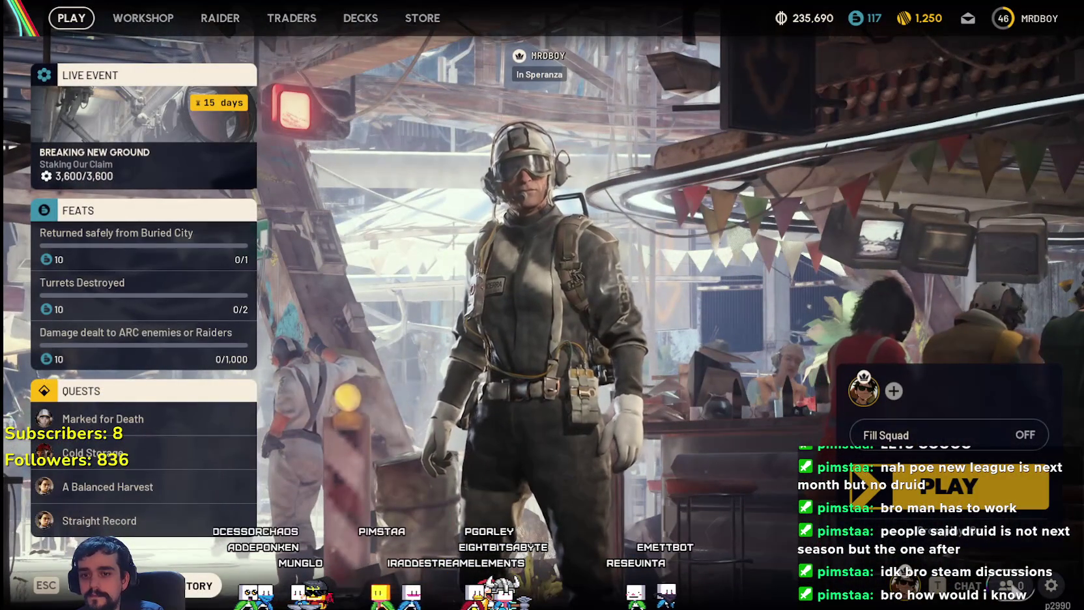
# - Bring up the party and friends list, then close it to return to the lobby
pyautogui.press('Escape')
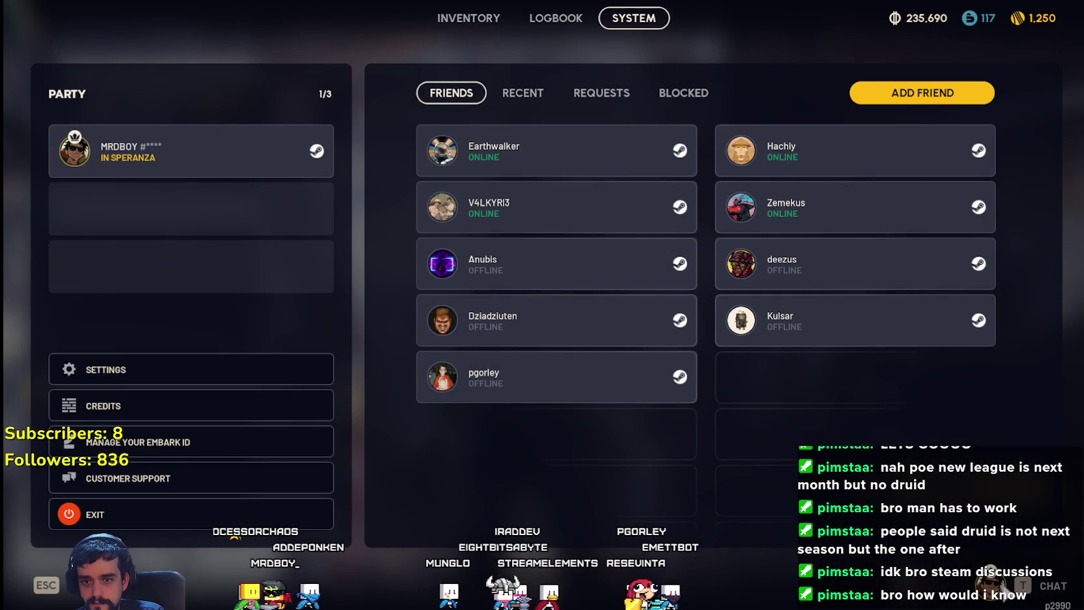
pyautogui.press('Escape')
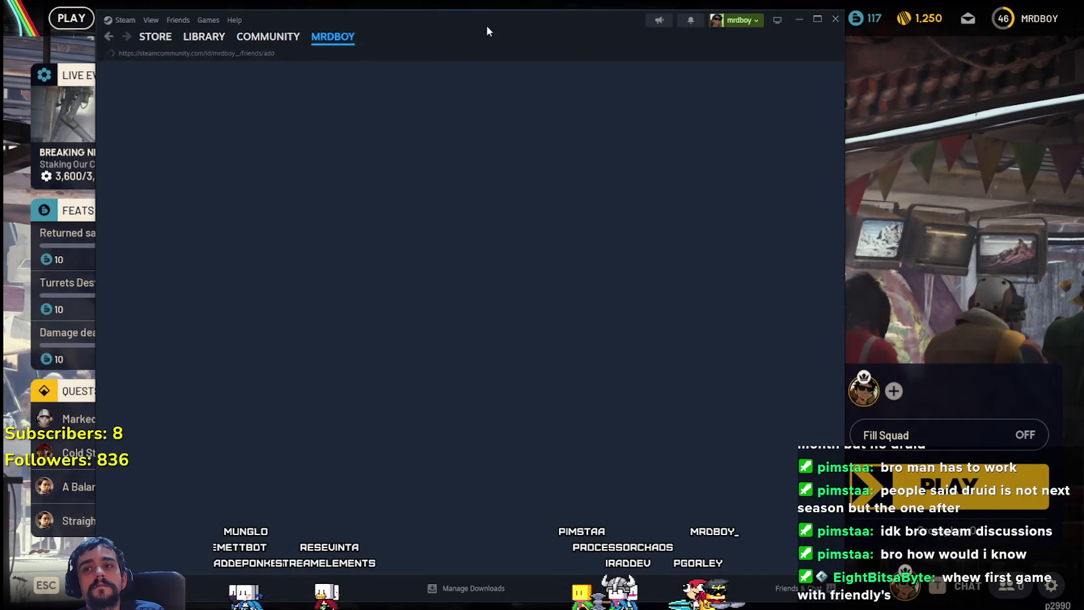
# - Dismiss the Steam add-friend window covering the ARC Raiders lobby
pyautogui.hotkey('alt', 'Tab')
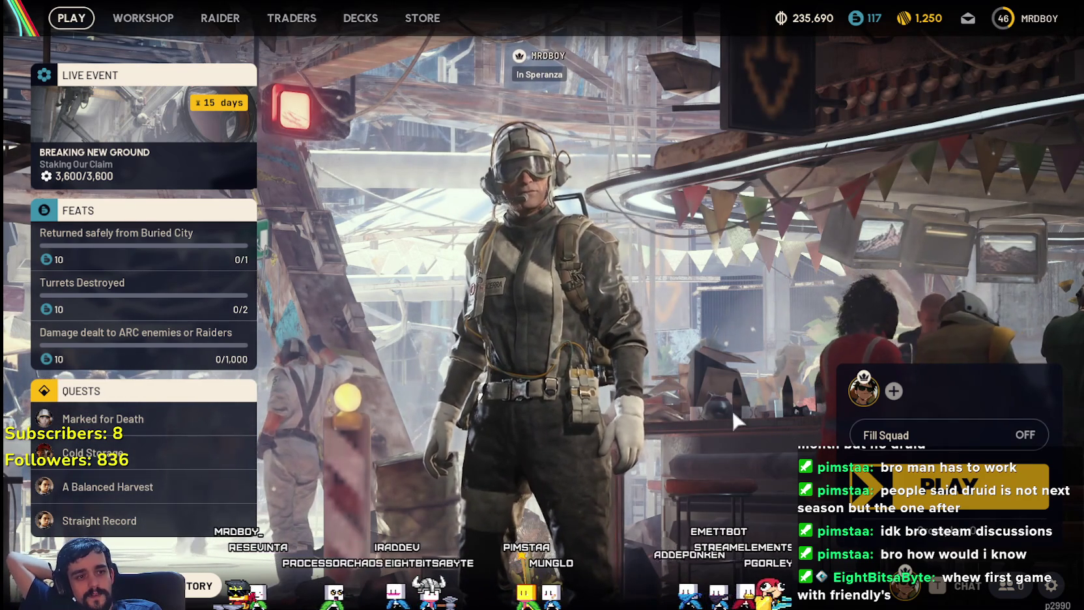
# - Glance at the Raider Deck, then open the inventory and sell the Bloated Tuna Can
pyautogui.click(360, 18)
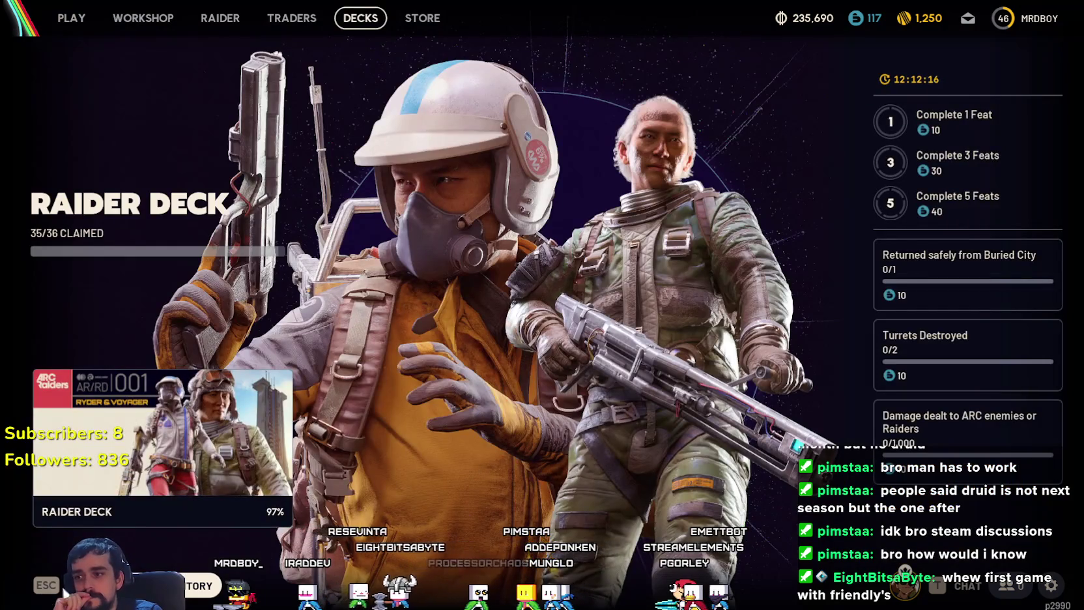
pyautogui.press('Escape')
pyautogui.press('Tab')
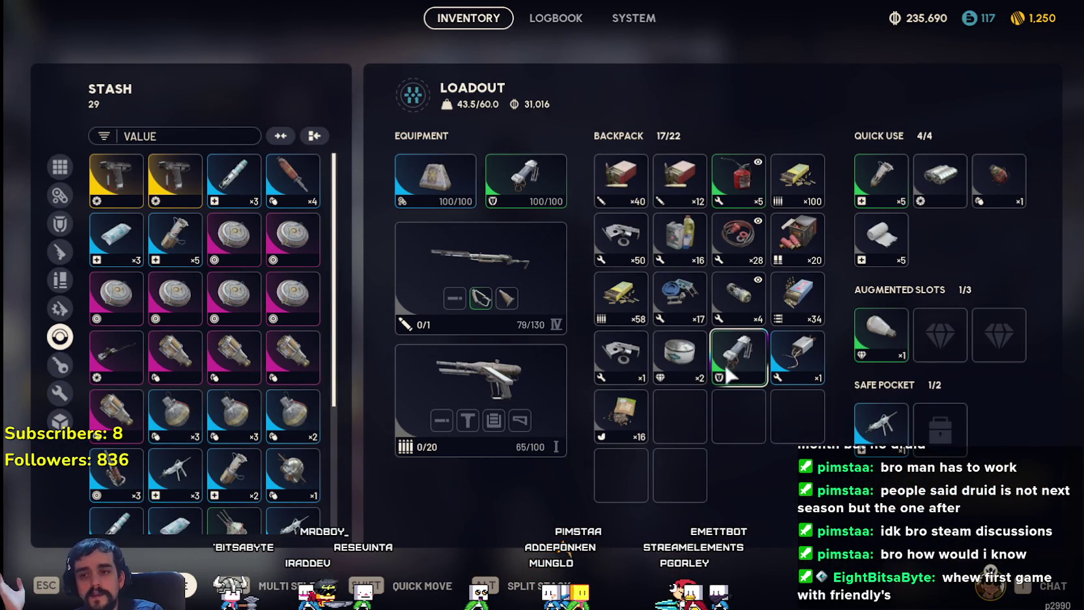
pyautogui.rightClick(691, 364)
pyautogui.click(788, 511)
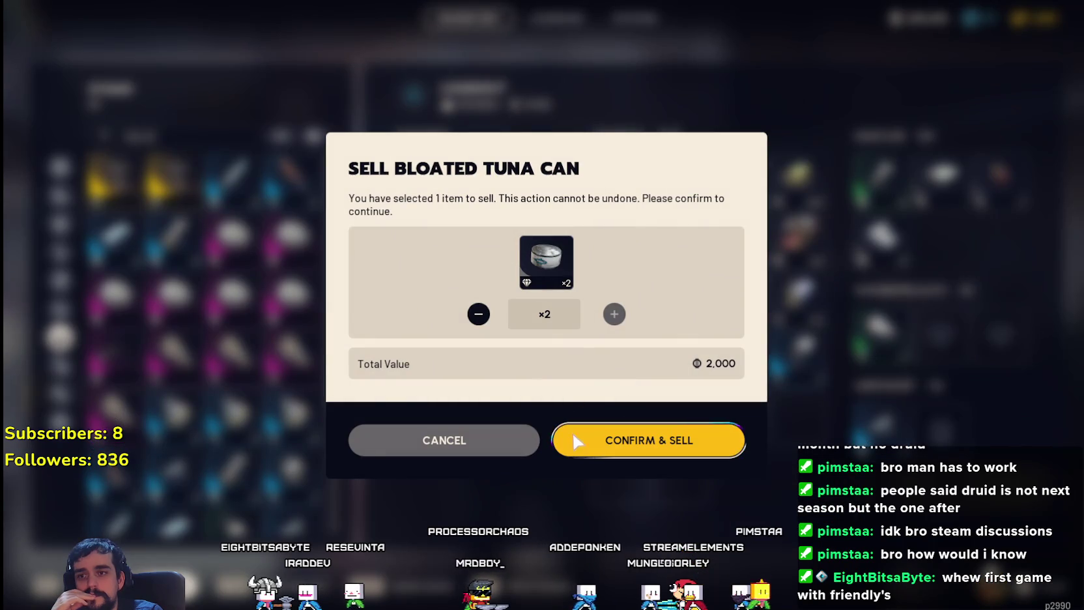
pyautogui.click(597, 442)
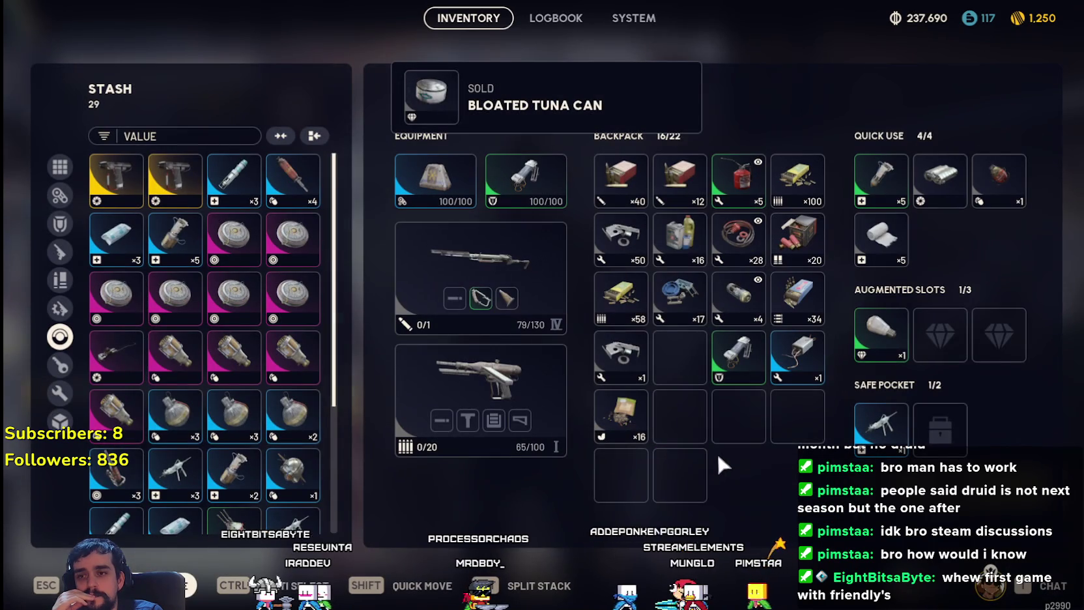
# - Send the Assorted Seeds, spare part, surplus backpack stacks and the x4 item to the stash
pyautogui.keyDown('shift'); pyautogui.click(609, 427); pyautogui.keyUp('shift')
pyautogui.keyDown('shift'); pyautogui.click(622, 355); pyautogui.keyUp('shift')
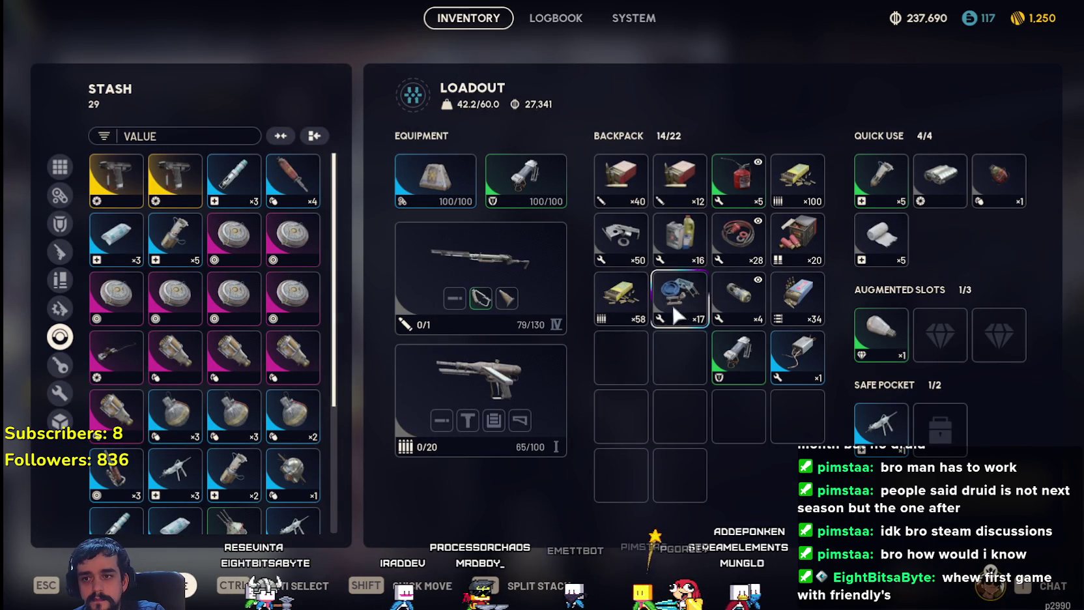
pyautogui.keyDown('shift'); pyautogui.click(673, 303); pyautogui.keyUp('shift')
pyautogui.keyDown('shift'); pyautogui.click(621, 298); pyautogui.keyUp('shift')
pyautogui.keyDown('shift'); pyautogui.click(620, 239); pyautogui.keyUp('shift')
pyautogui.keyDown('shift'); pyautogui.click(679, 234); pyautogui.keyUp('shift')
pyautogui.keyDown('shift'); pyautogui.click(738, 239); pyautogui.keyUp('shift')
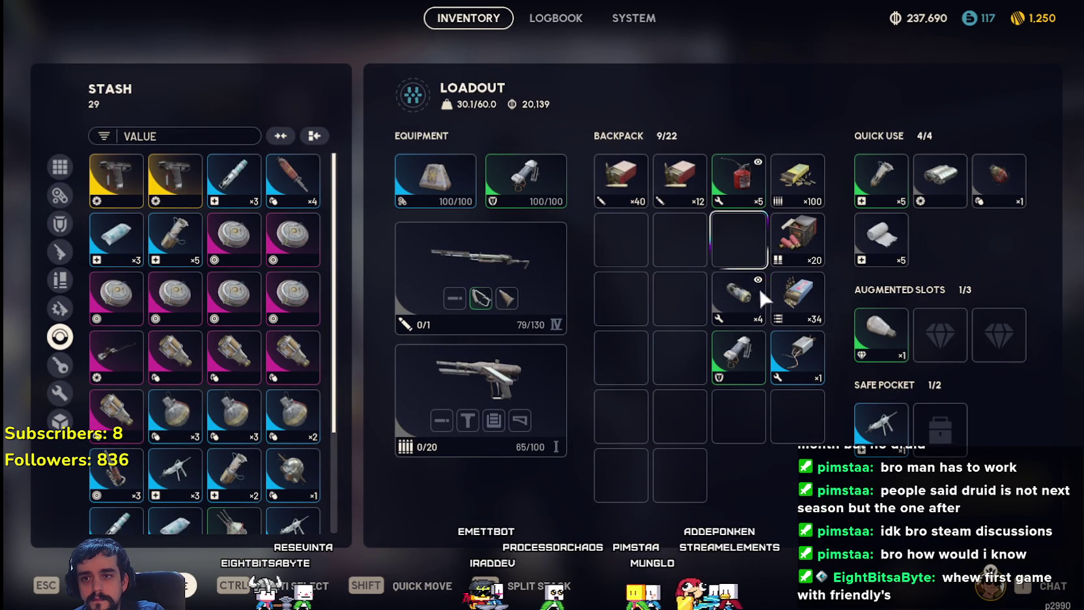
pyautogui.keyDown('shift'); pyautogui.click(755, 287); pyautogui.keyUp('shift')
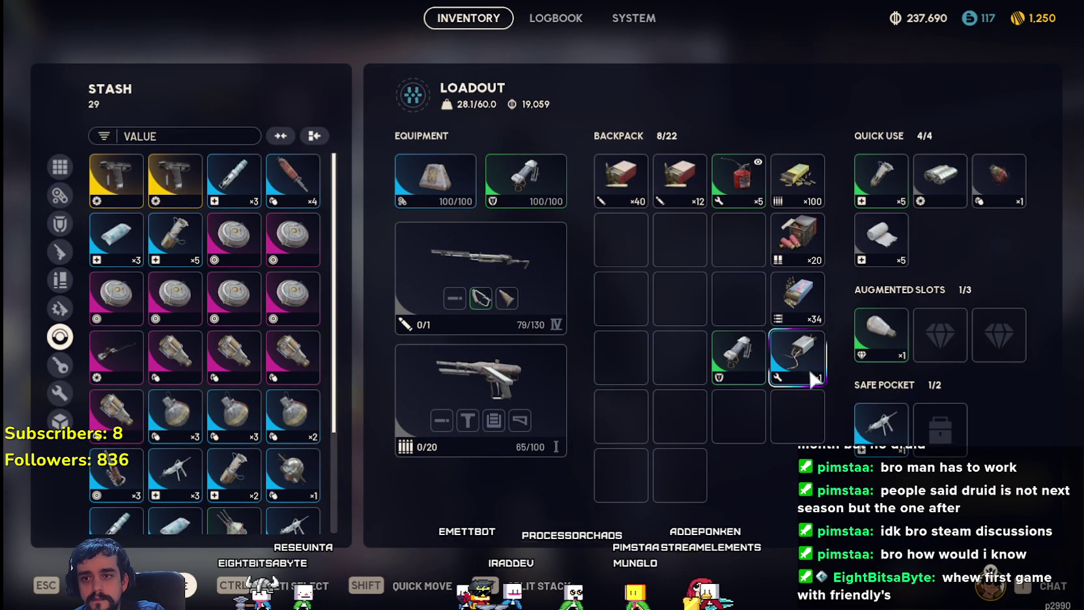
# - Move the Light Shield, x1 and x34 items out of the backpack and sell the Light Bulb
pyautogui.rightClick(736, 352)
pyautogui.click(798, 412)
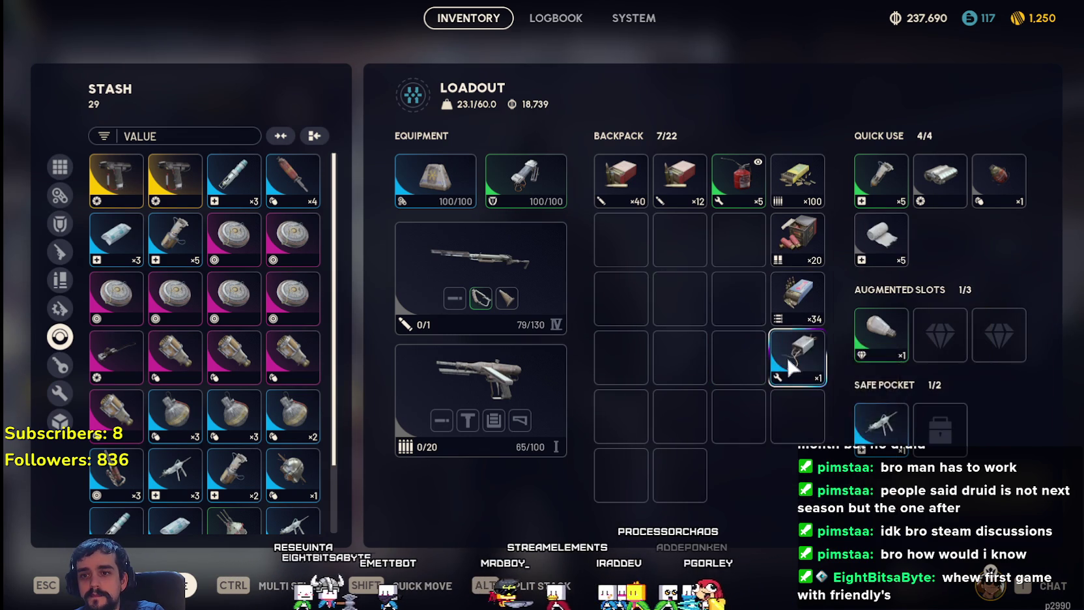
pyautogui.keyDown('shift'); pyautogui.click(789, 368); pyautogui.keyUp('shift')
pyautogui.keyDown('shift'); pyautogui.click(795, 306); pyautogui.keyUp('shift')
pyautogui.rightClick(876, 333)
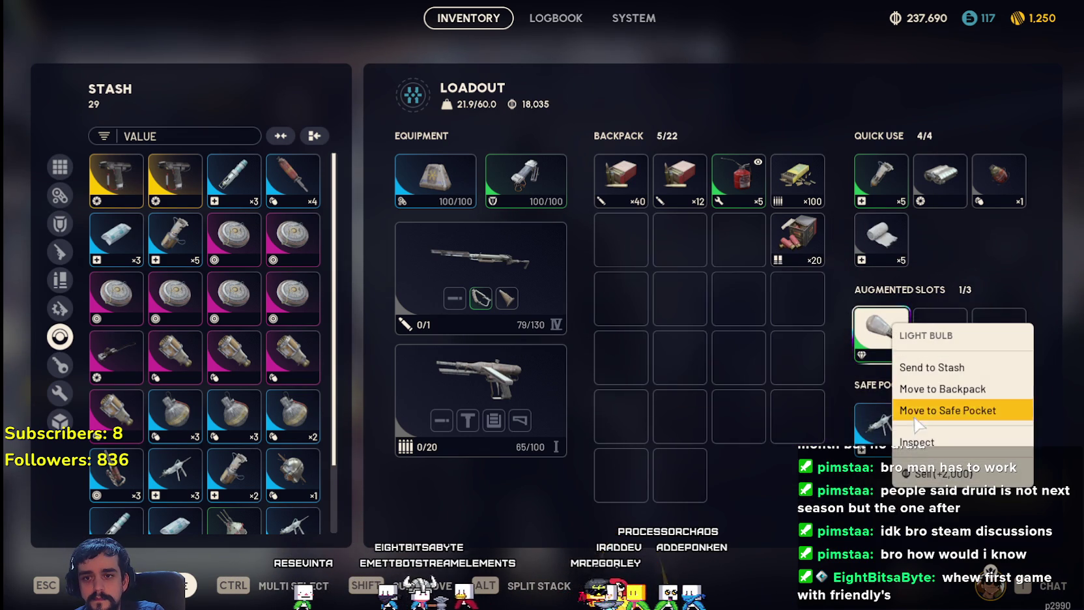
pyautogui.click(931, 474)
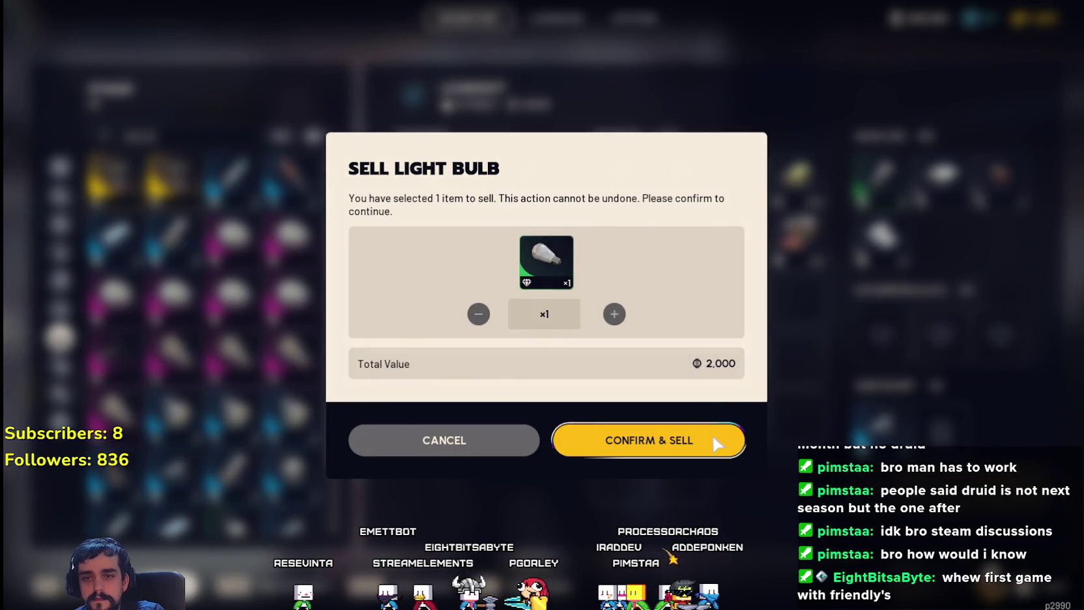
pyautogui.click(714, 441)
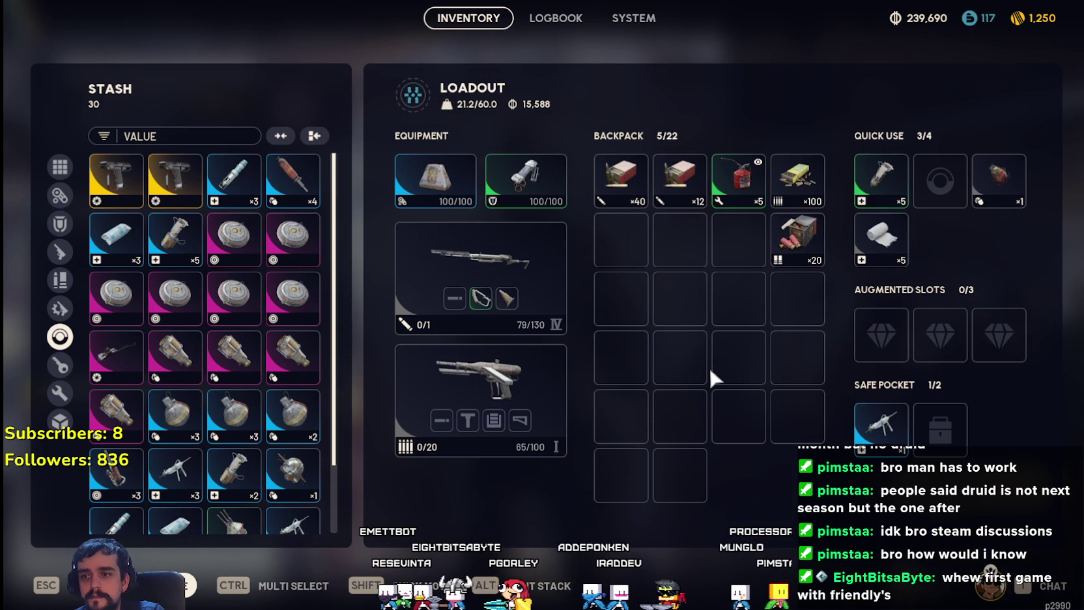
# - Rearrange ammo: stash the Oil and x20 shotgun ammo, and load the x58 ammo stack
pyautogui.moveTo(797, 239); pyautogui.dragTo(621, 239)
pyautogui.keyDown('shift'); pyautogui.click(742, 209); pyautogui.keyUp('shift')
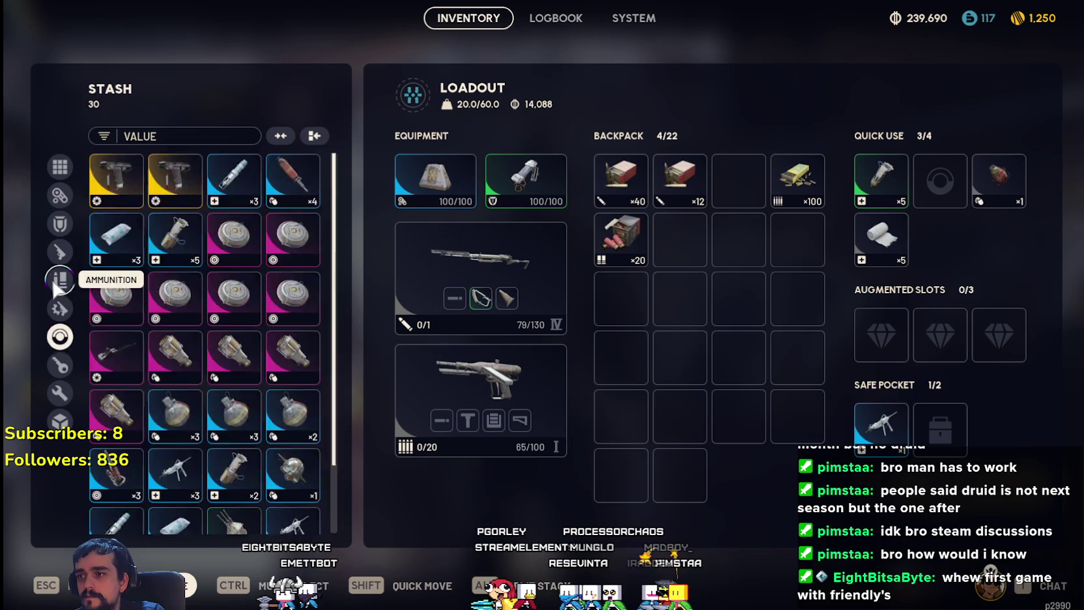
pyautogui.click(59, 279)
pyautogui.moveTo(116, 239)
pyautogui.mouseDown()
pyautogui.moveTo(701, 228)
pyautogui.moveTo(739, 180)
pyautogui.mouseUp()
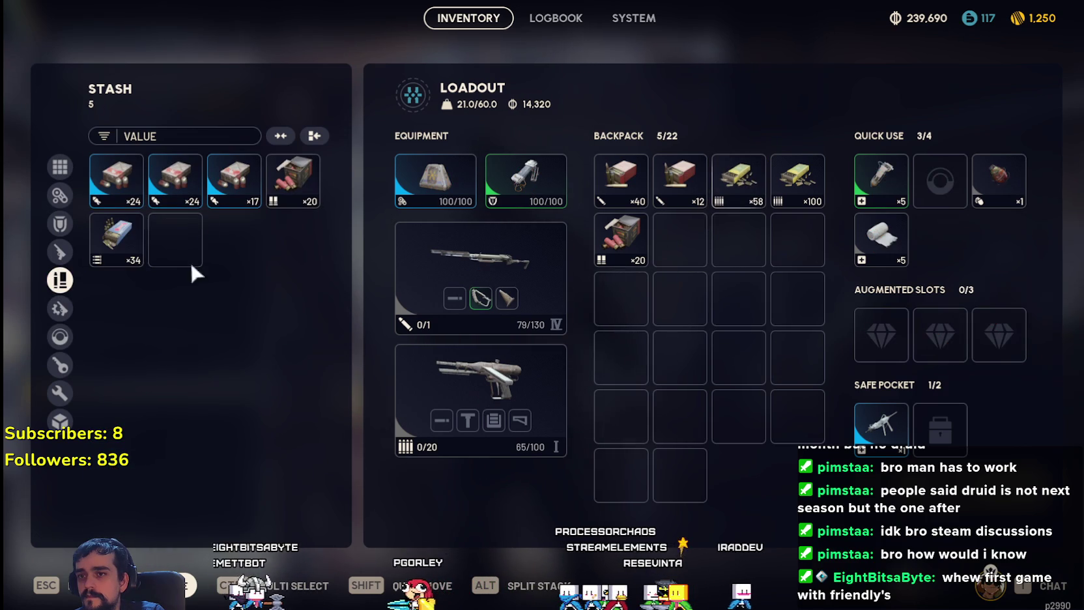
pyautogui.keyDown('shift'); pyautogui.click(618, 254); pyautogui.keyUp('shift')
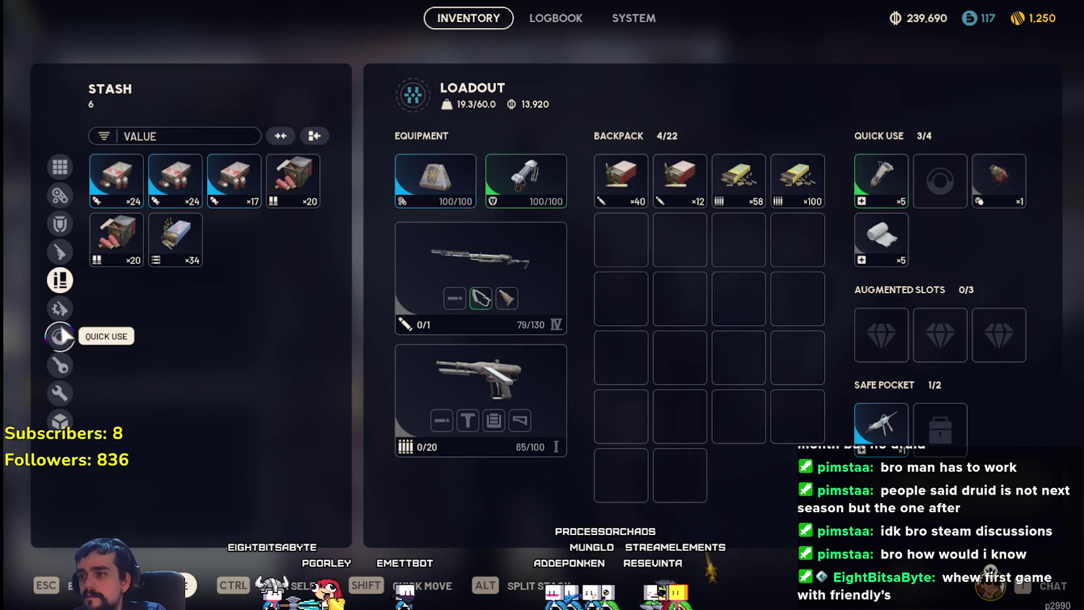
# - Sell the Binoculars, put the x3 bandages in the empty quick-use slot, and close the inventory
pyautogui.click(60, 336)
pyautogui.scroll(-4, 286, 423)
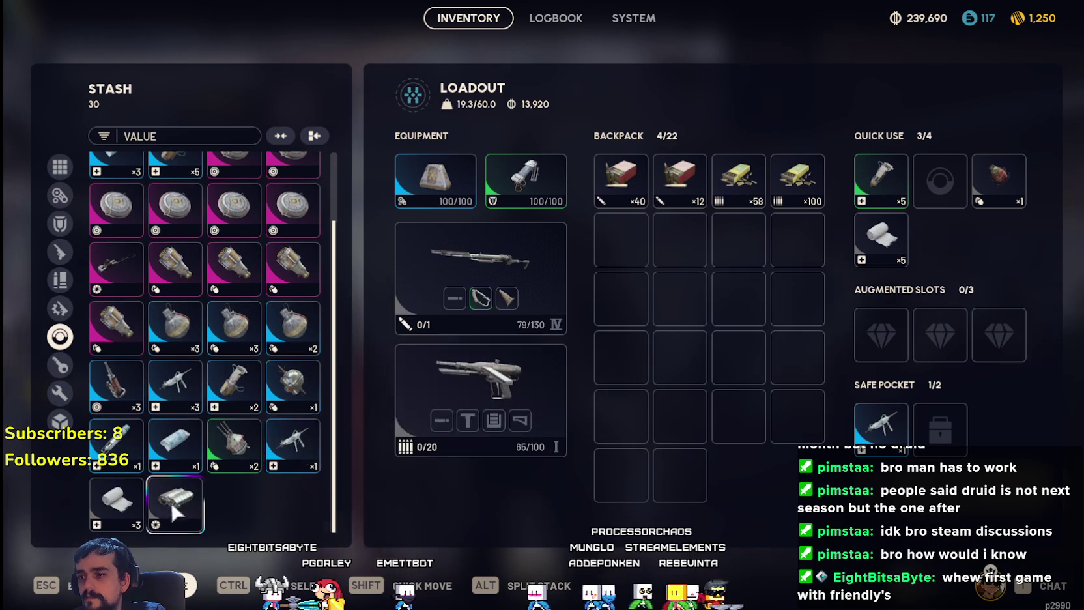
pyautogui.rightClick(180, 505)
pyautogui.click(241, 472)
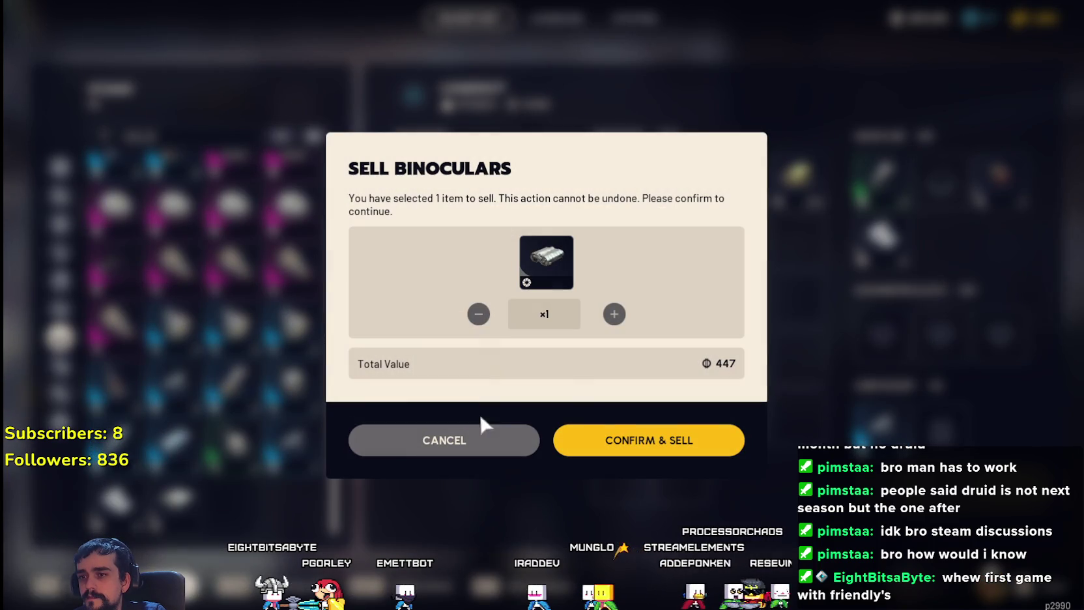
pyautogui.click(574, 439)
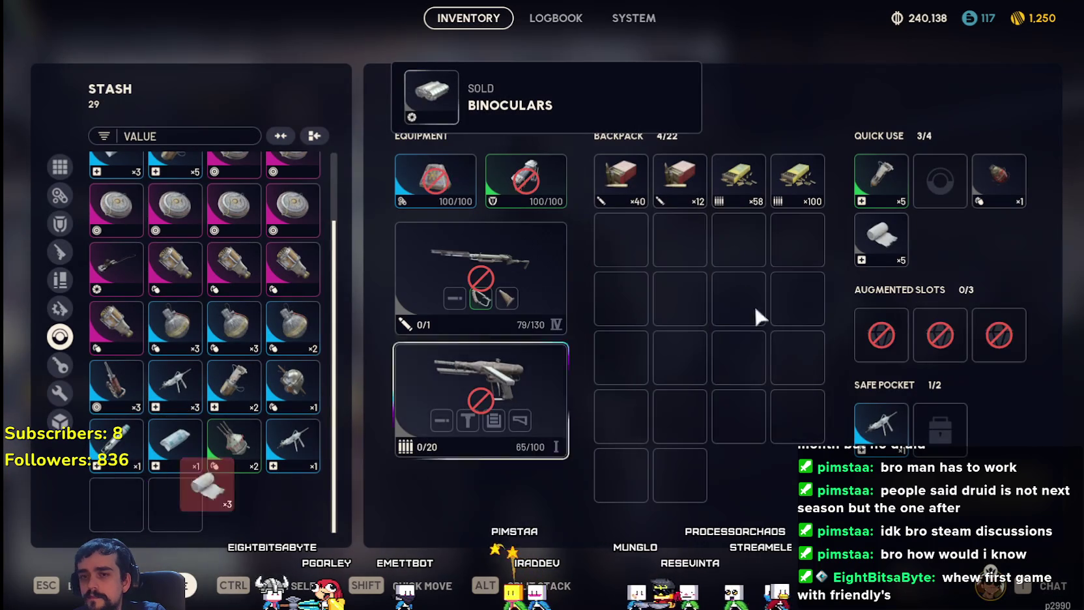
pyautogui.moveTo(152, 498); pyautogui.dragTo(939, 186)
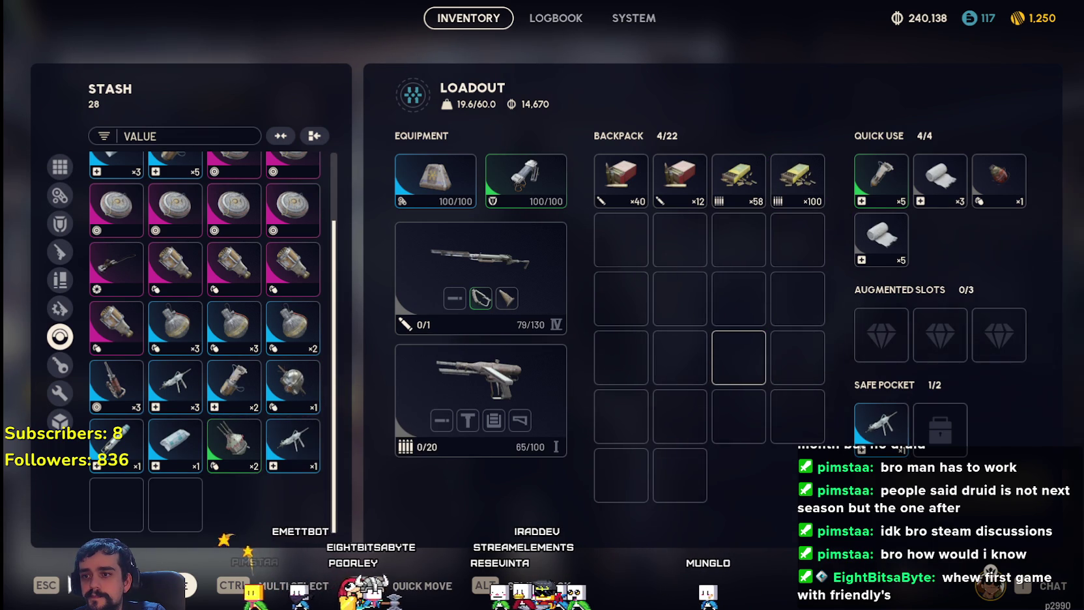
pyautogui.press('Escape')
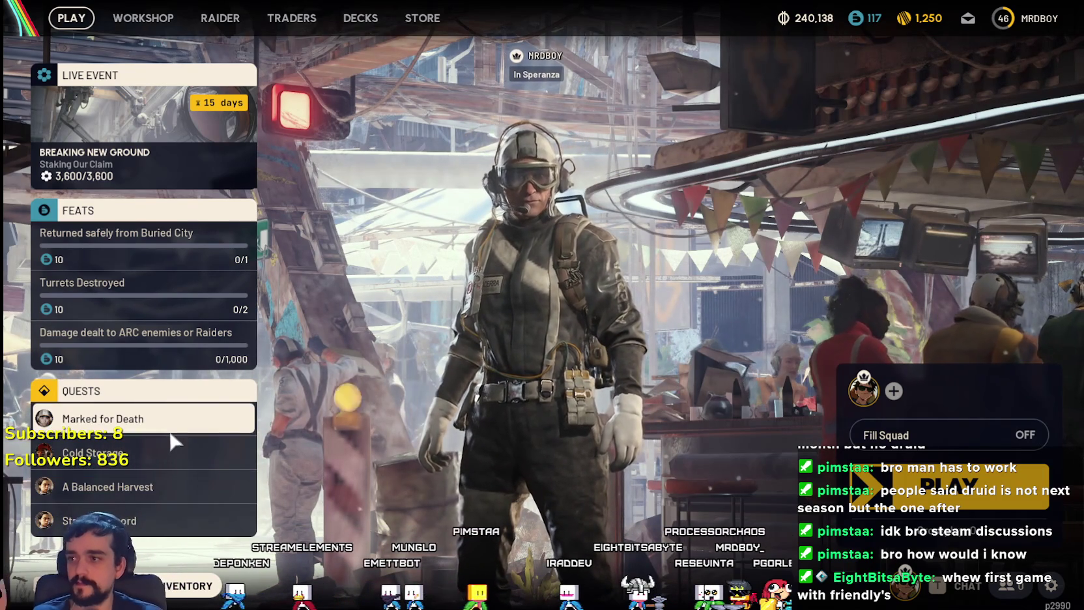
# - Open the Decks overview and scroll through the Raider Deck's reward pages
pyautogui.click(168, 306)
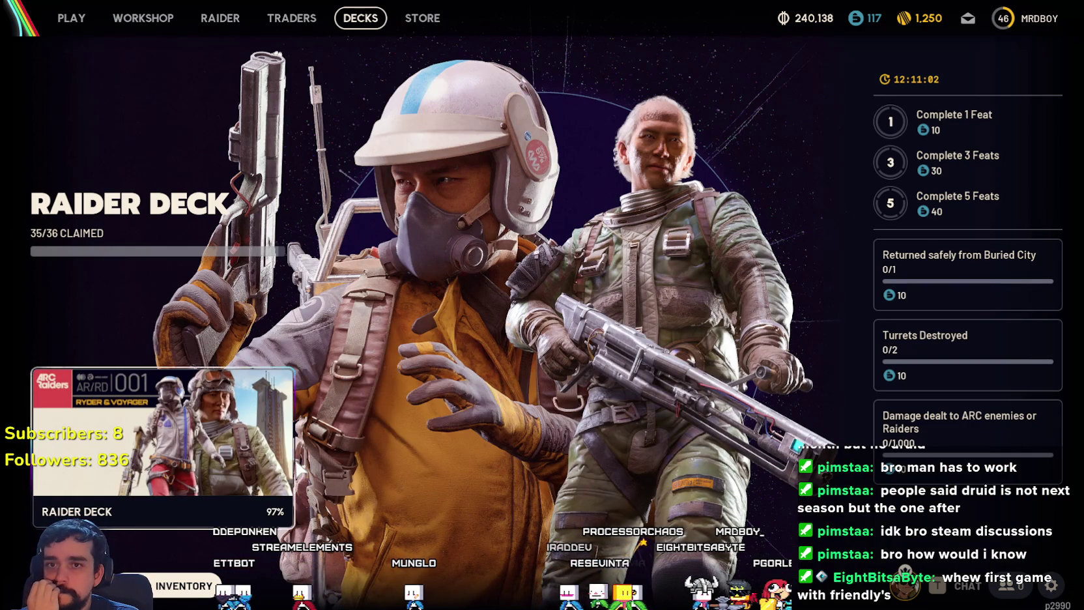
pyautogui.click(293, 482)
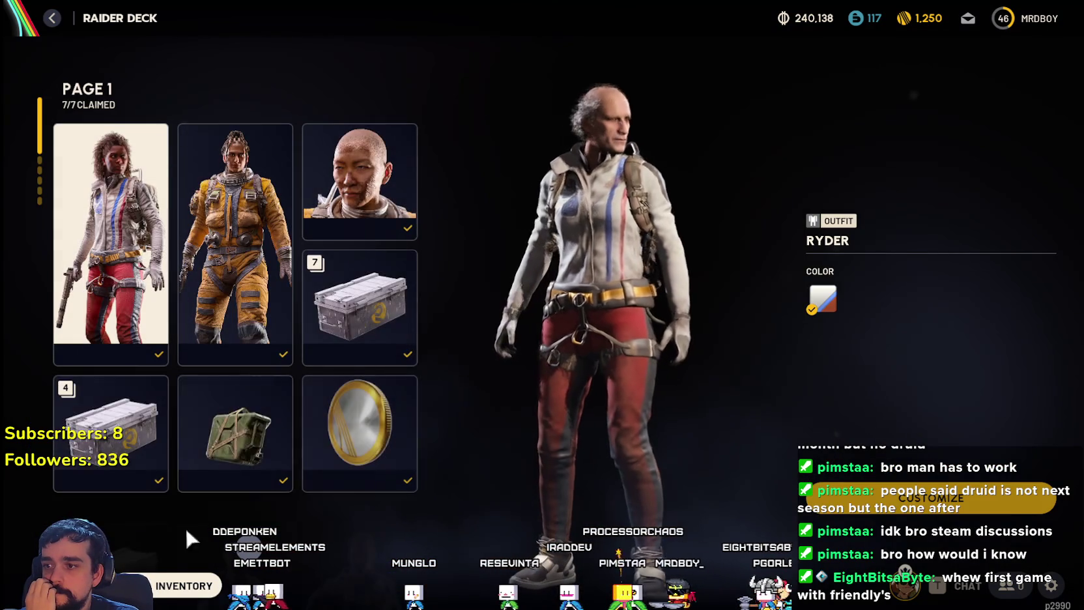
pyautogui.scroll(-5, 246, 551)
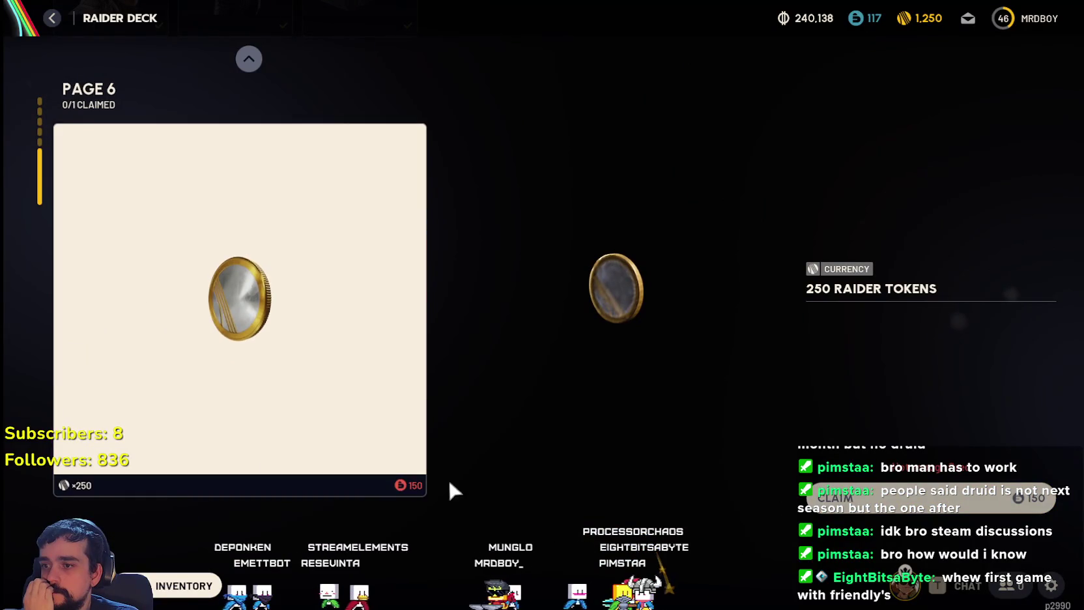
# - Leave the Raider Deck for the Play lobby and begin map selection
pyautogui.press('Escape')
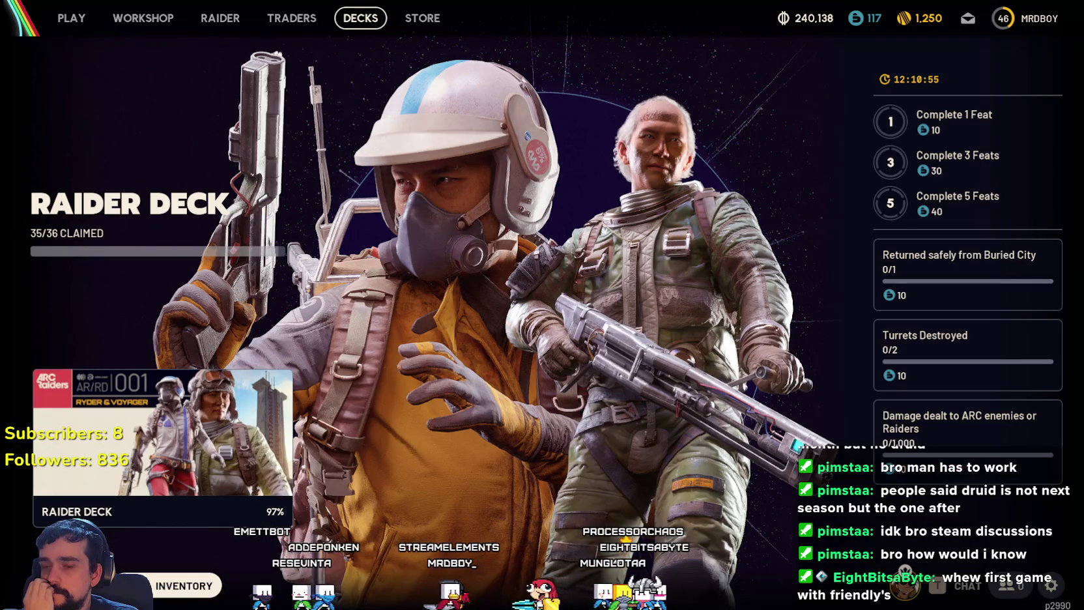
pyautogui.press('Escape')
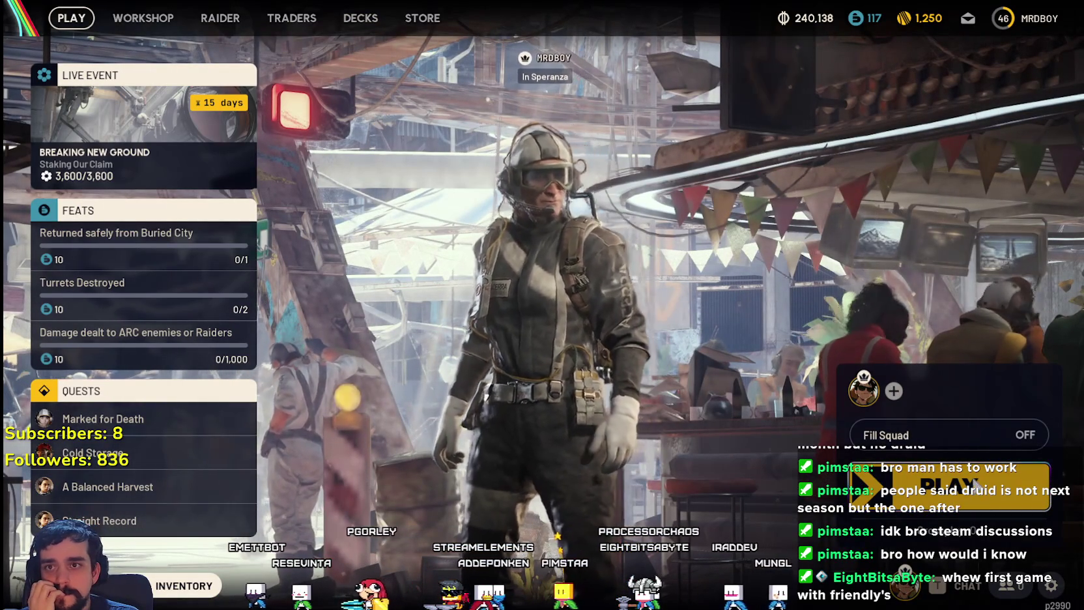
pyautogui.press('e')
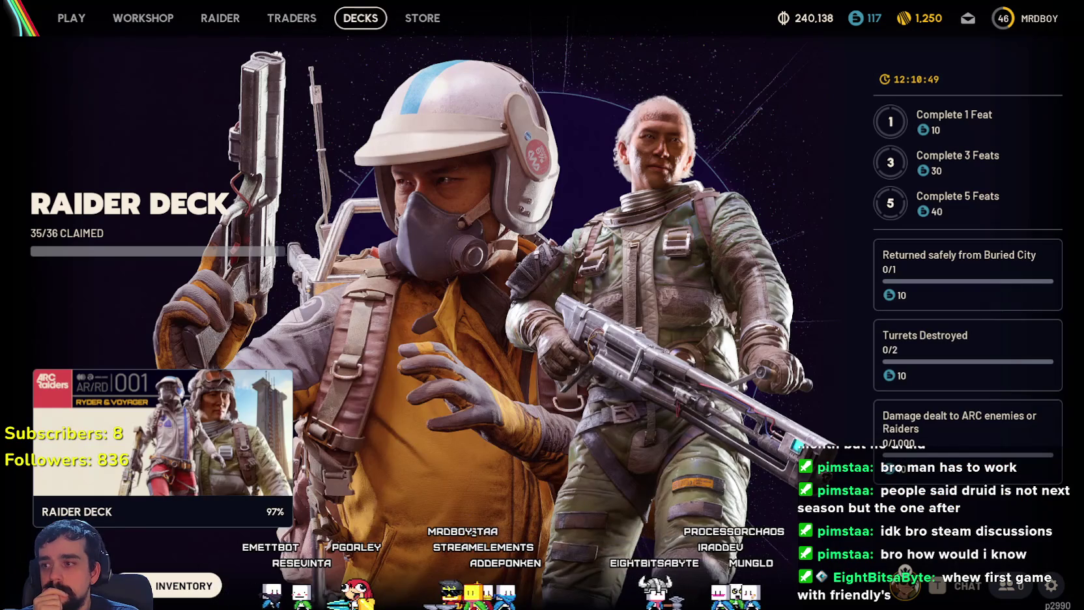
pyautogui.press('Escape')
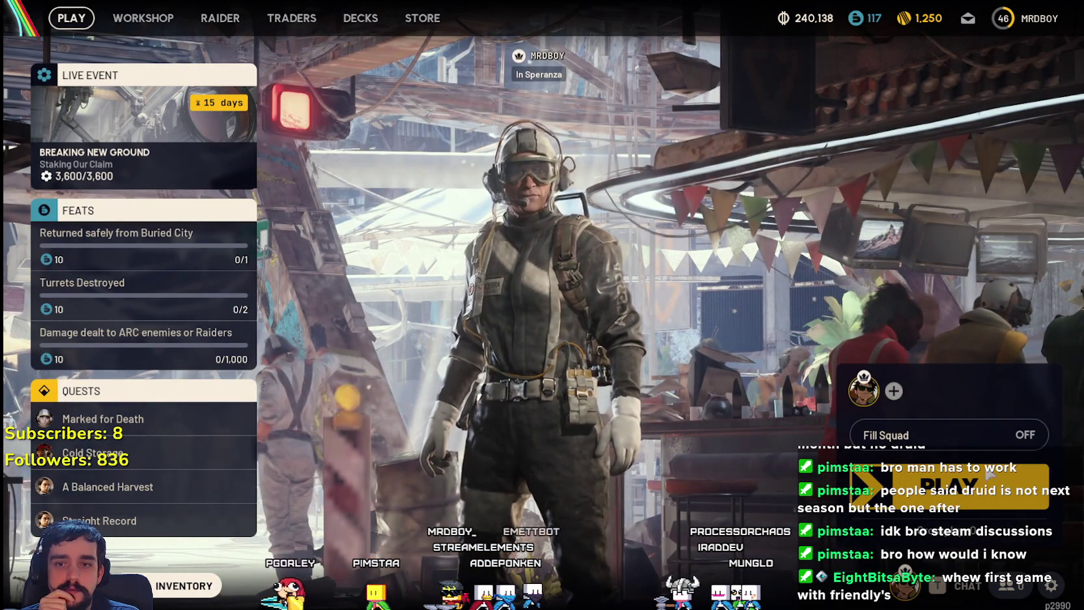
pyautogui.click(985, 483)
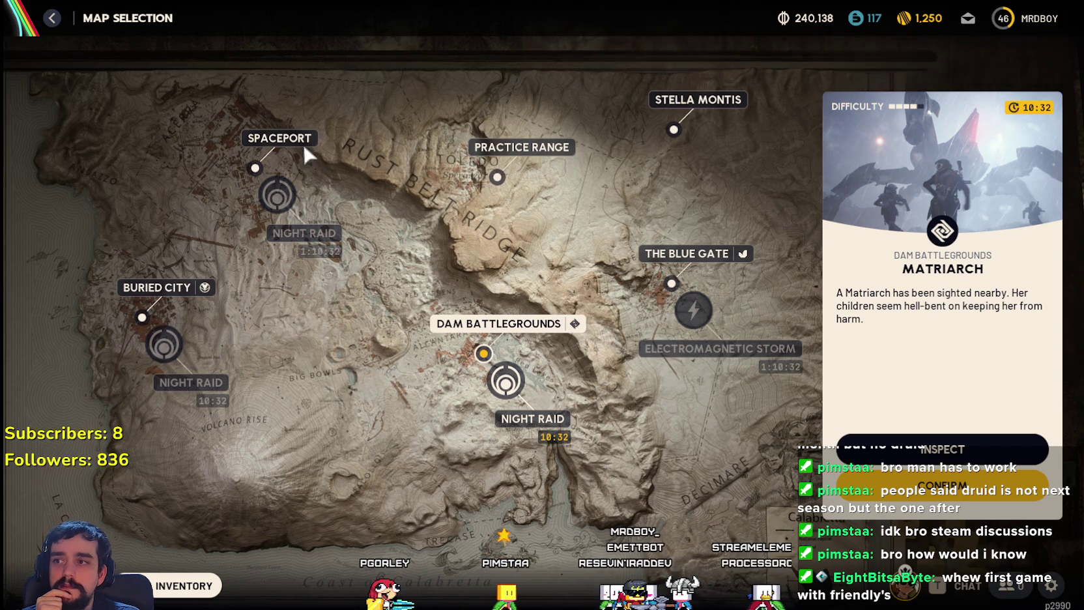
# - Preview the Spaceport, Dam Battlegrounds Matriarch, The Blue Gate and Buried City map conditions
pyautogui.click(255, 167)
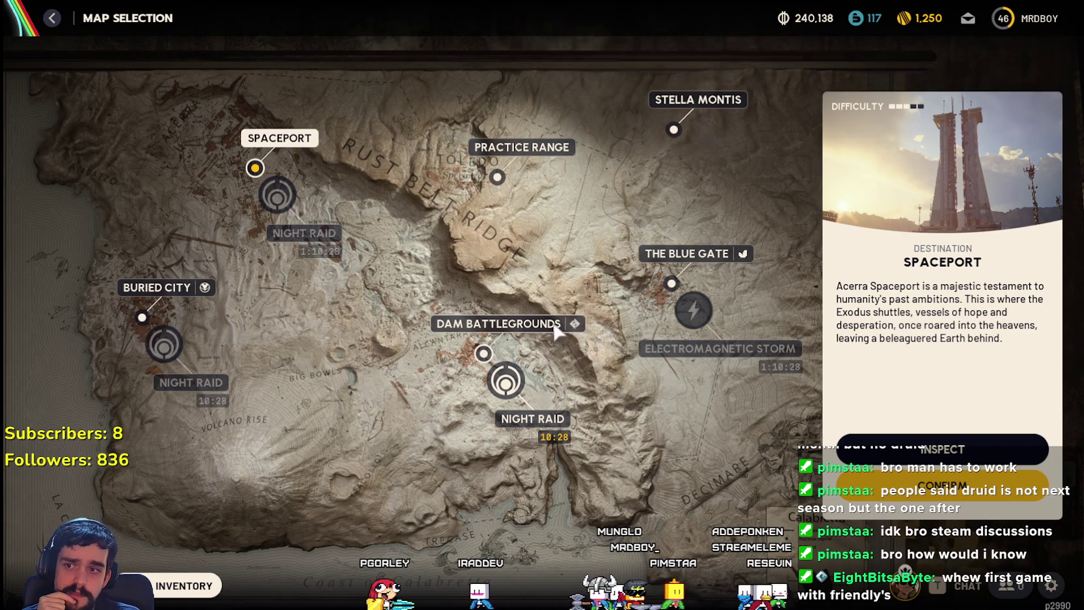
pyautogui.click(573, 324)
pyautogui.click(732, 260)
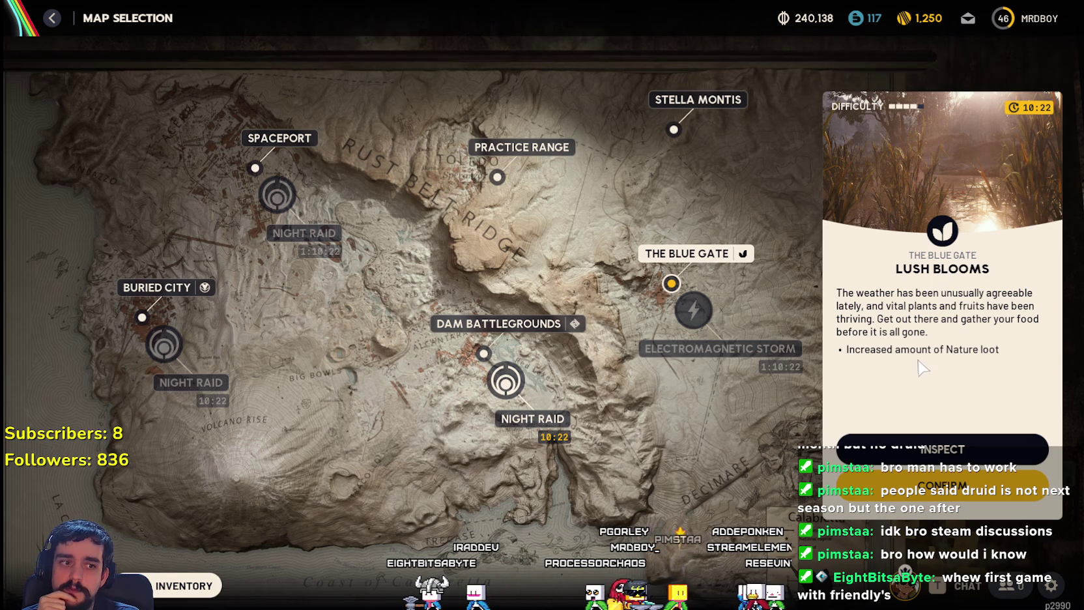
pyautogui.click(182, 294)
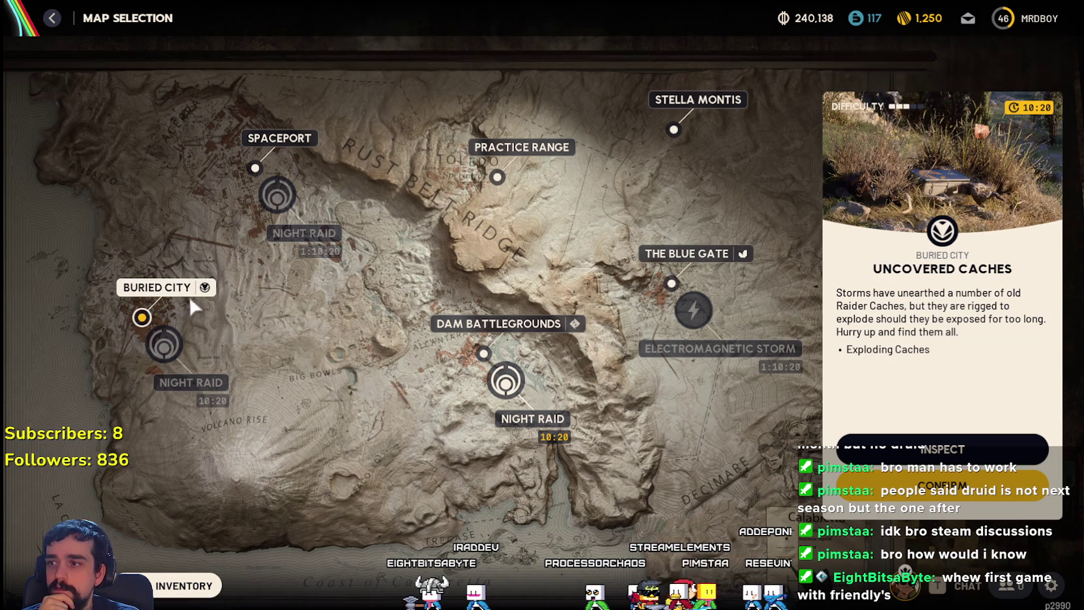
# - Confirm Dam Battlegrounds (Matriarch) as the map and ready up for matchmaking
pyautogui.press('Right')
pyautogui.click(908, 495)
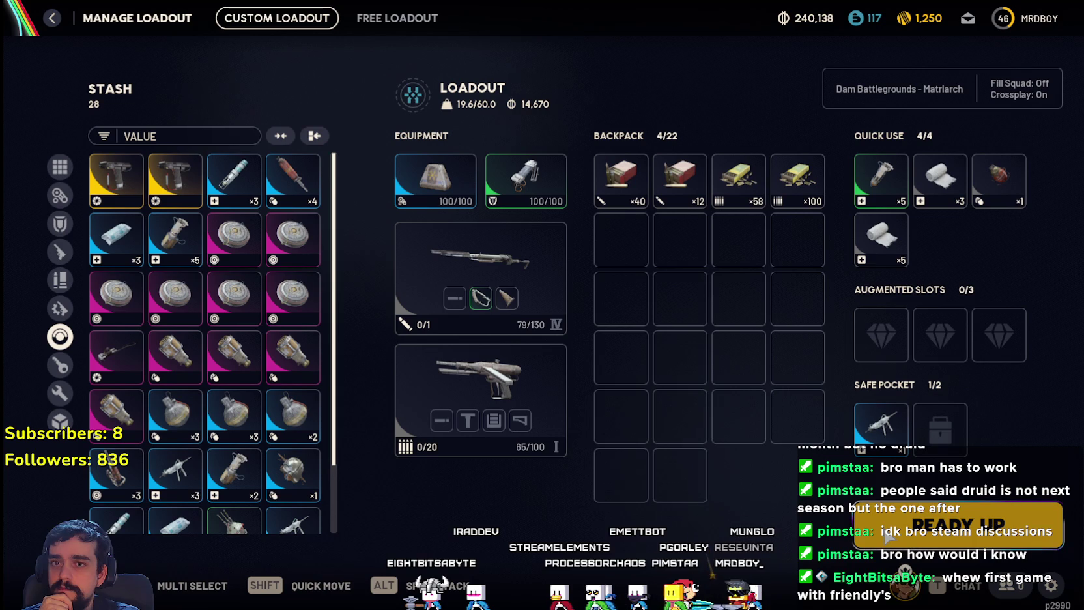
pyautogui.click(887, 536)
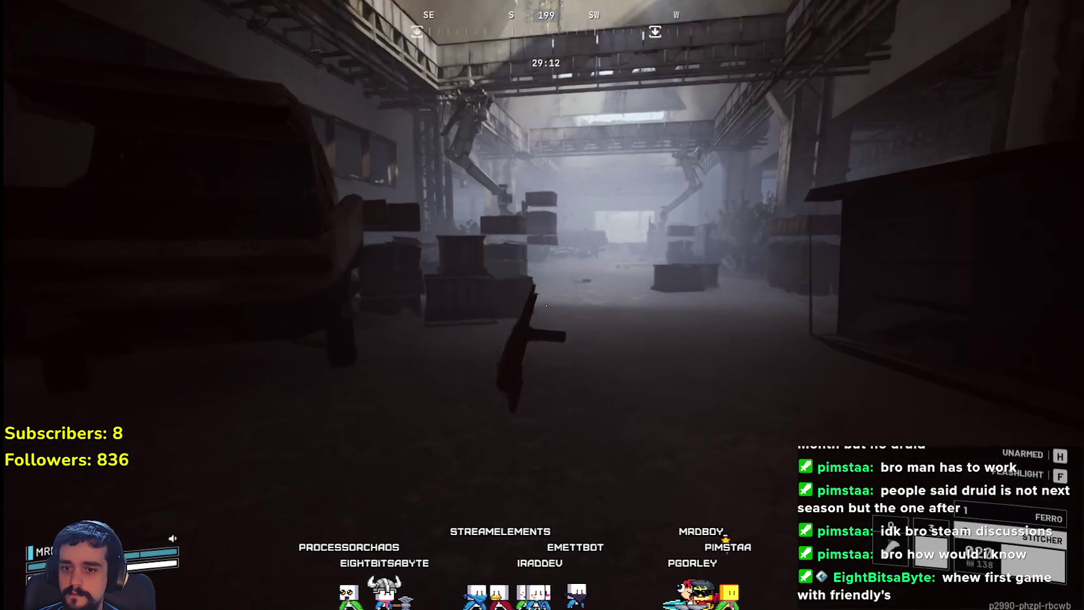
# - Place a waypoint near Pipeline Tower on the zoomed-in Dam Battlegrounds map
pyautogui.press('m')
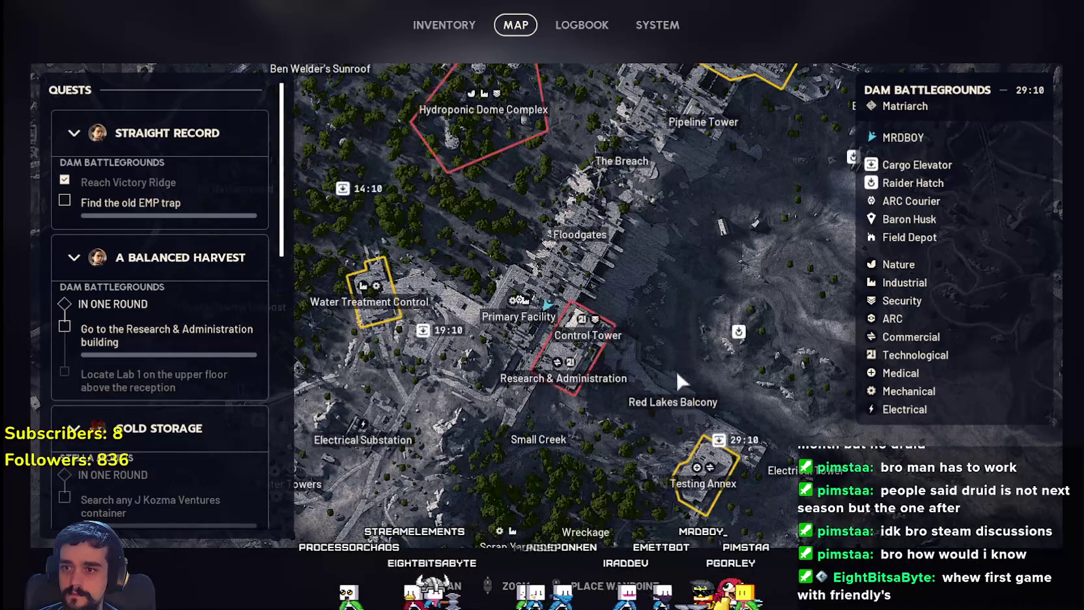
pyautogui.press('m')
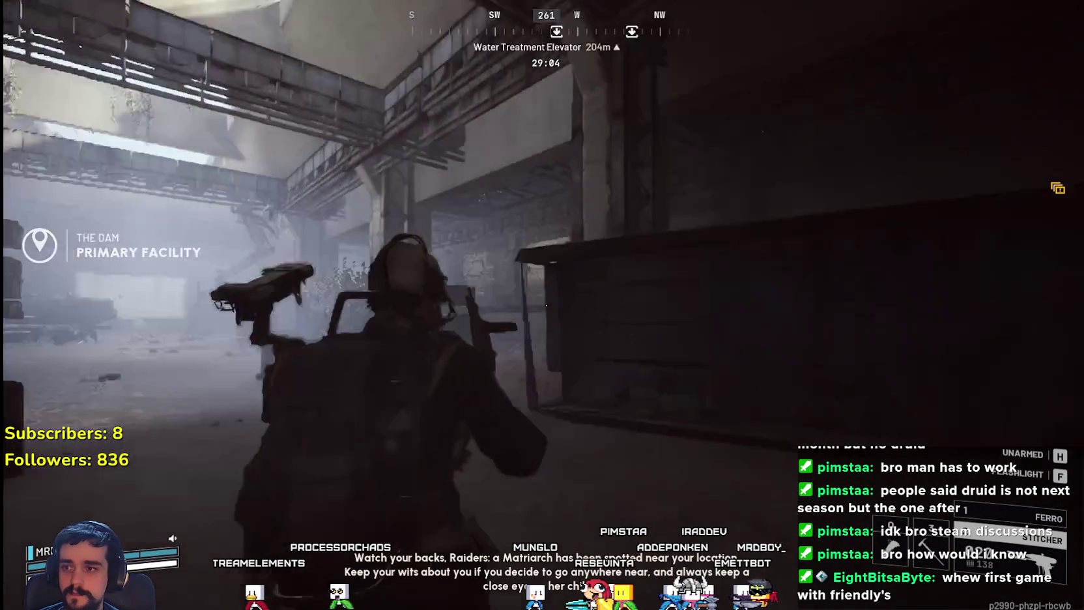
pyautogui.press('m')
pyautogui.scroll(5, 662, 269)
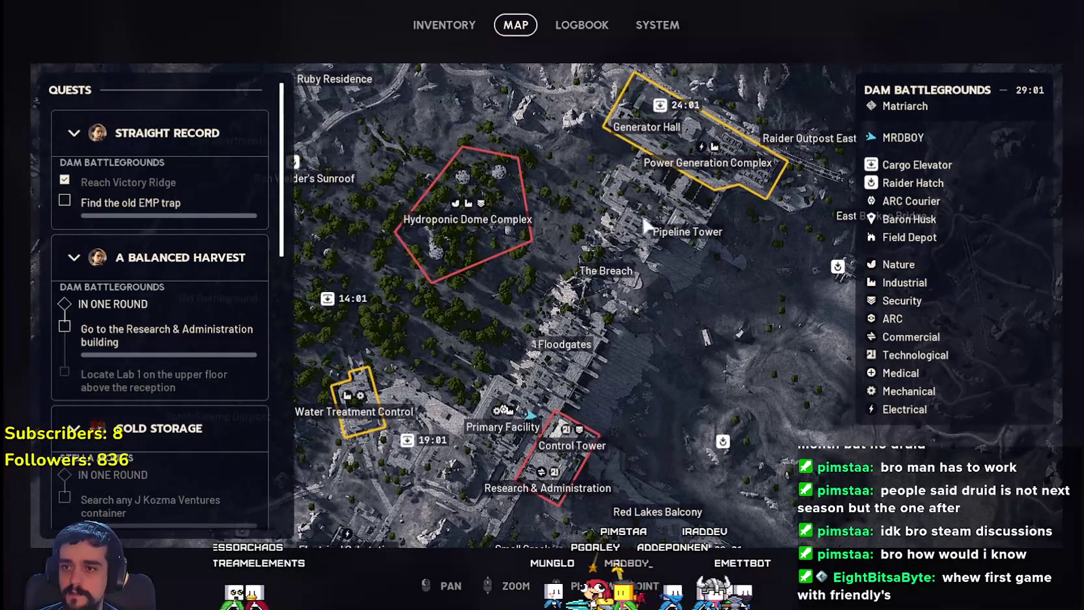
pyautogui.rightClick(642, 219)
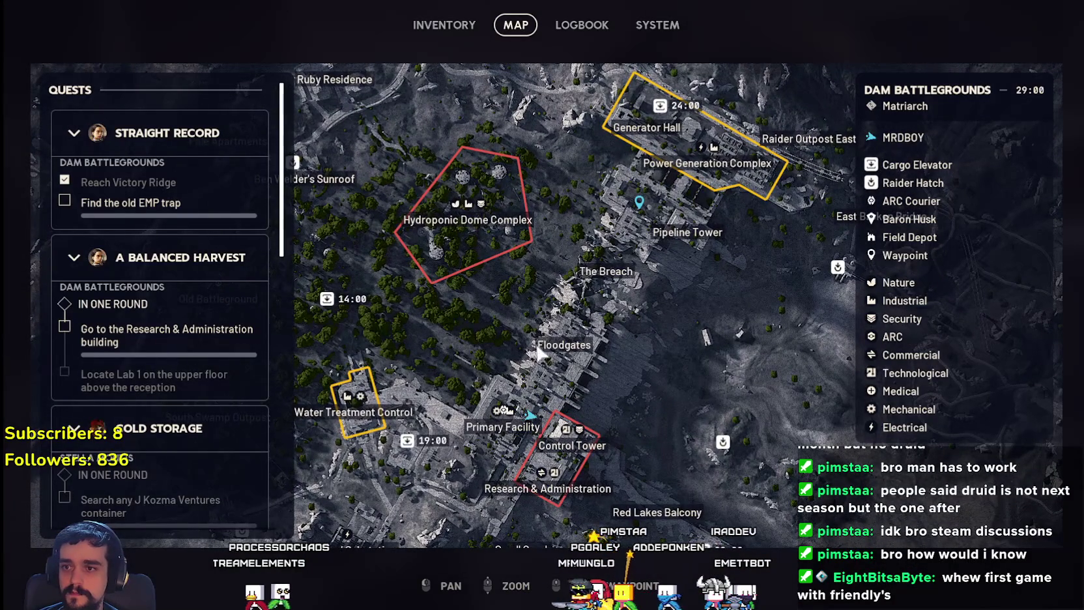
pyautogui.press('m')
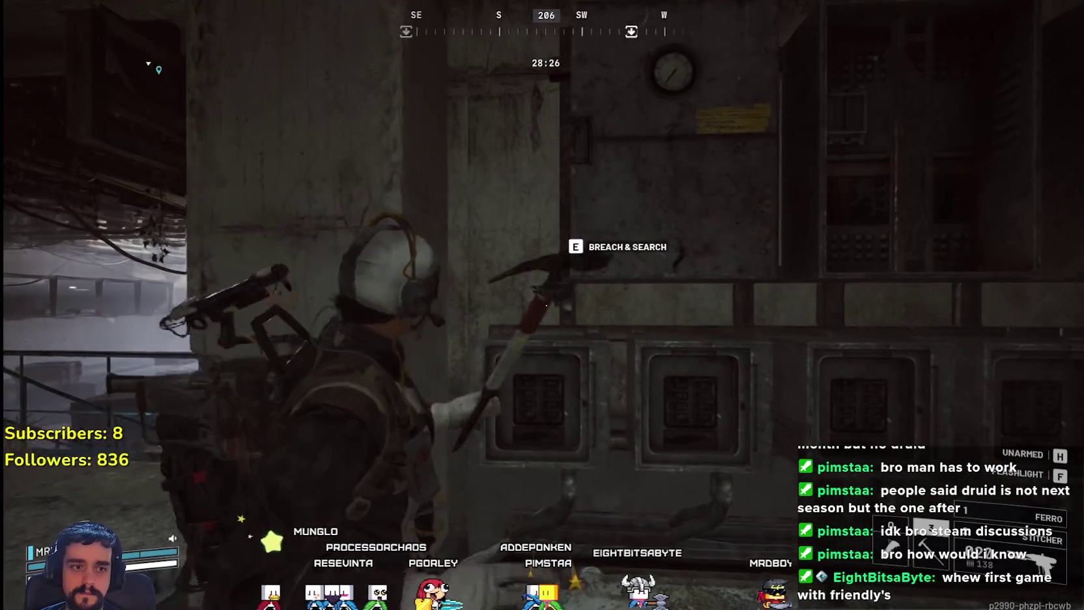
# - Breach and search the wall panel, taking its wires into the backpack
pyautogui.press('e')
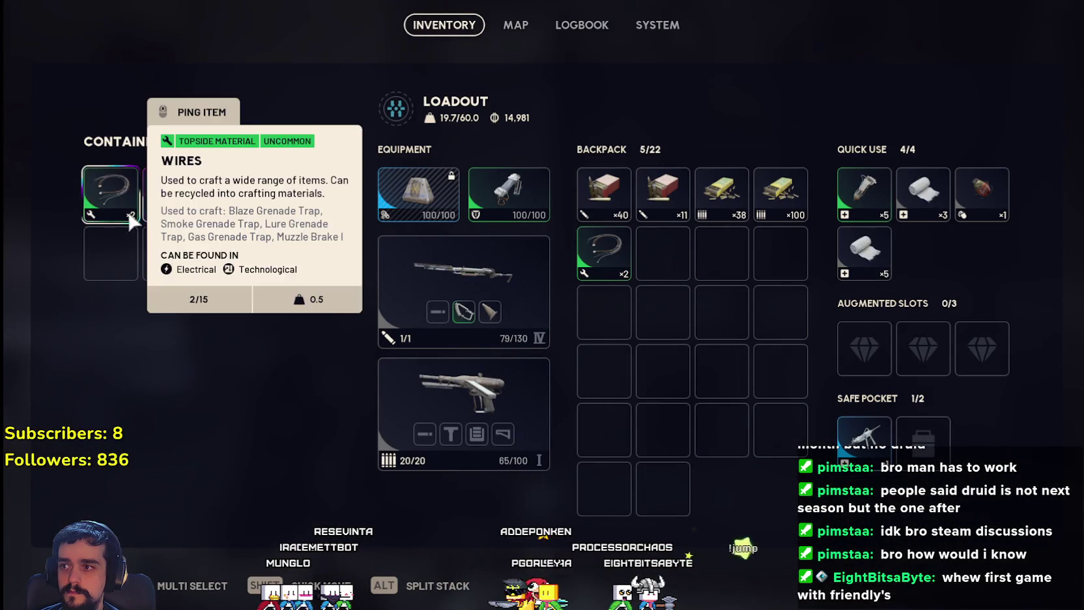
pyautogui.keyDown('shift'); pyautogui.click(112, 195); pyautogui.keyUp('shift')
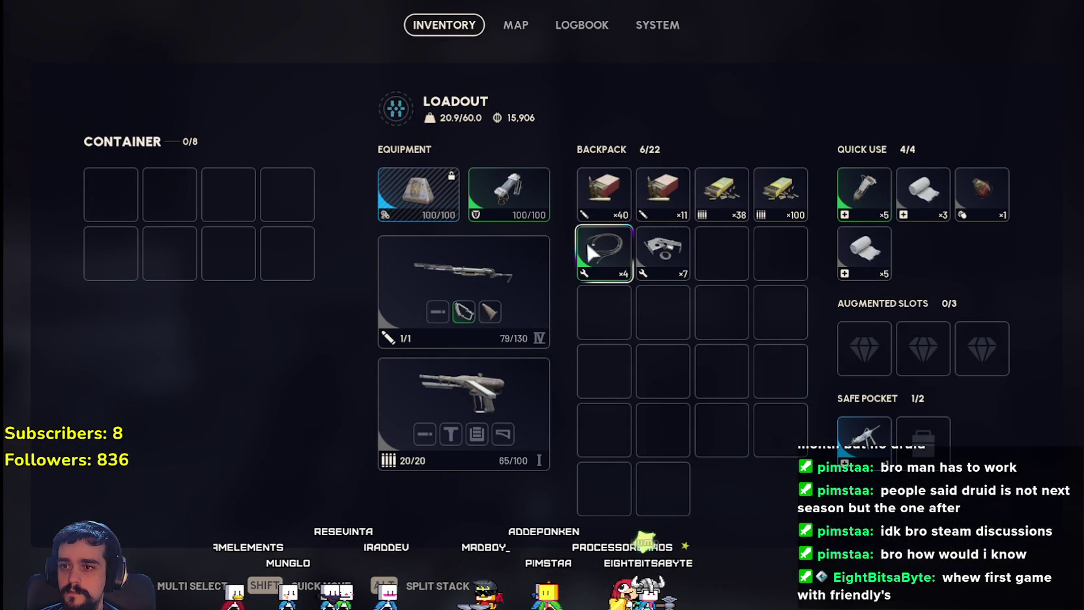
pyautogui.press('Tab')
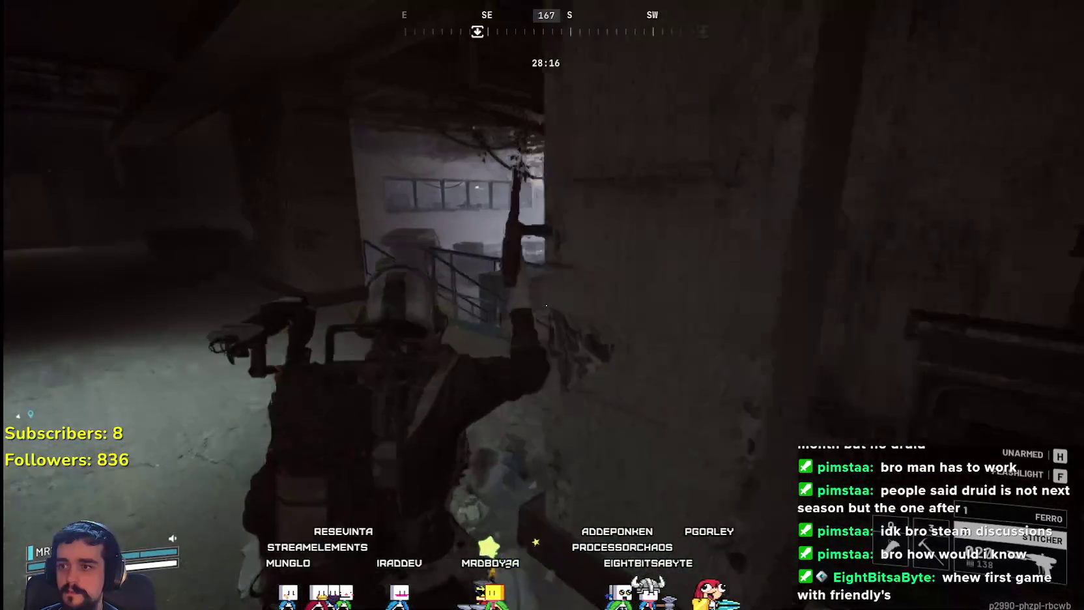
# - Cross the vehicle room past the foggy hangar to the breachable door
pyautogui.press('w')
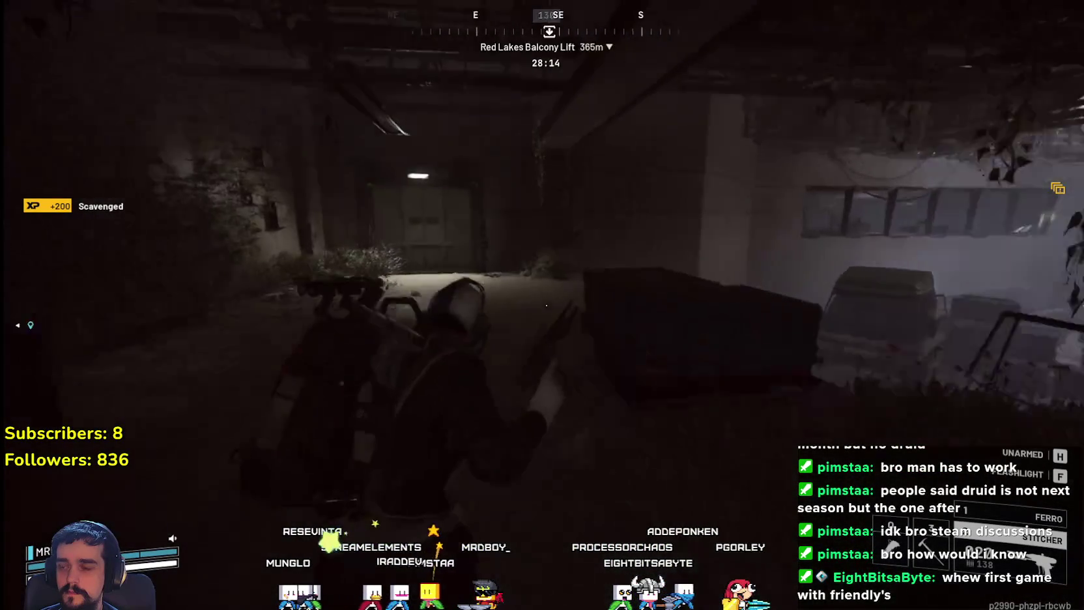
pyautogui.press('w')
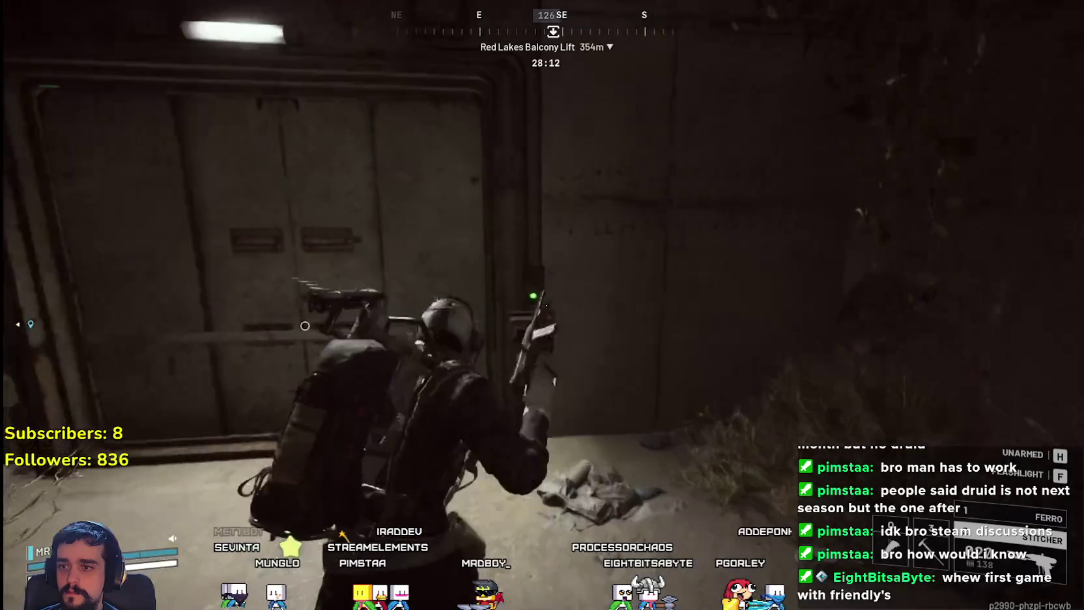
pyautogui.press('w')
pyautogui.press('w')
pyautogui.press('w')
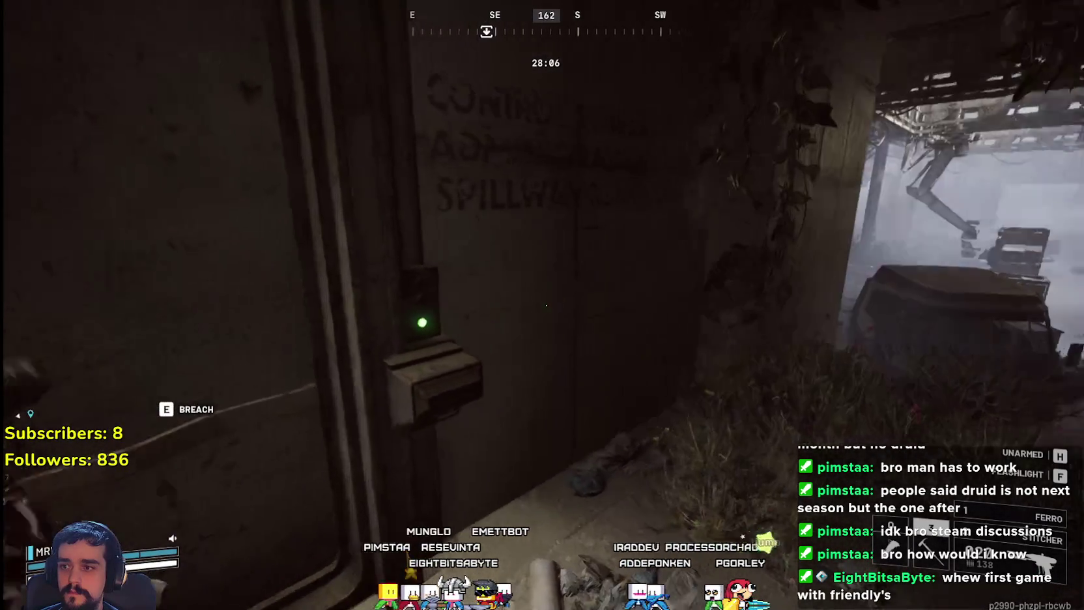
pyautogui.press('w')
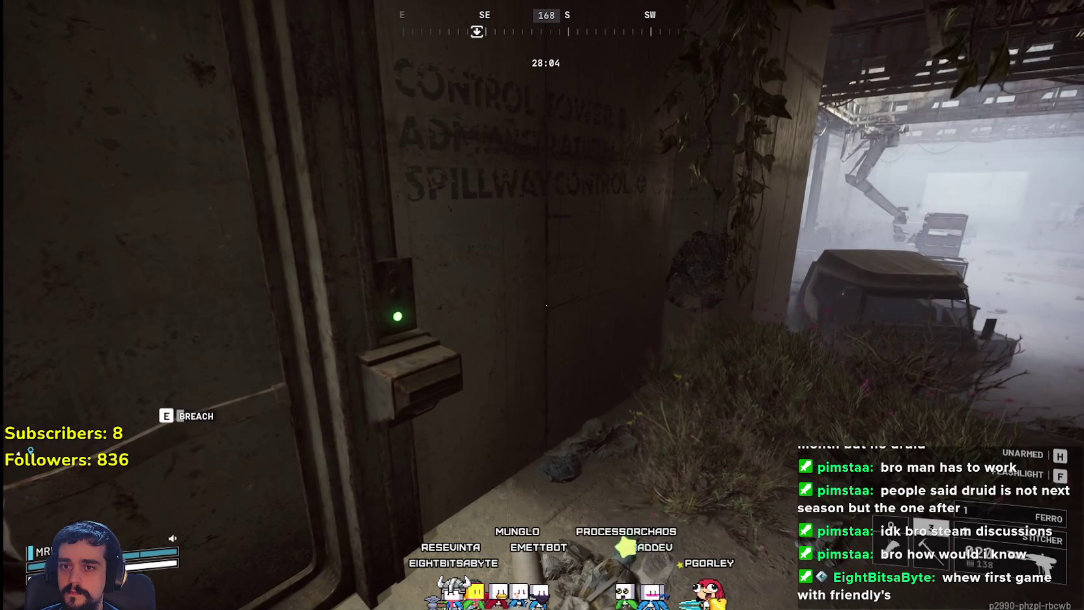
pyautogui.press('w')
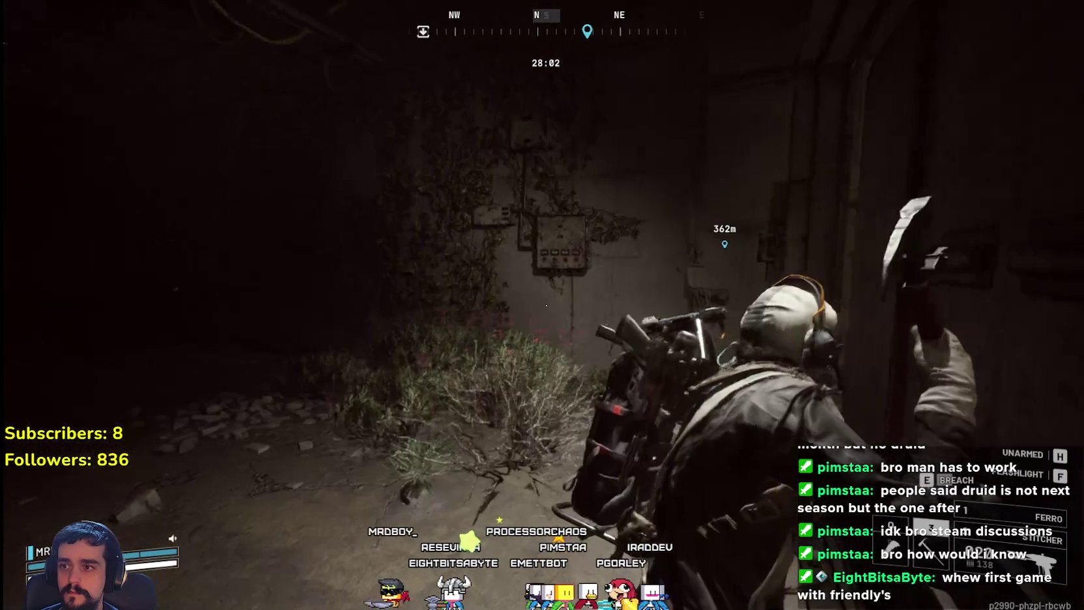
pyautogui.press('w')
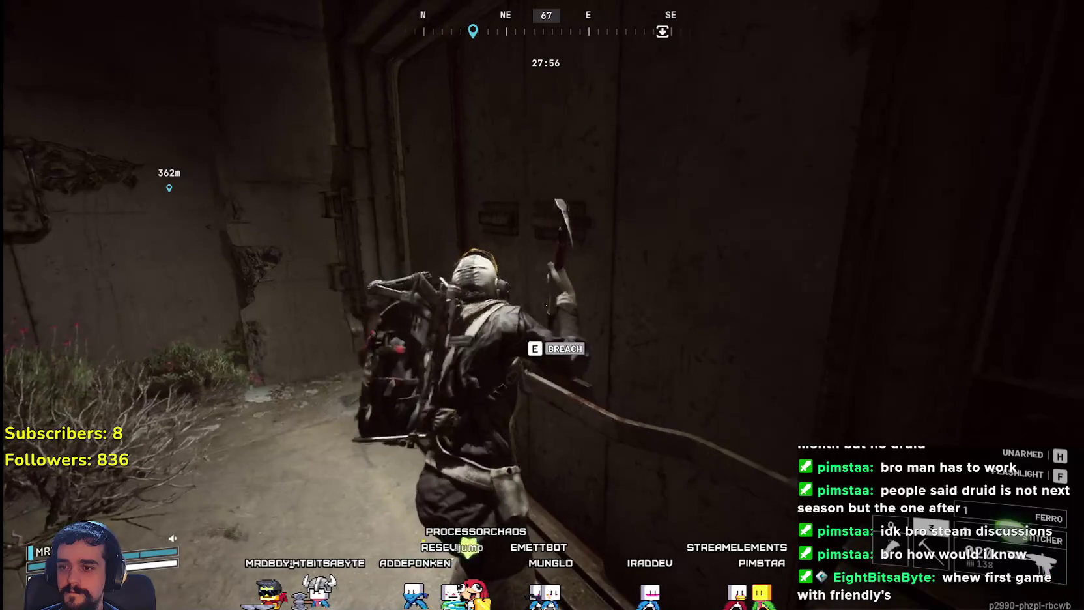
# - Go through the dark hall and corridor to the Floodgates walkway above the stairwell
pyautogui.press('w')
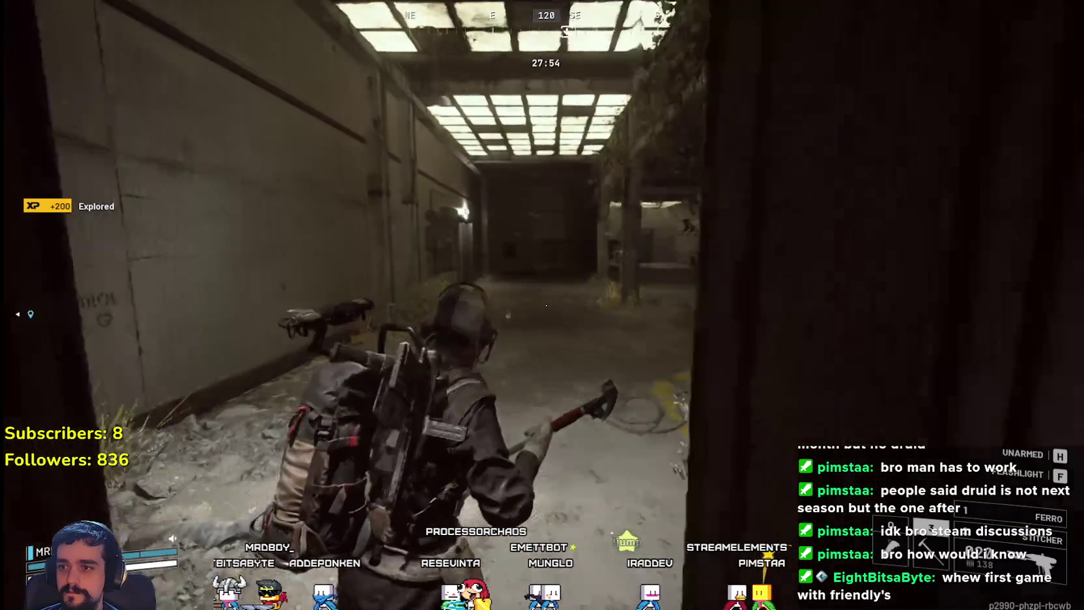
pyautogui.press('w')
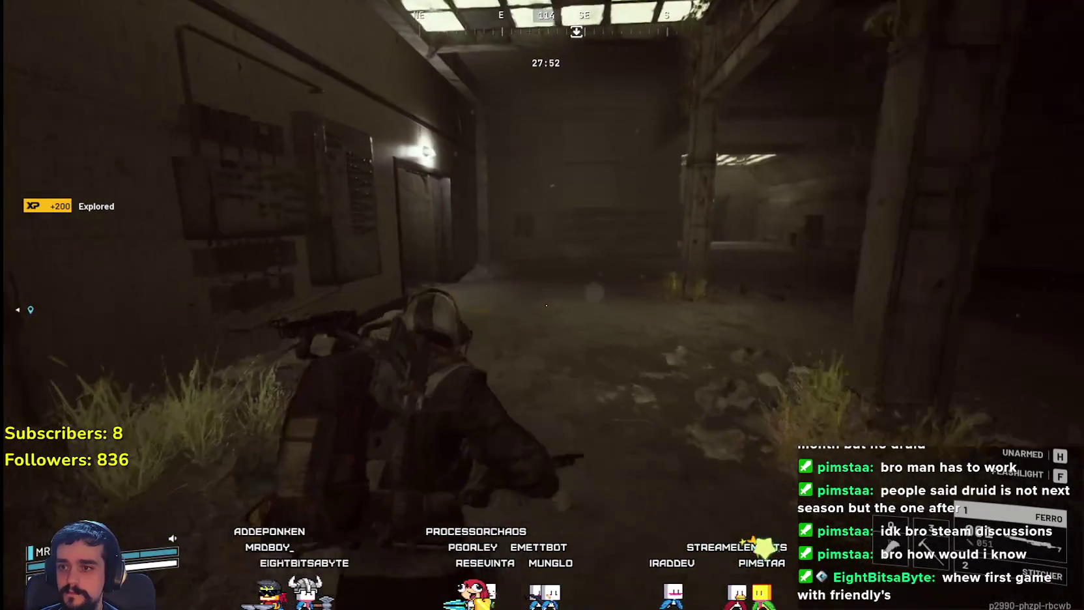
pyautogui.press('w')
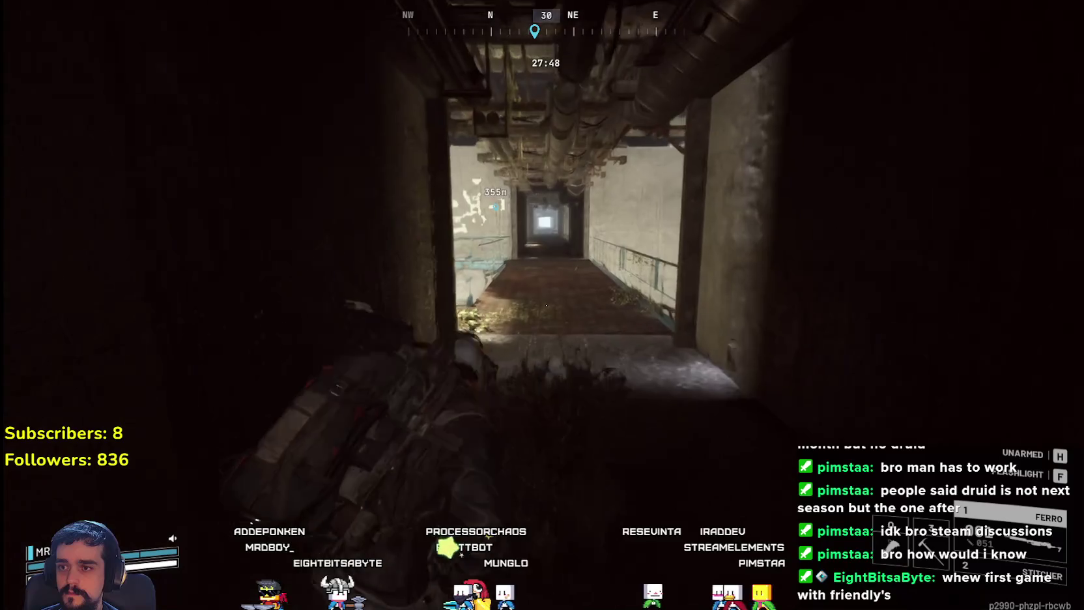
pyautogui.press('w')
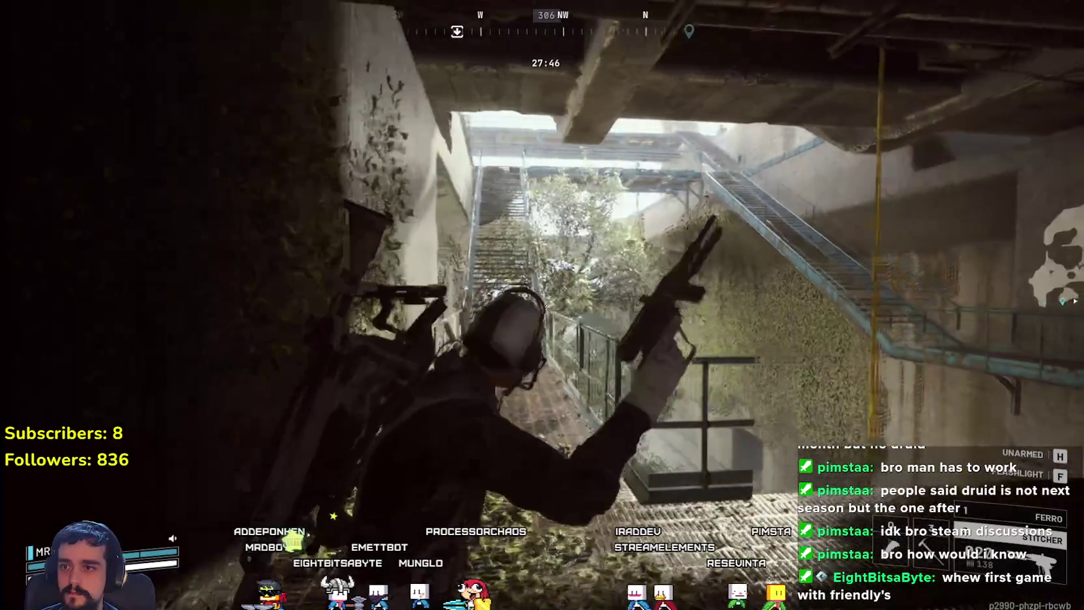
pyautogui.press('w')
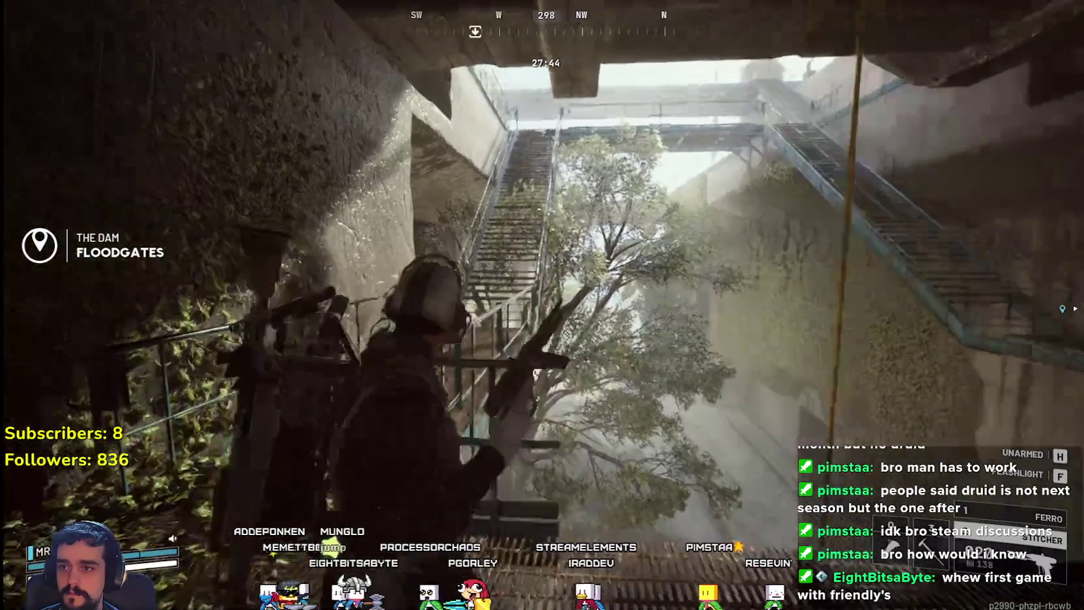
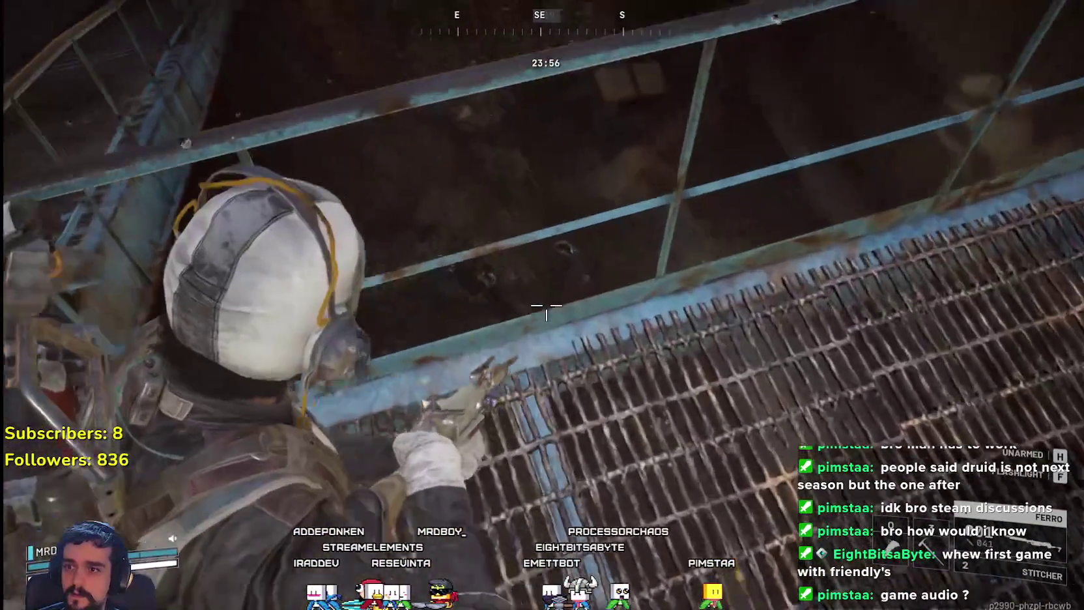
# - From the walkway, shoot the ARC machine in the trench with the Ferro, reloading between shots
pyautogui.press('w')
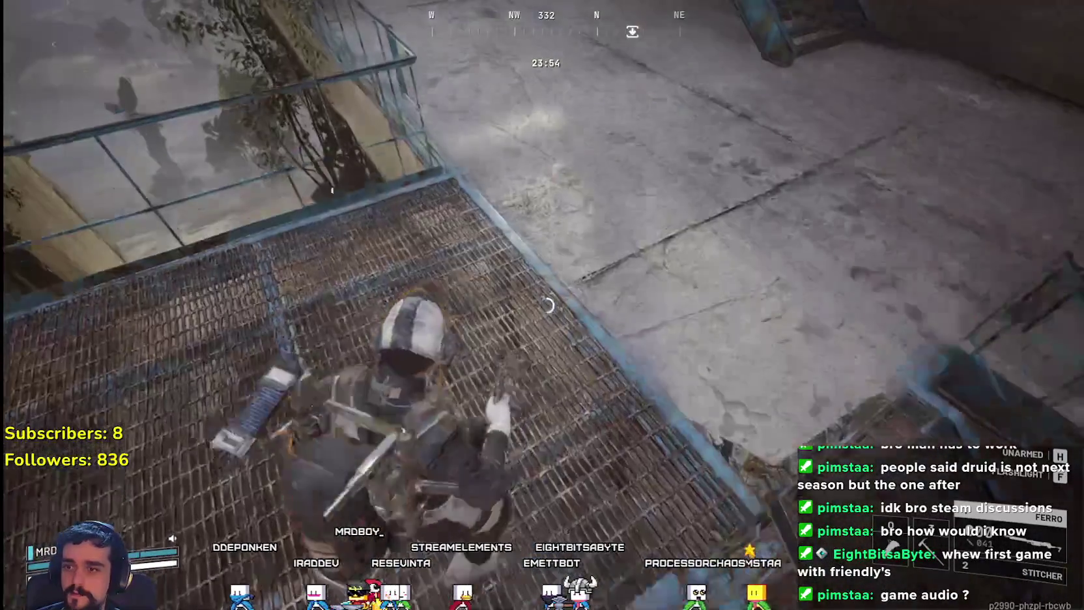
pyautogui.press('w')
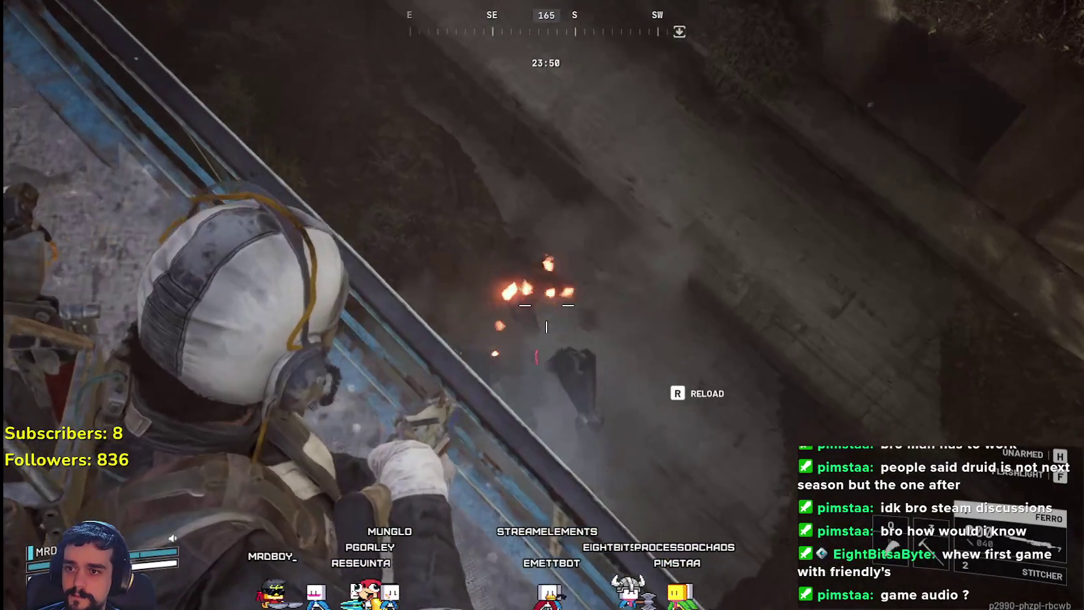
pyautogui.click(546, 305)
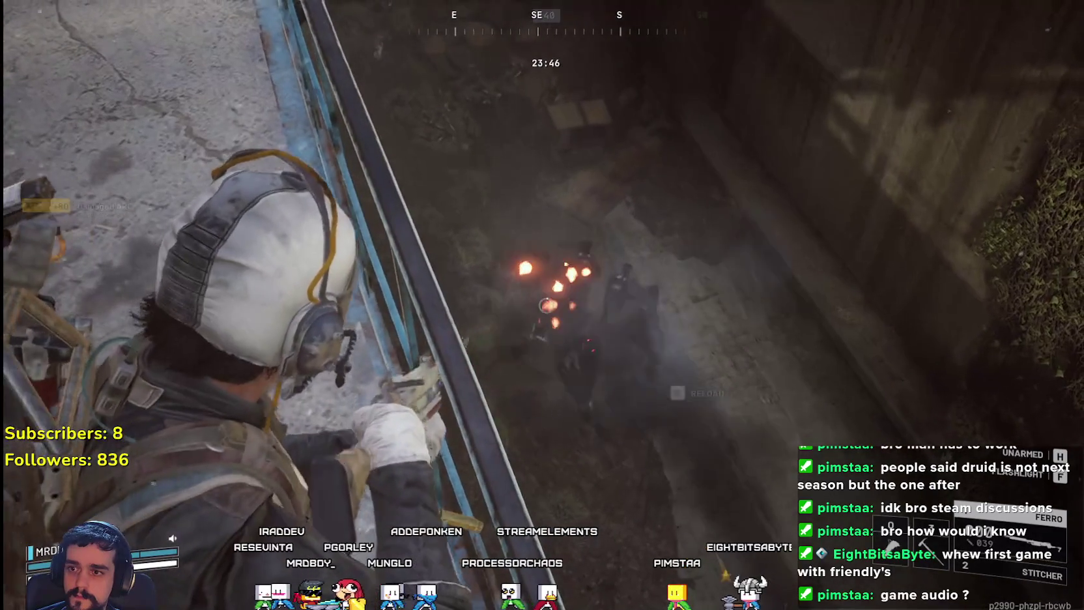
pyautogui.press('r')
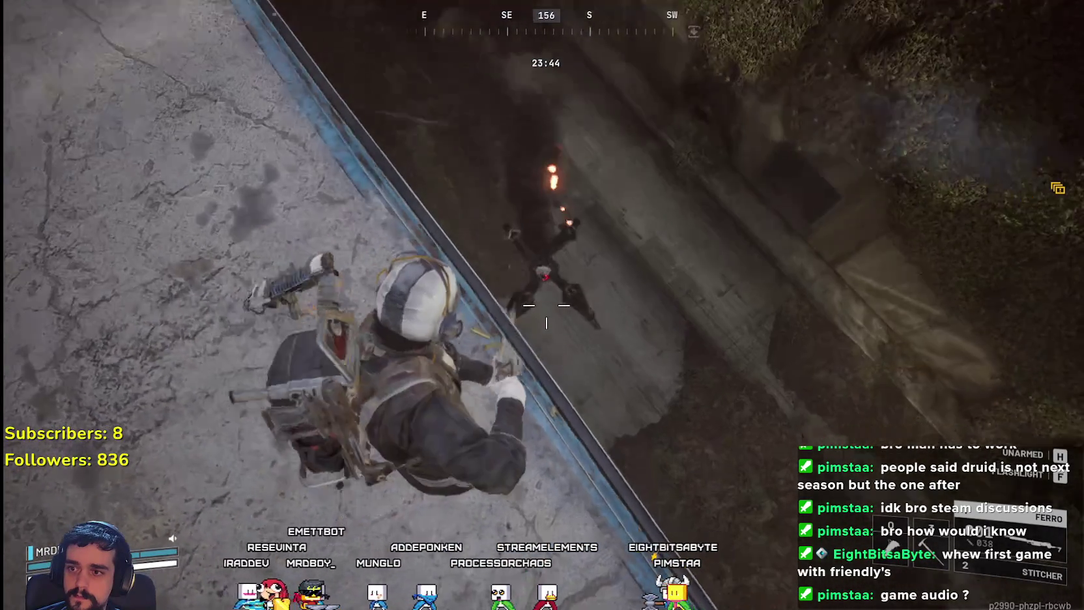
pyautogui.press('r')
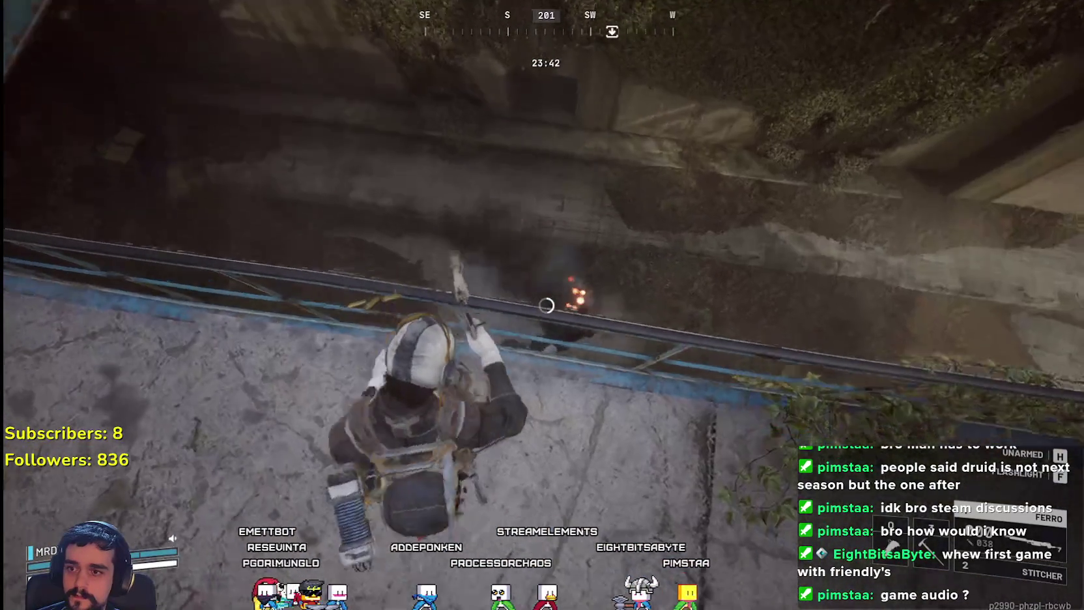
pyautogui.click(546, 305)
pyautogui.press('r')
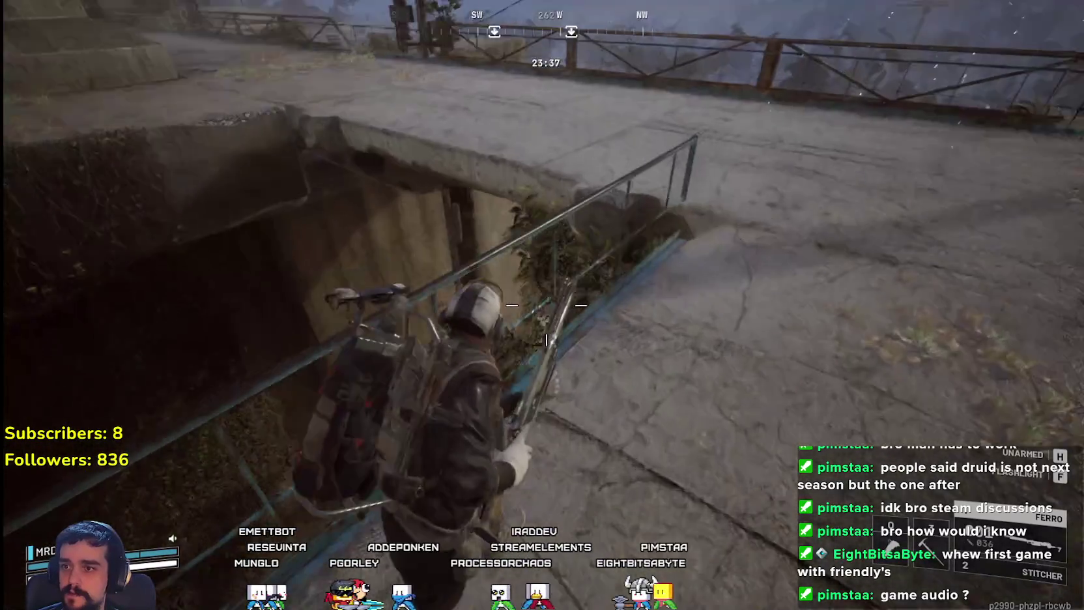
pyautogui.click(546, 304)
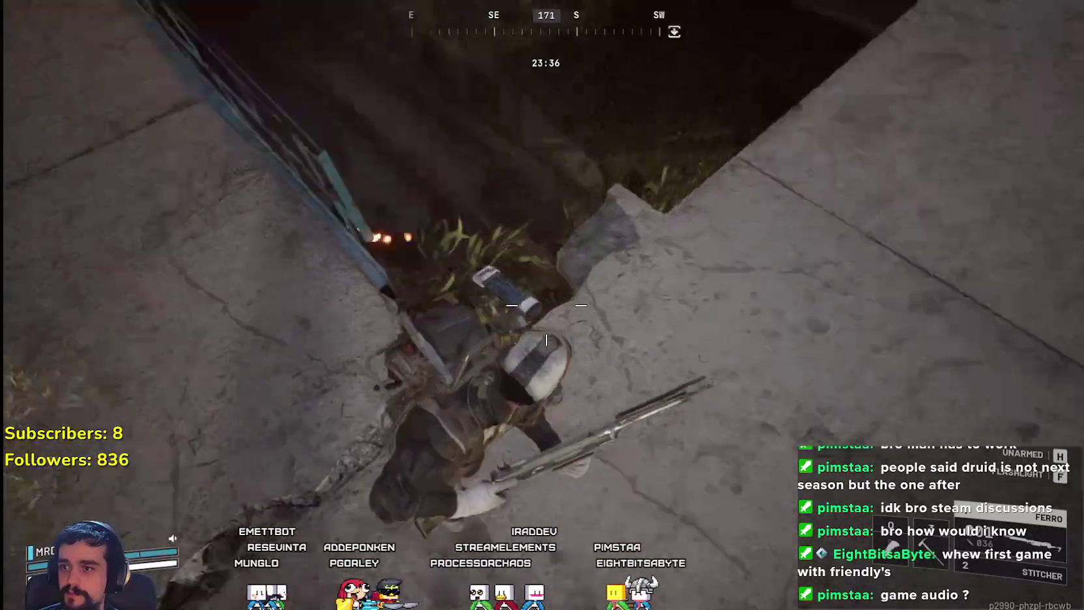
pyautogui.click(546, 305)
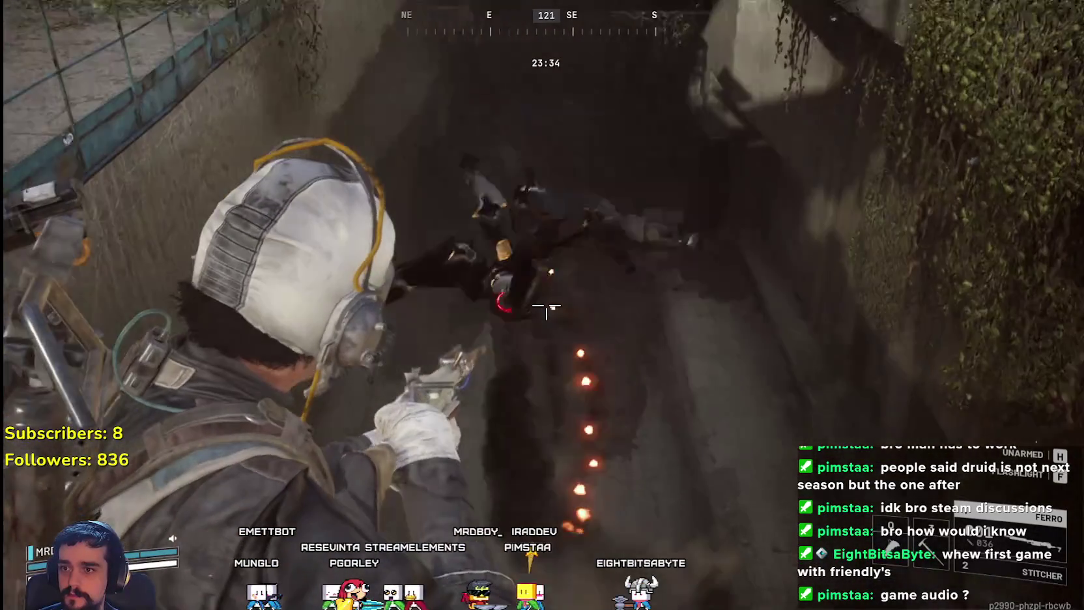
# - Move along the ledge and bridge, climb down by the pillar and up onto the wall
pyautogui.press('w')
pyautogui.press('w')
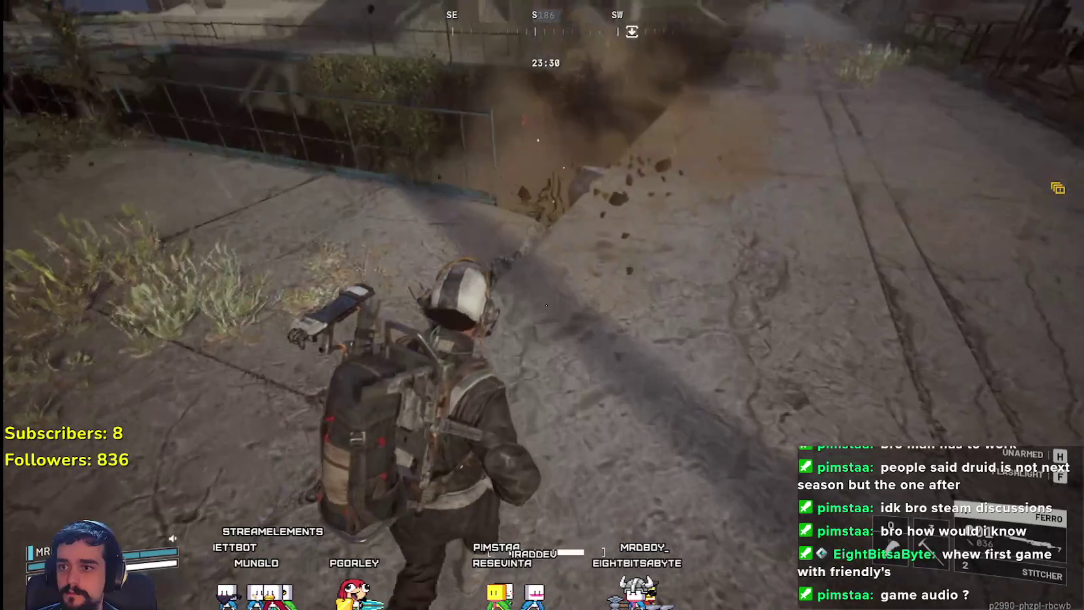
pyautogui.press('w')
pyautogui.press('w')
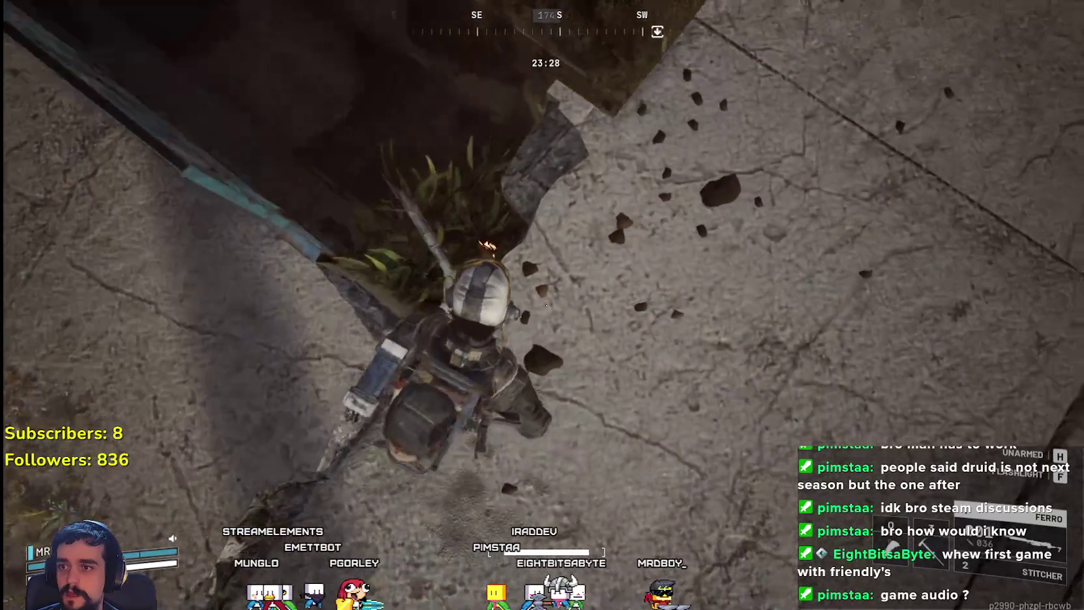
pyautogui.press('w')
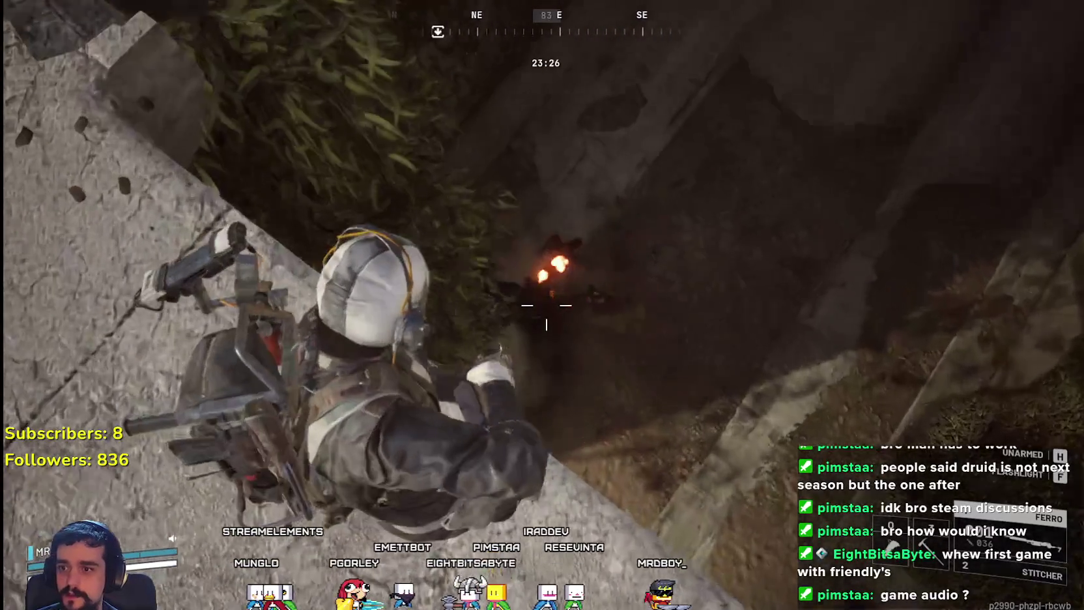
pyautogui.press('w')
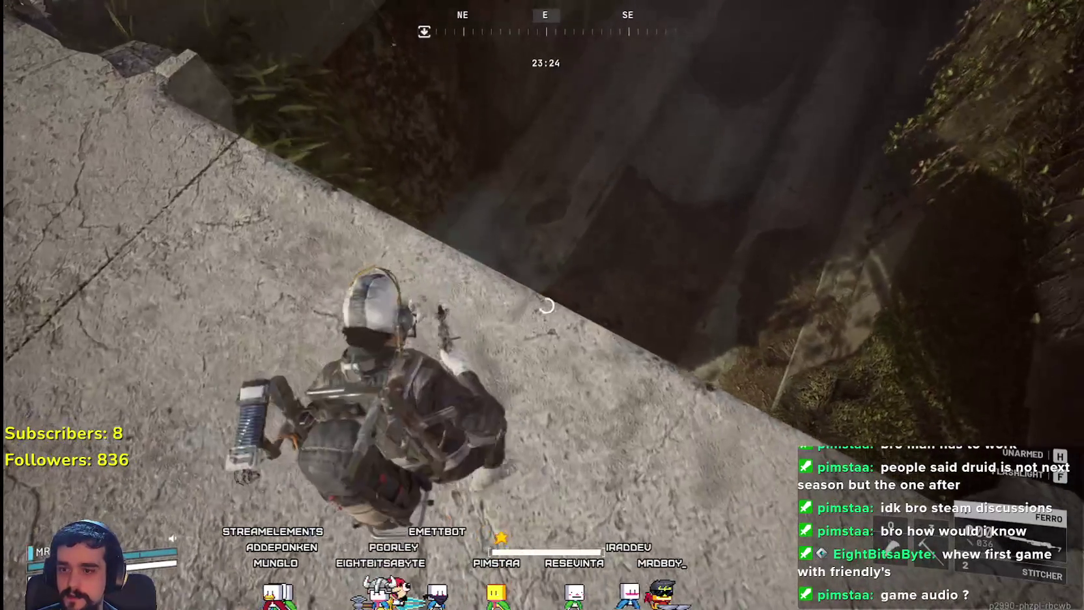
pyautogui.press('w')
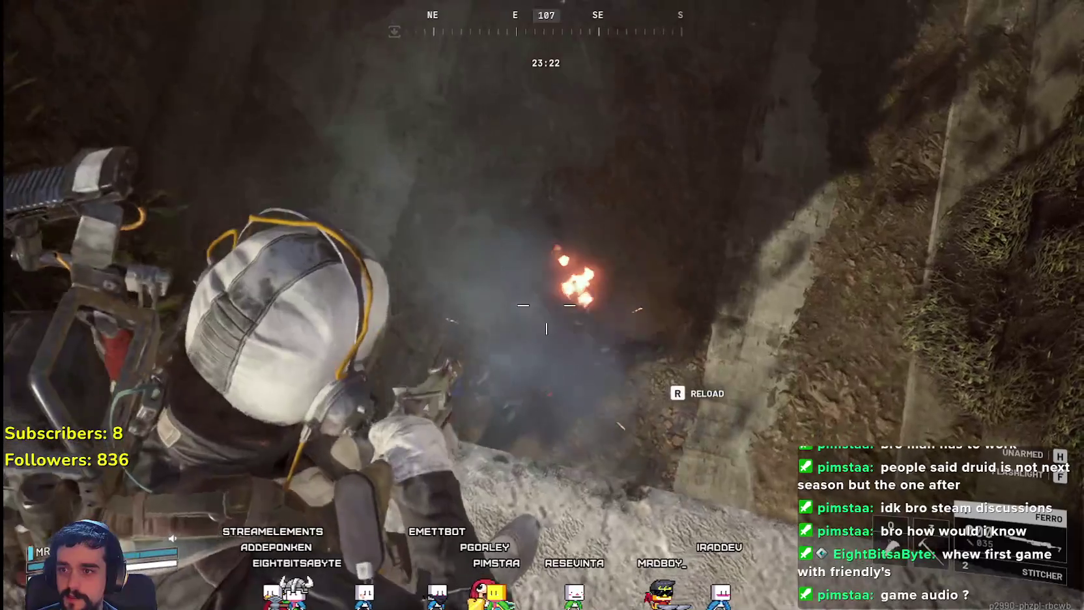
pyautogui.press('q')
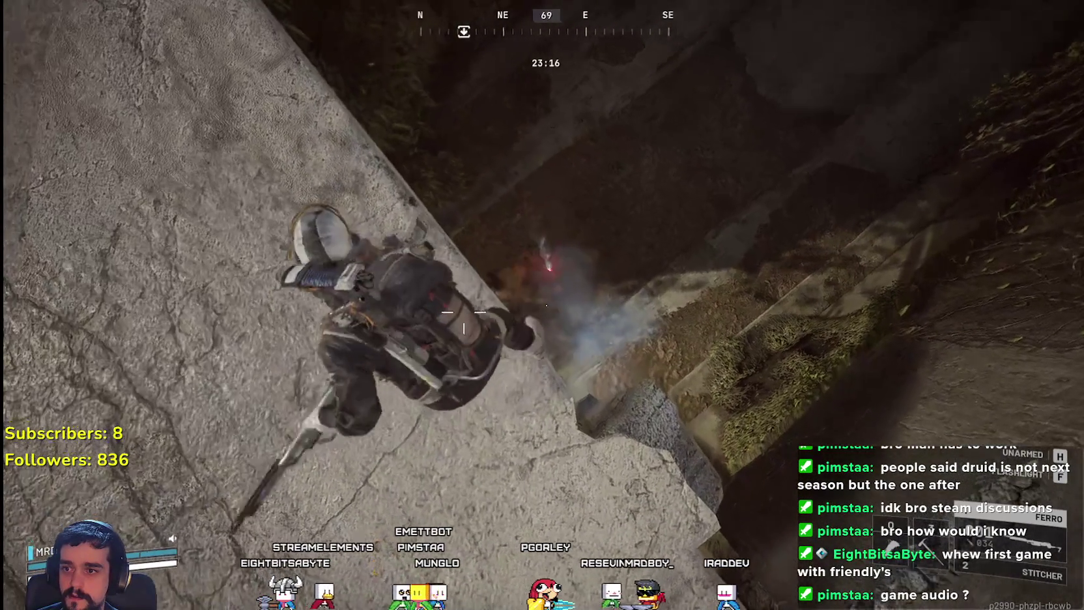
pyautogui.press('w')
pyautogui.press('w')
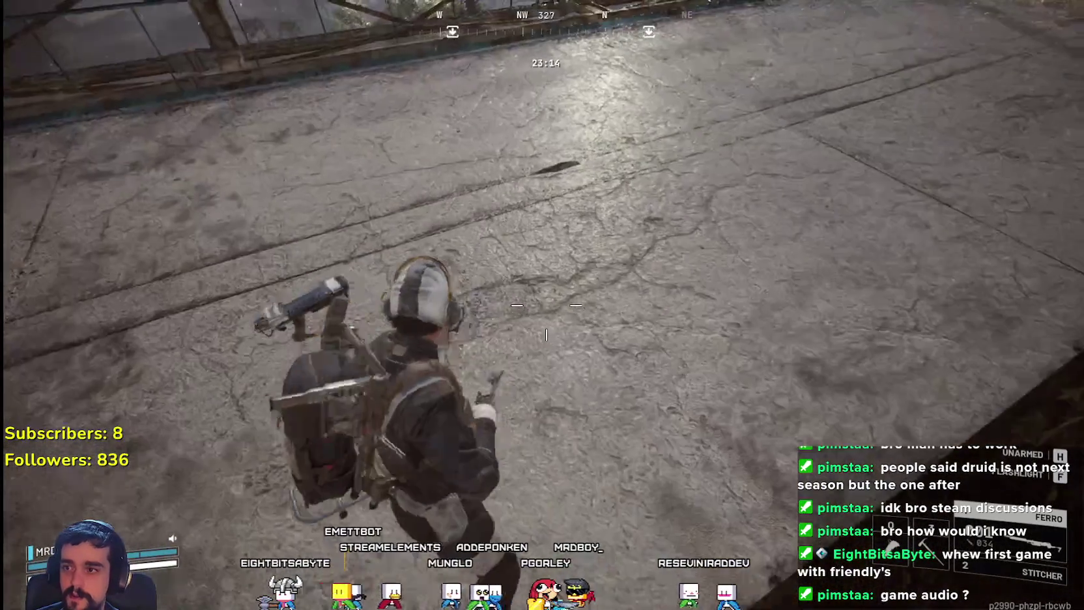
pyautogui.press('w')
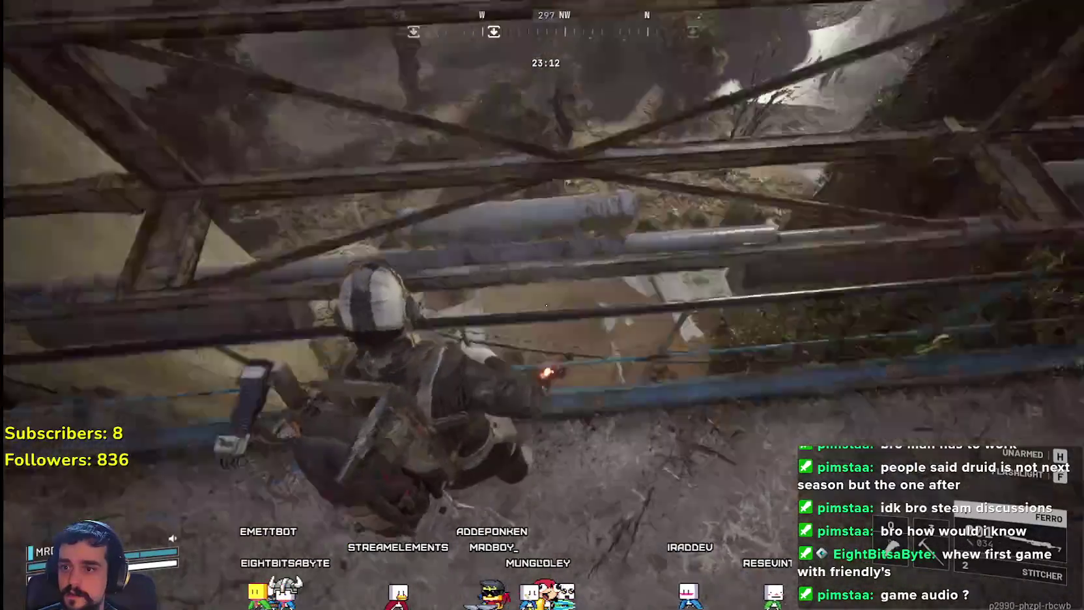
pyautogui.press('w')
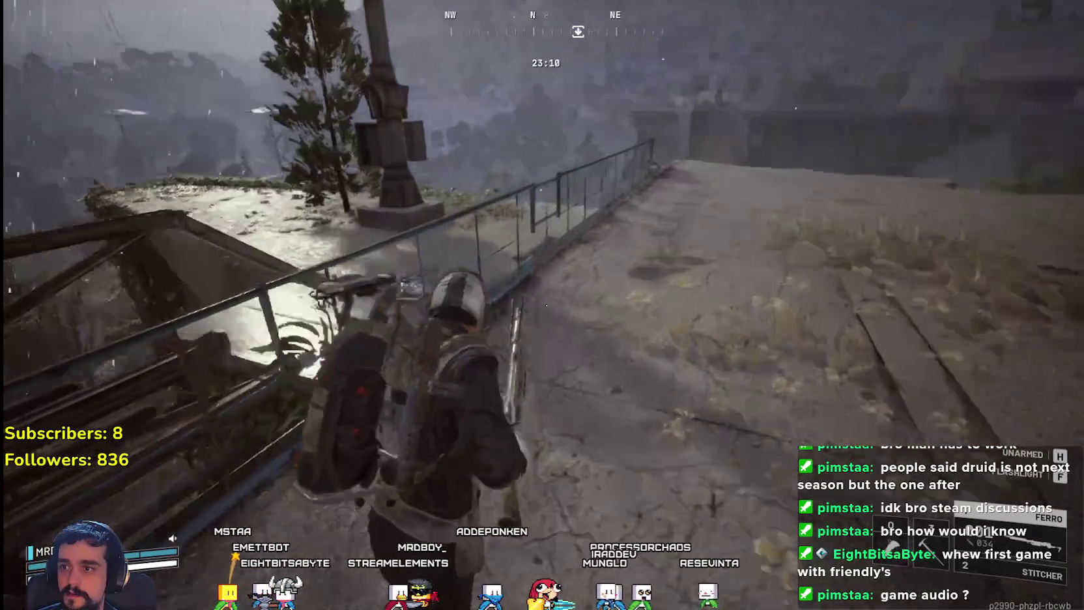
pyautogui.press('w')
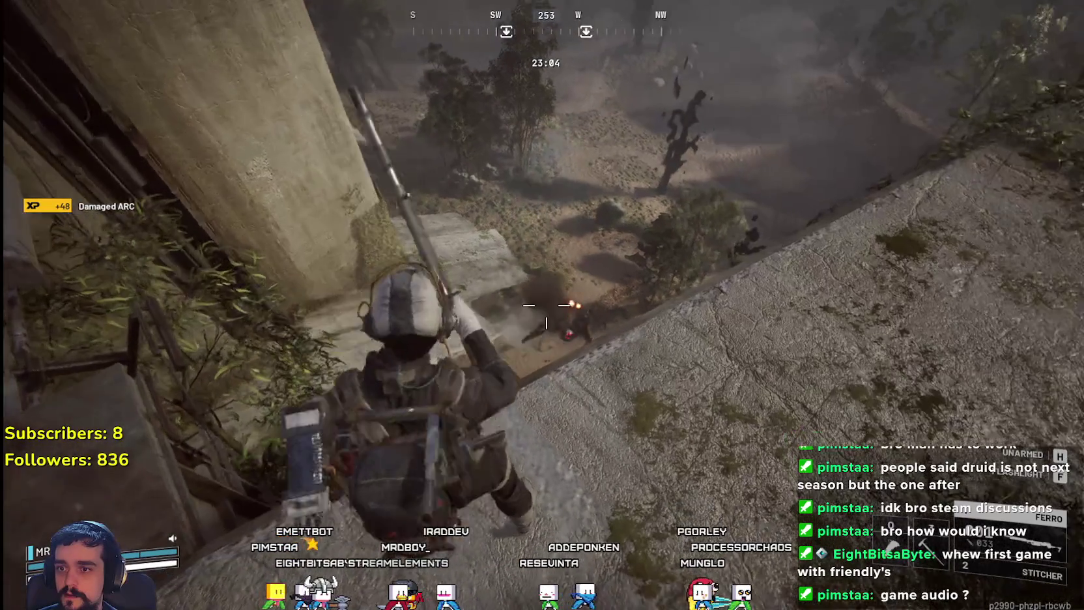
pyautogui.press('w')
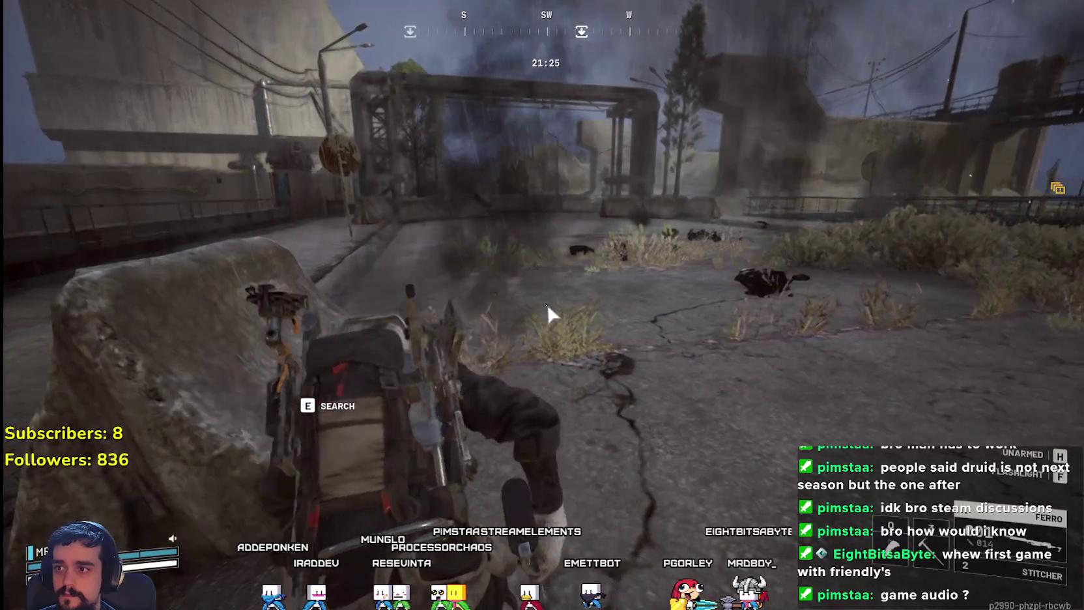
# - Check the loadout, then search the nearby container and move its item into the backpack
pyautogui.press('Tab')
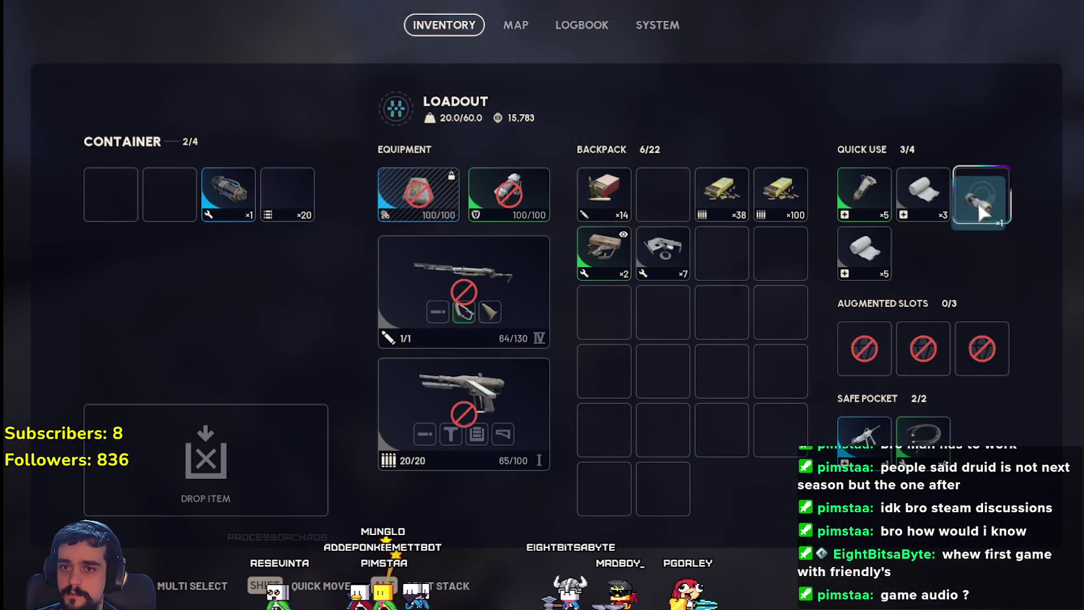
pyautogui.press('Tab')
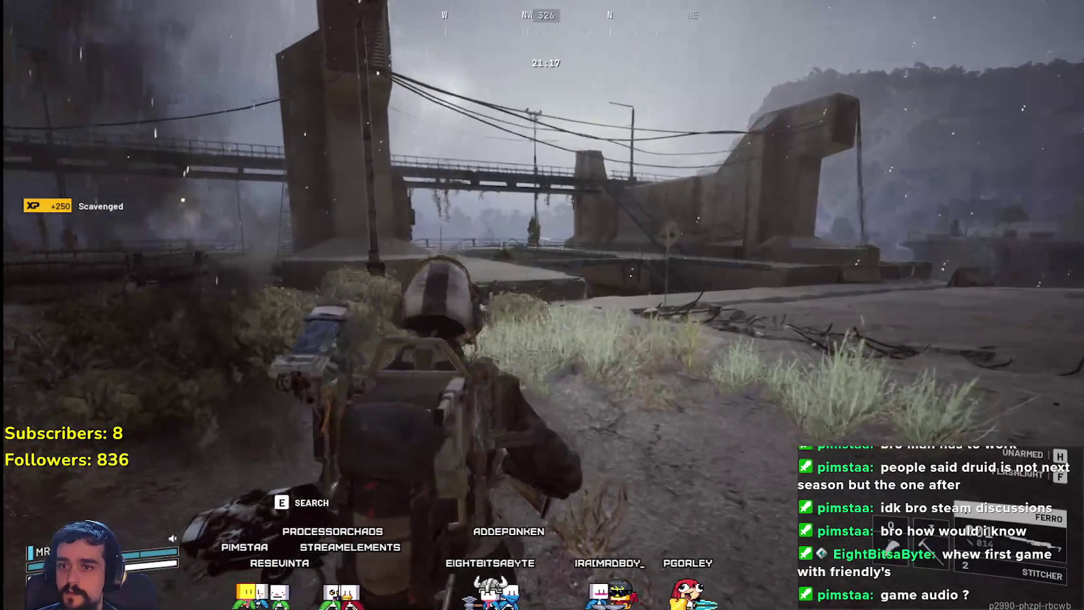
pyautogui.press('e')
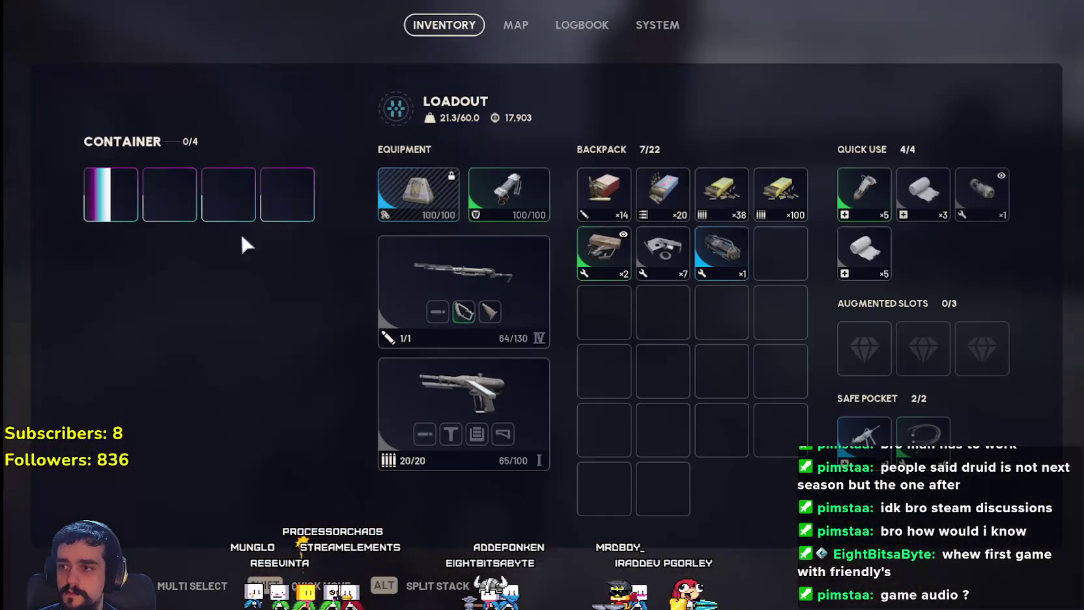
pyautogui.keyDown('shift'); pyautogui.click(134, 213); pyautogui.keyUp('shift')
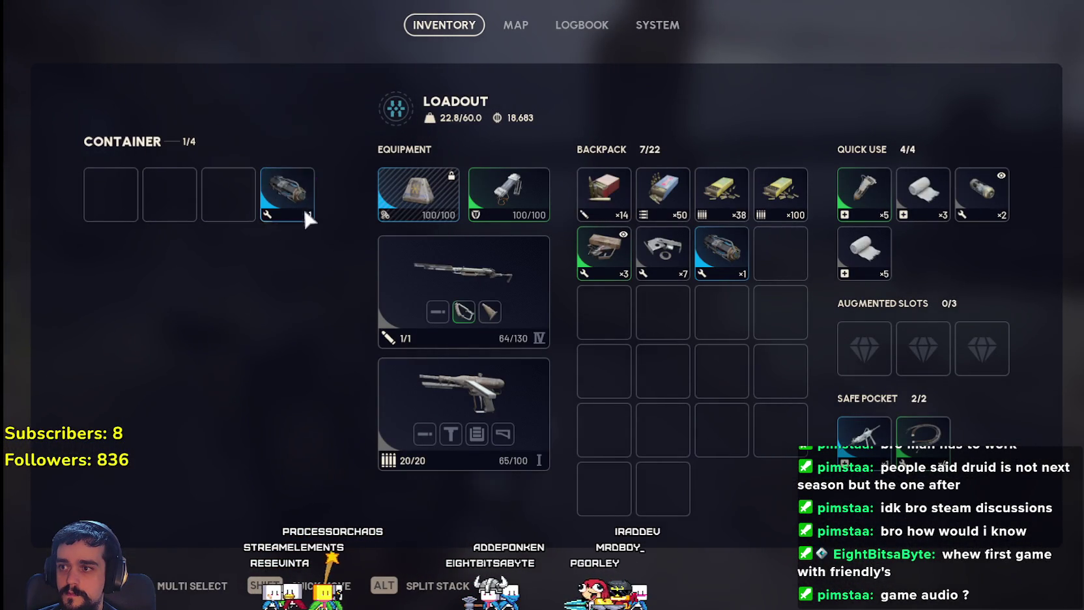
pyautogui.press('Tab')
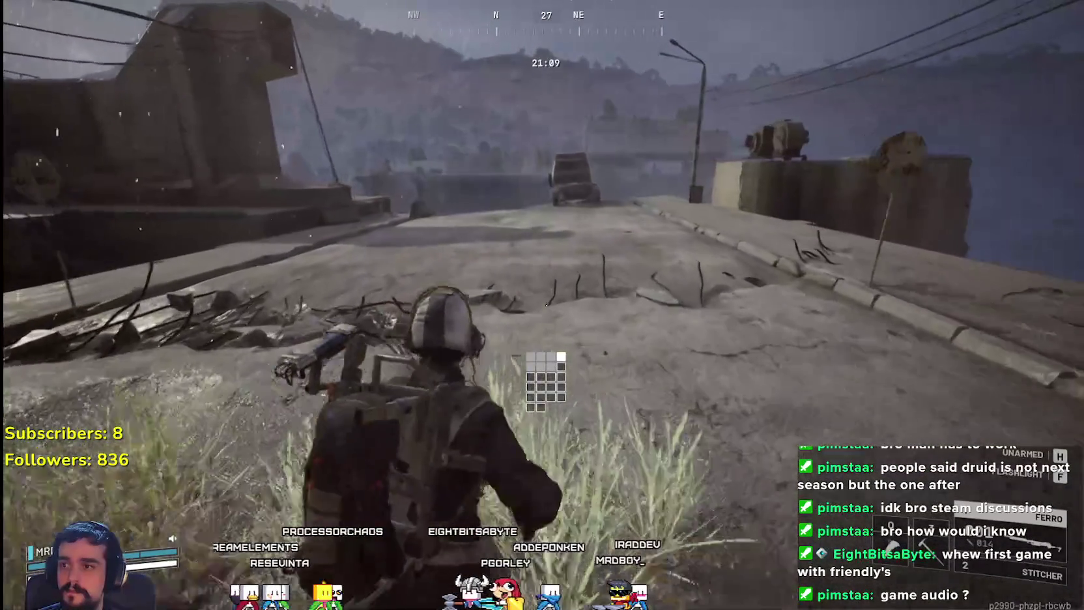
# - Run across the dam, vault the barrier and climb down the vine-covered cliff toward the ARC
pyautogui.press('w')
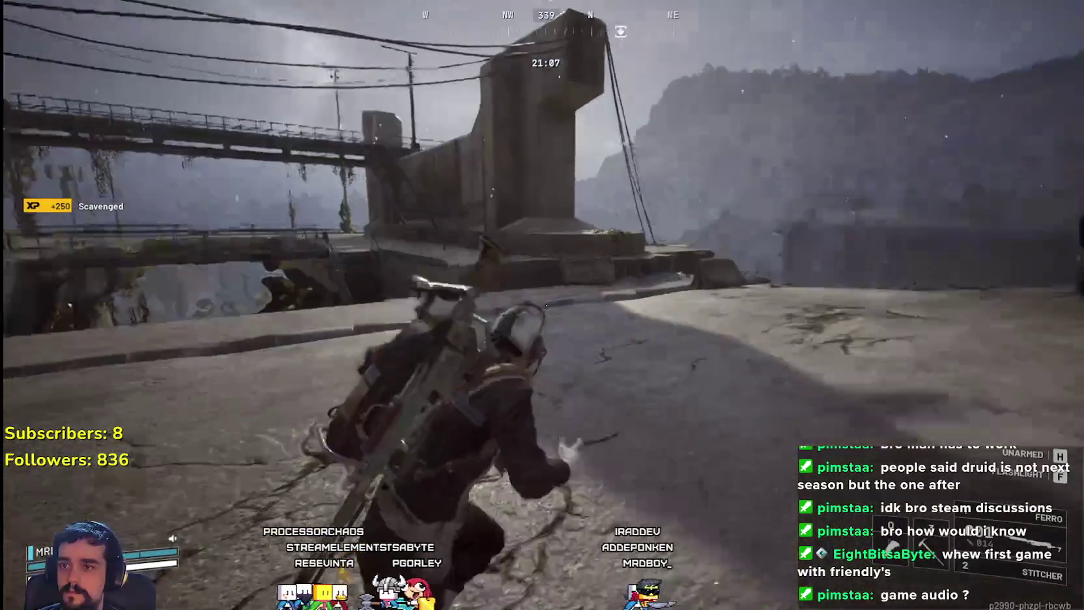
pyautogui.press('w')
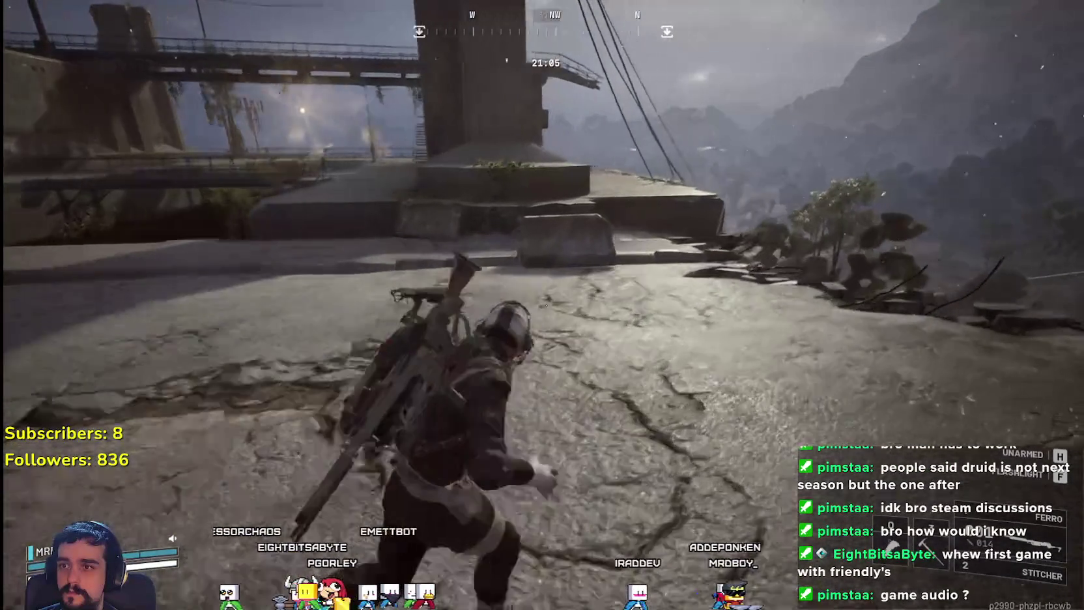
pyautogui.press('w')
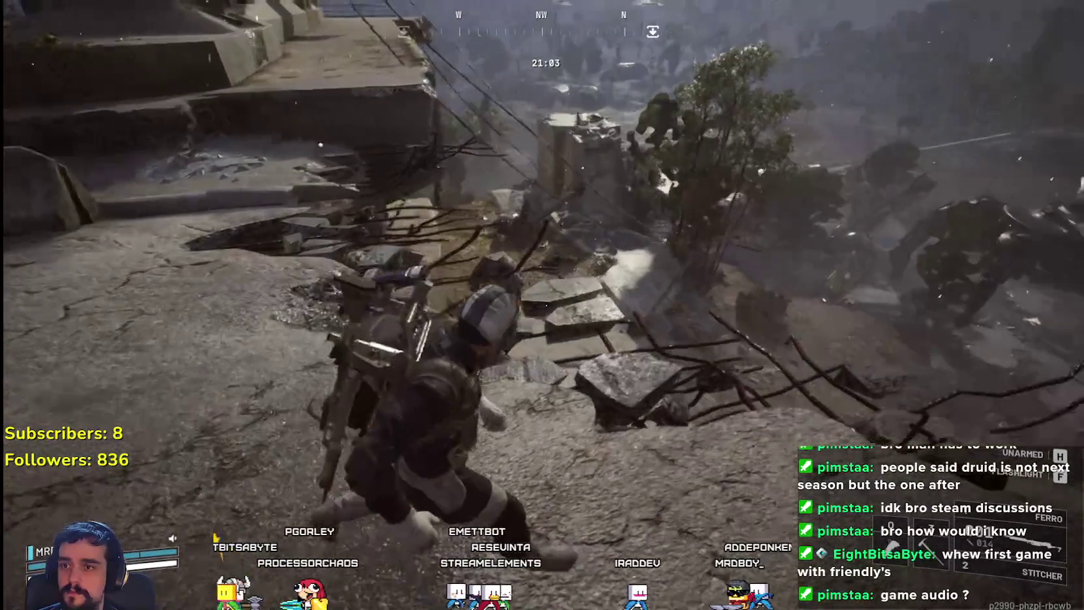
pyautogui.press('w')
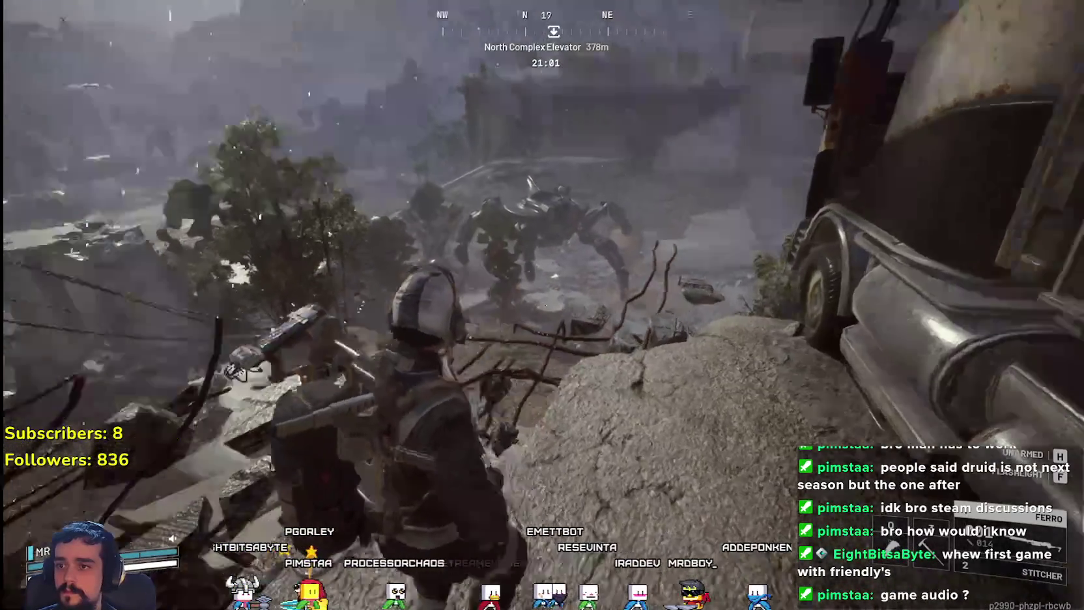
pyautogui.press('w')
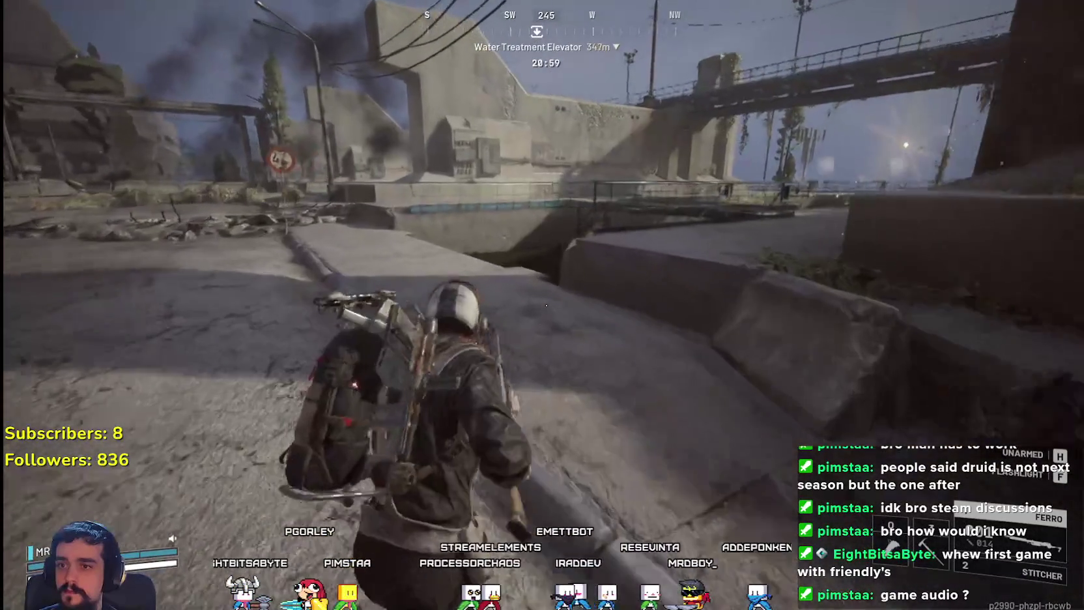
pyautogui.press('w')
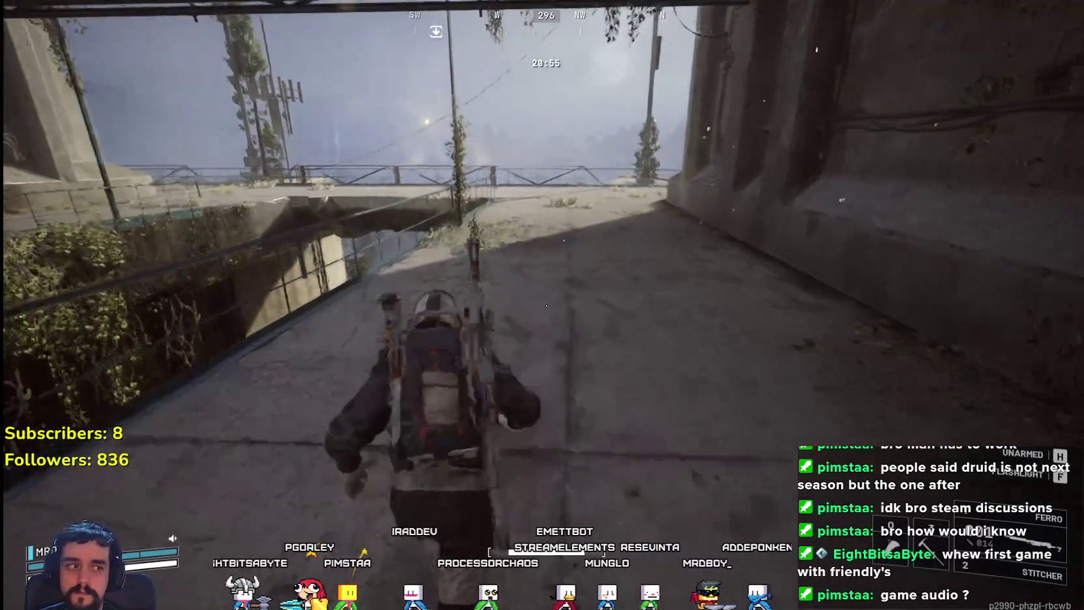
pyautogui.press('w')
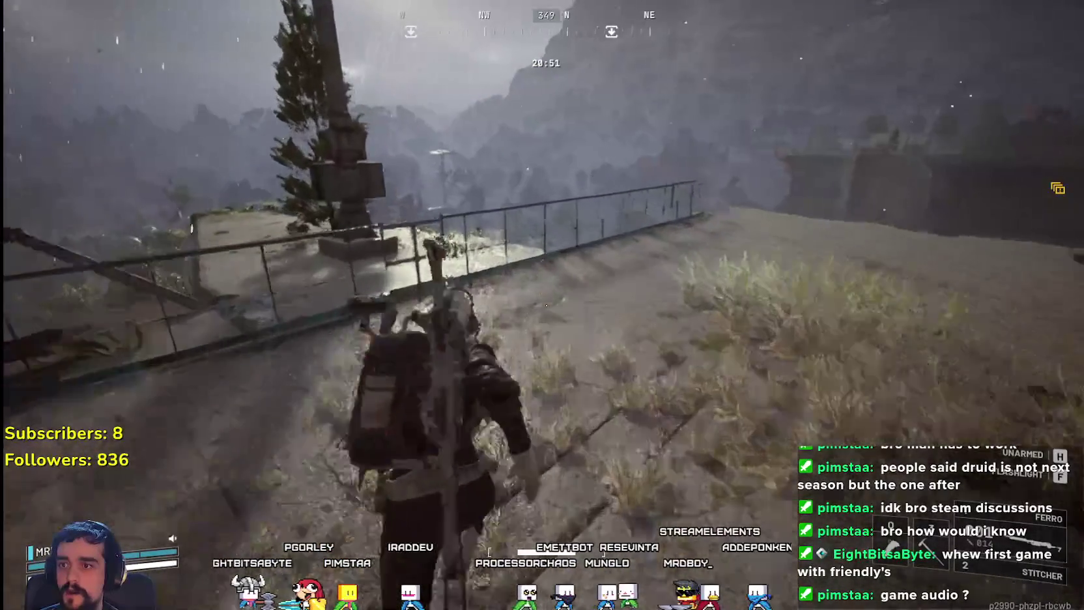
pyautogui.press('w')
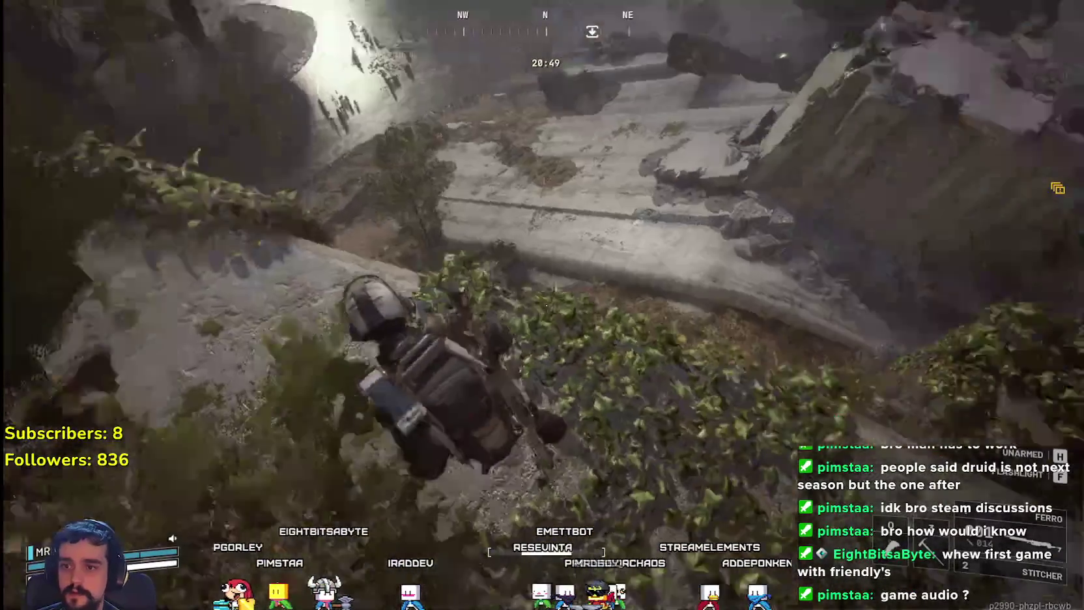
pyautogui.press('w')
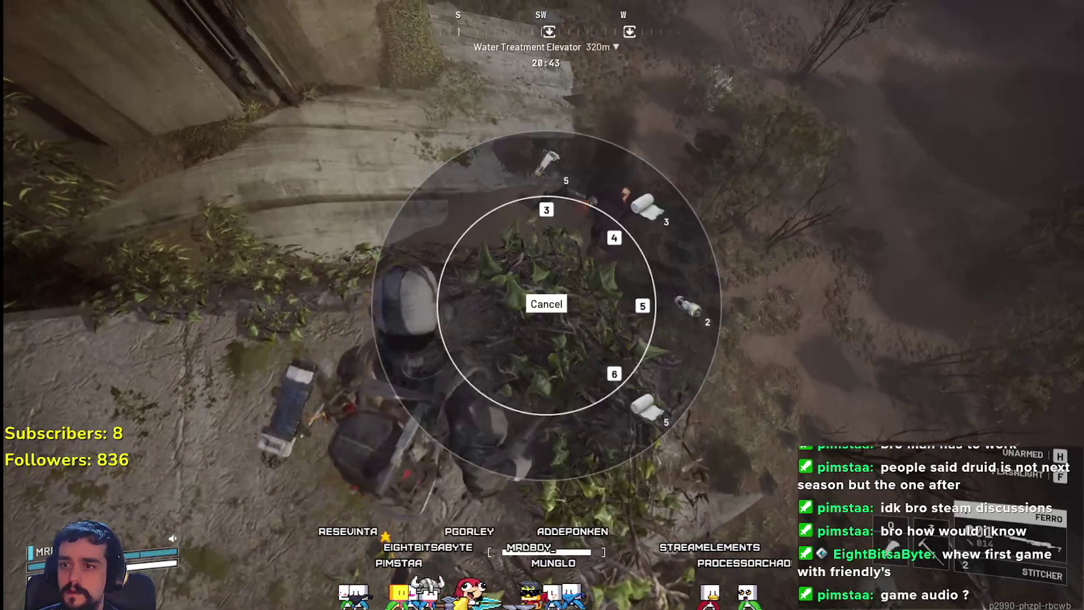
pyautogui.press('w')
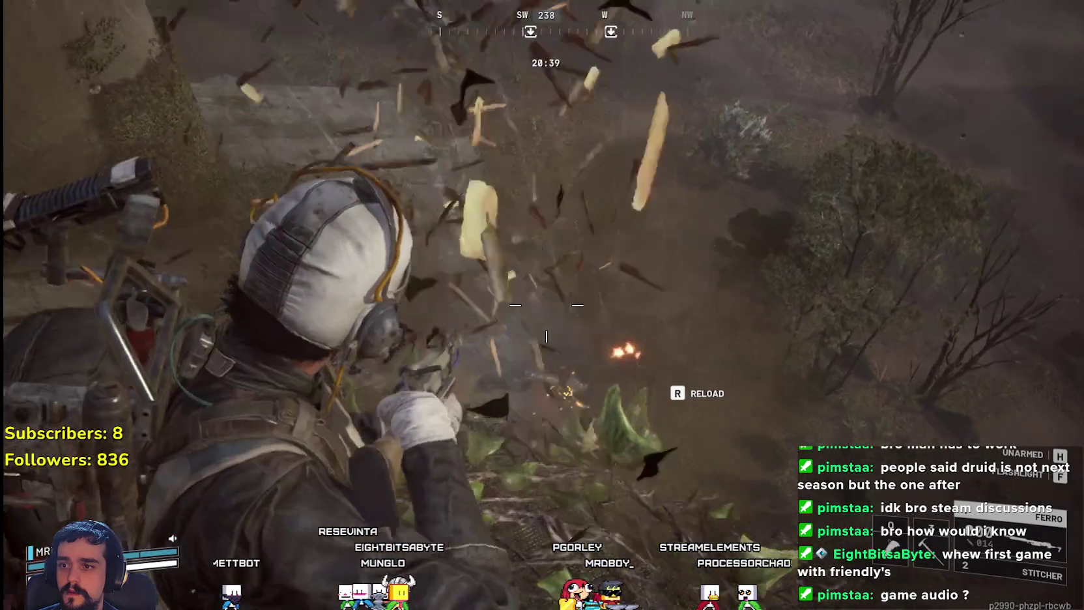
pyautogui.press('w')
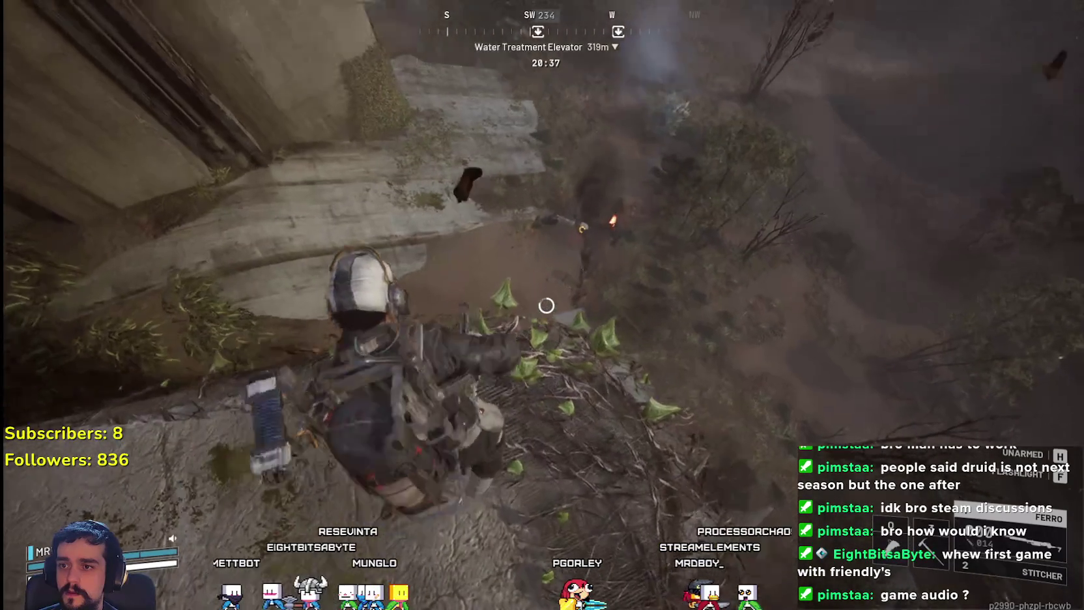
# - Empty the Ferro into the flying ARC, then switch to the Stitcher and shoot it until it explodes
pyautogui.click(546, 307)
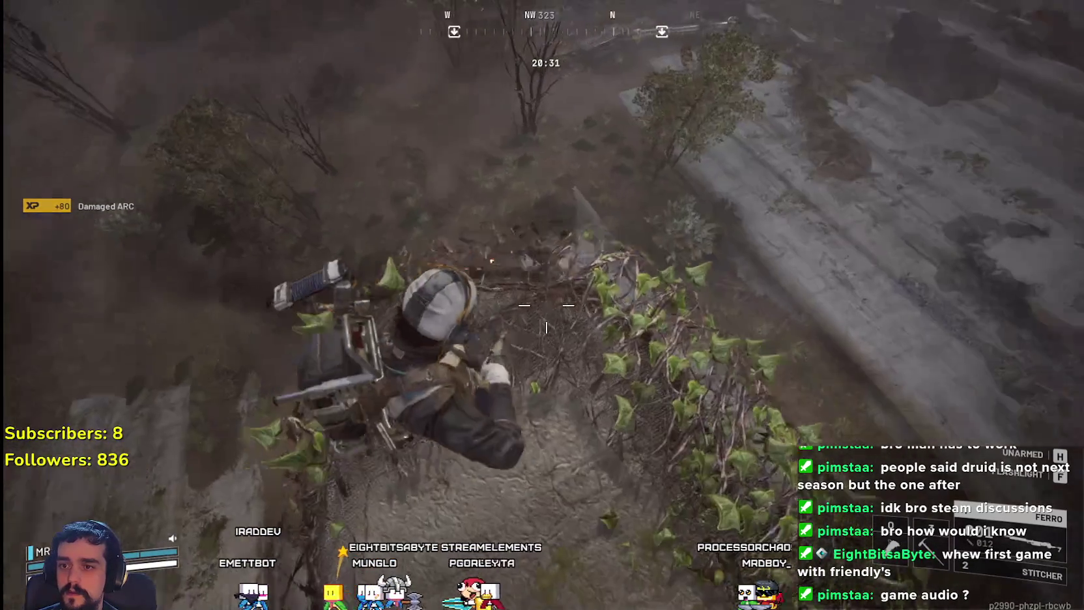
pyautogui.click(546, 326)
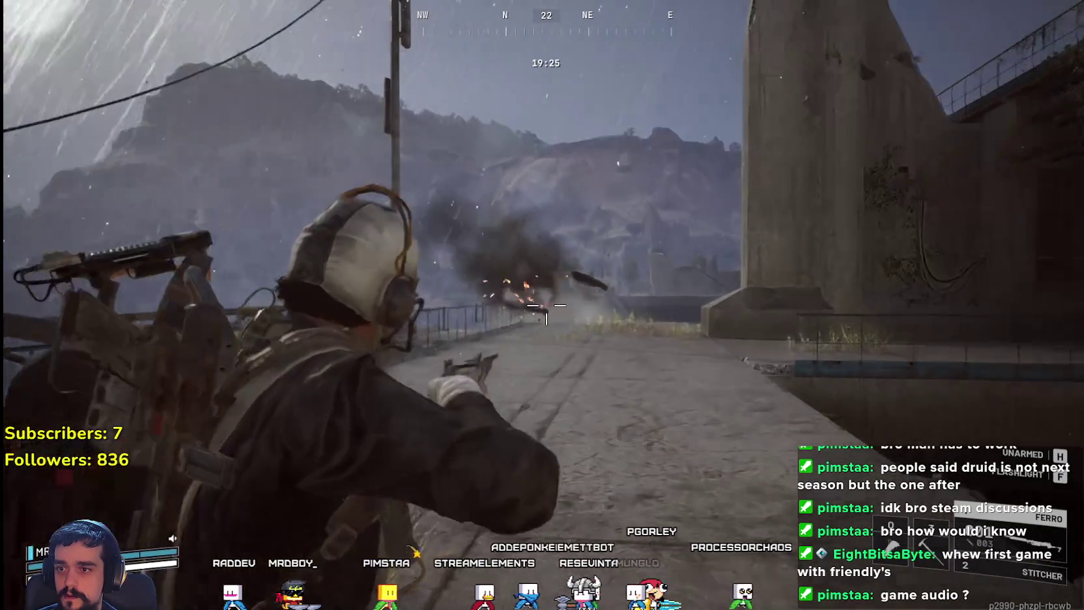
pyautogui.click(546, 306)
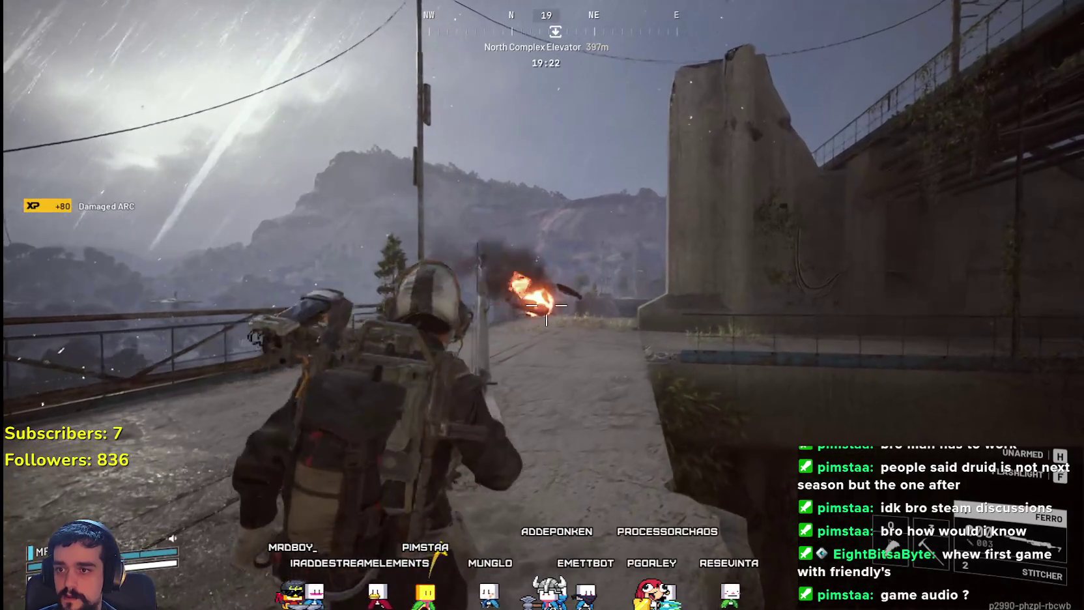
pyautogui.rightClick(545, 306)
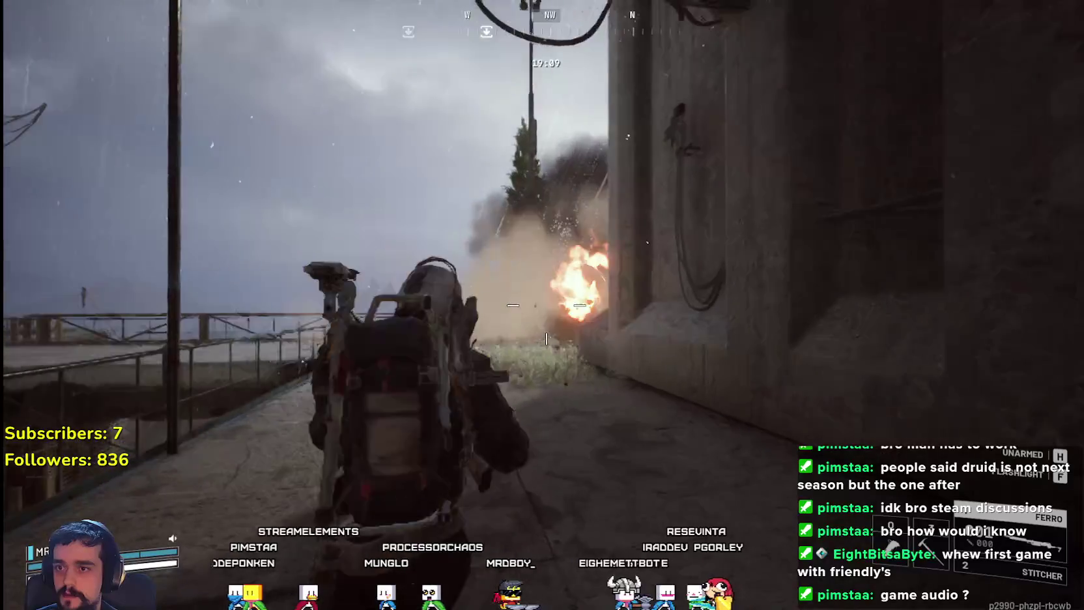
pyautogui.click(545, 307)
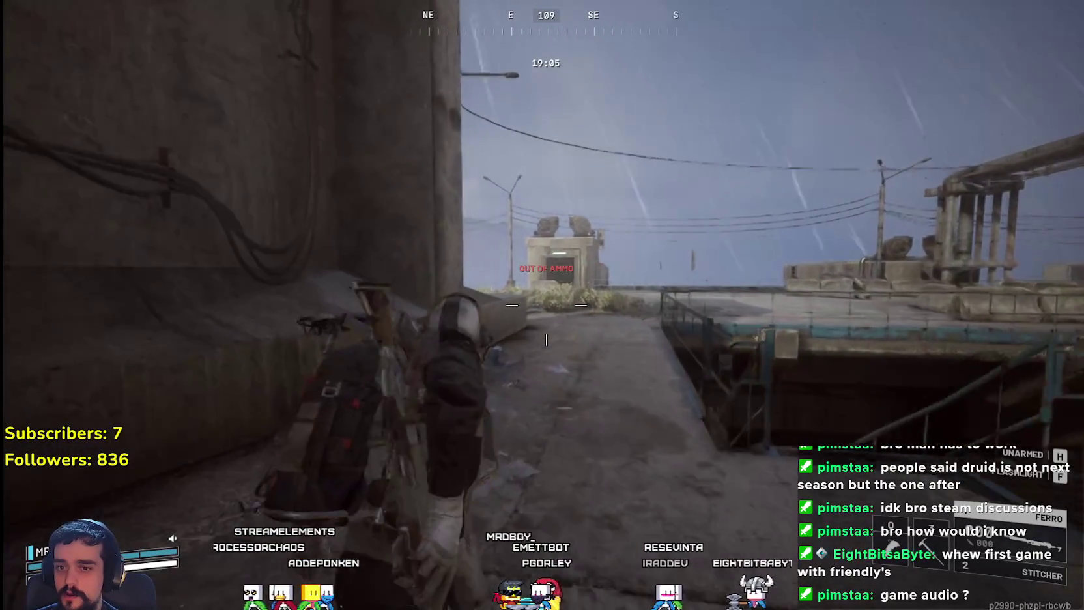
pyautogui.press('2')
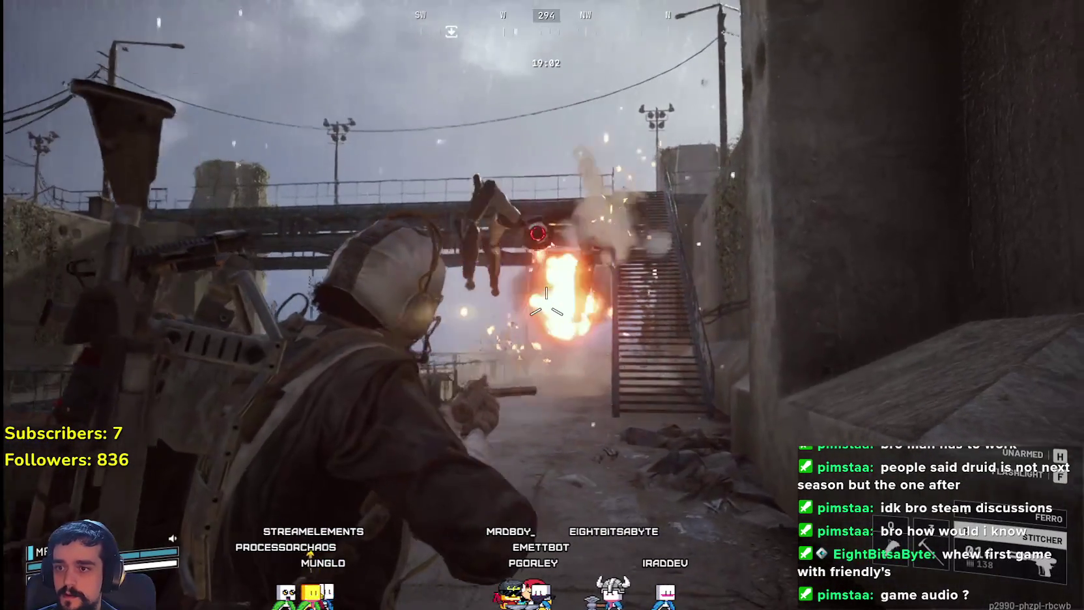
pyautogui.click(546, 306)
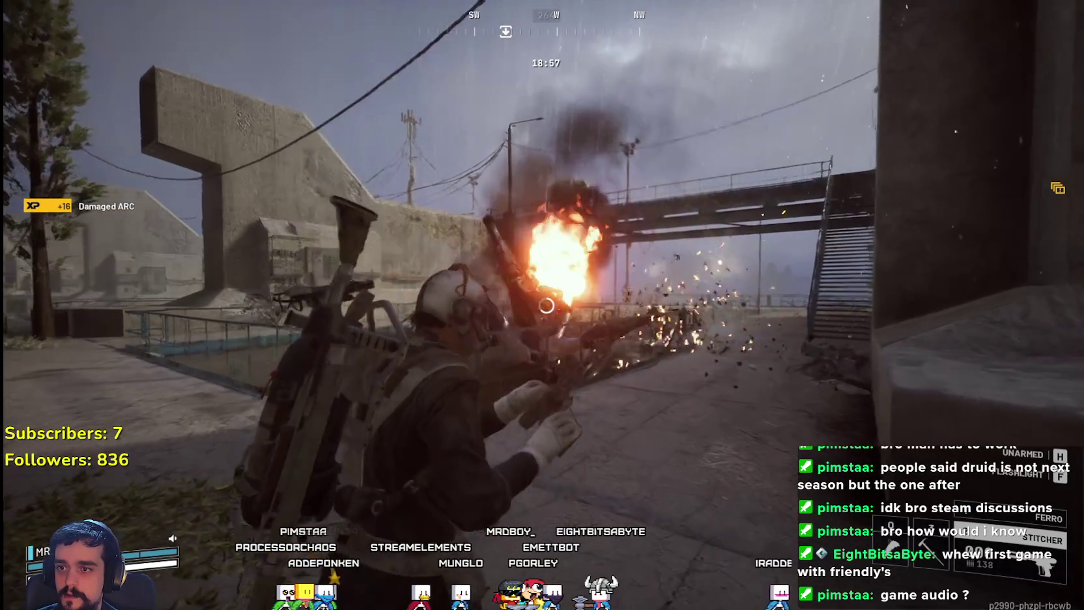
pyautogui.click(546, 306)
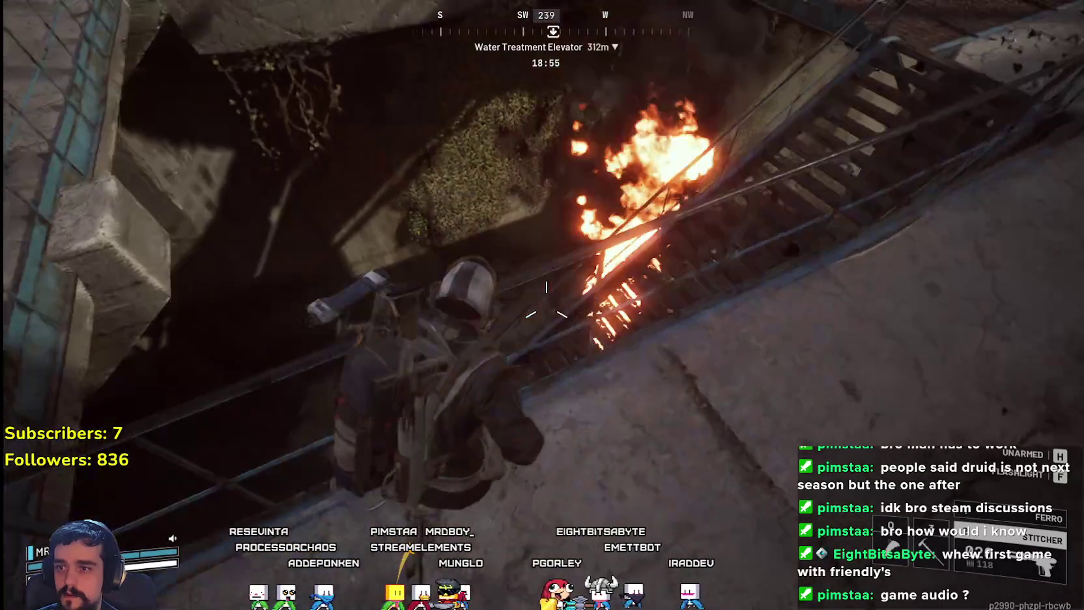
# - Descend the long staircase and finish off the burning ARC below, then reload
pyautogui.press('w')
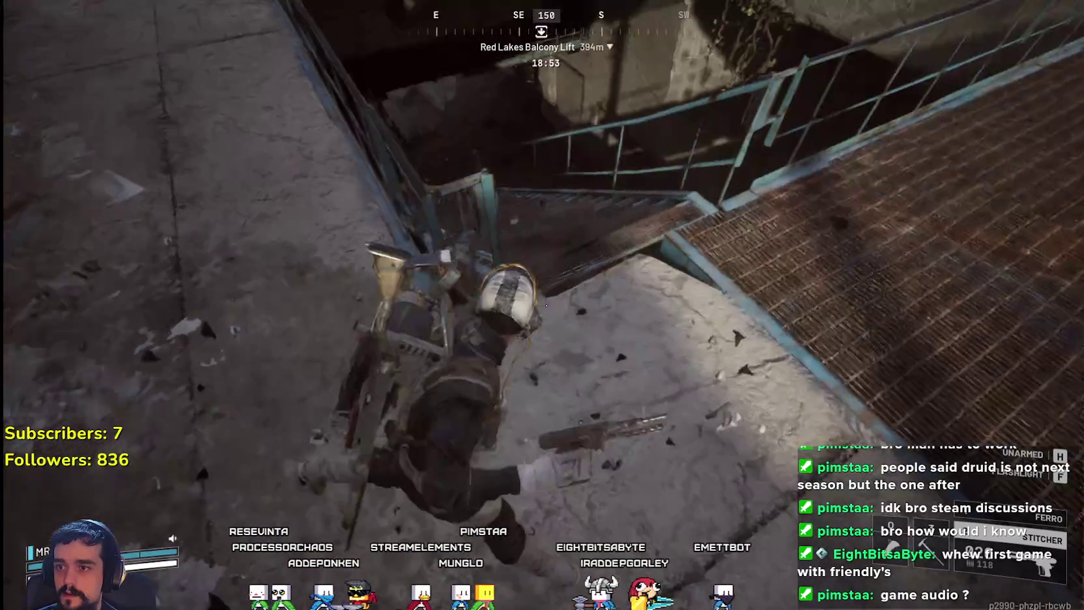
pyautogui.press('w')
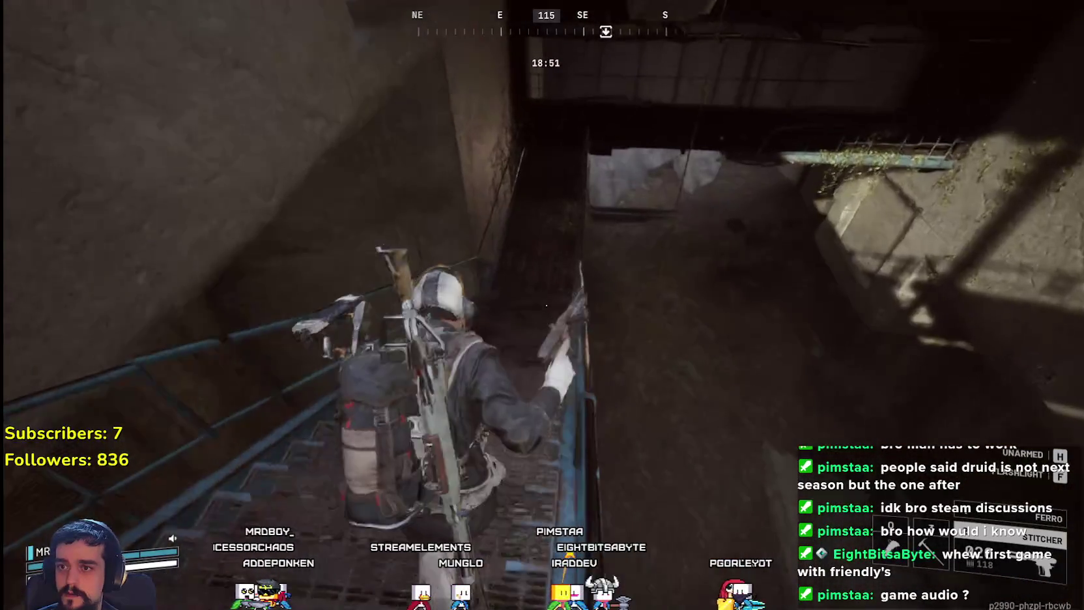
pyautogui.press('w')
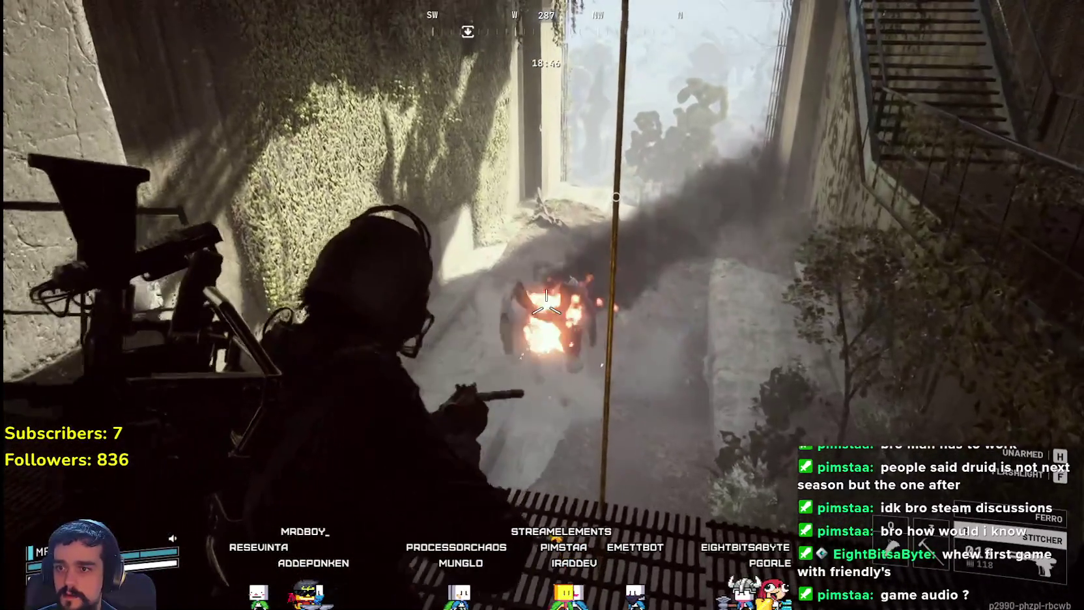
pyautogui.click(546, 303)
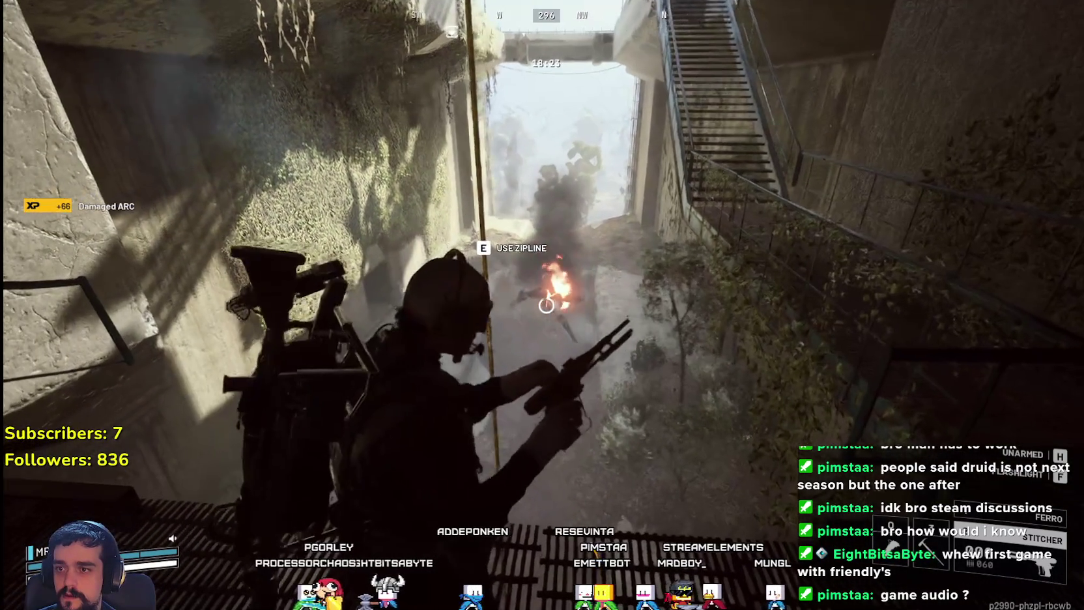
pyautogui.click(546, 305)
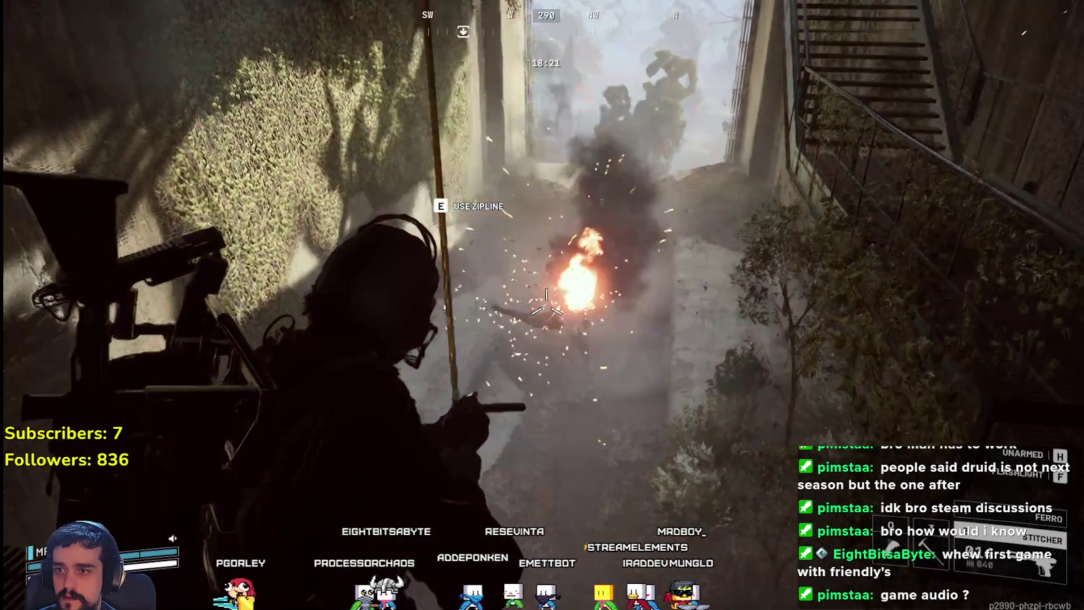
pyautogui.press('r')
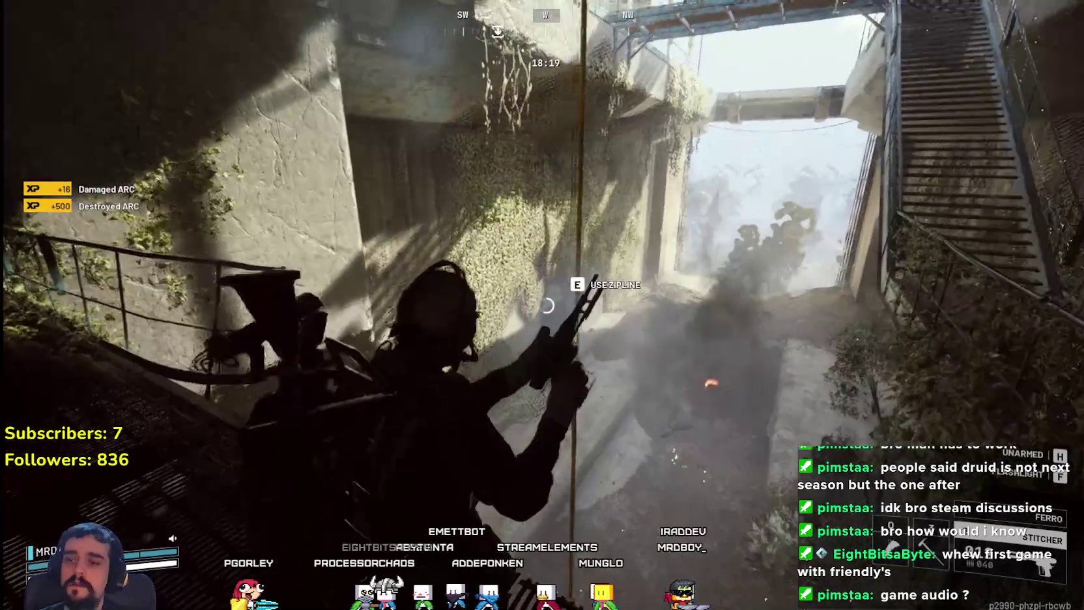
# - Ride the zipline to the ground and move up to the downed ARC wreck
pyautogui.press('e')
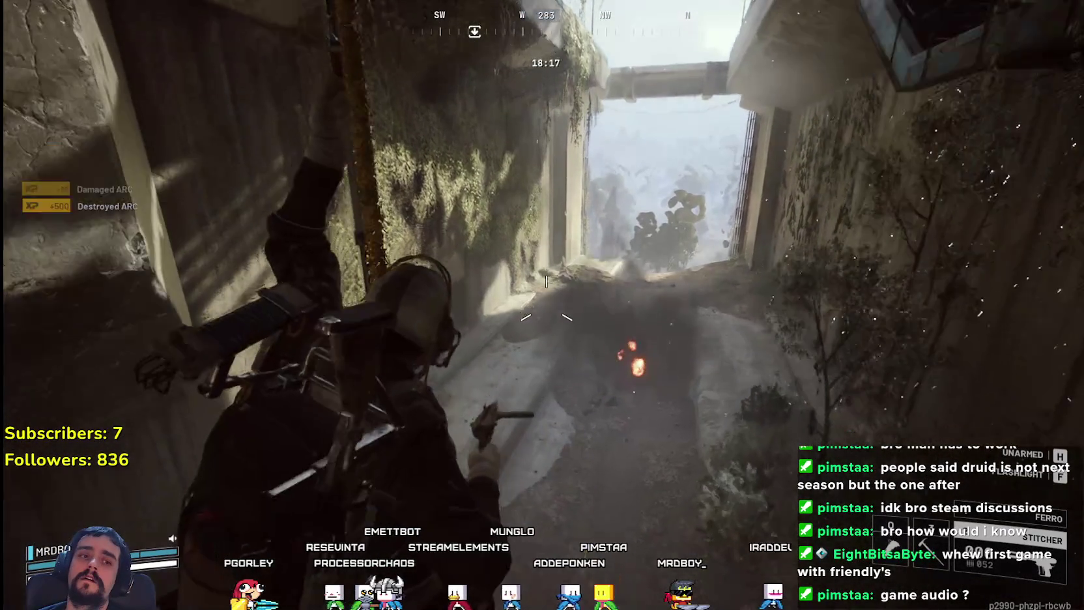
pyautogui.press('space')
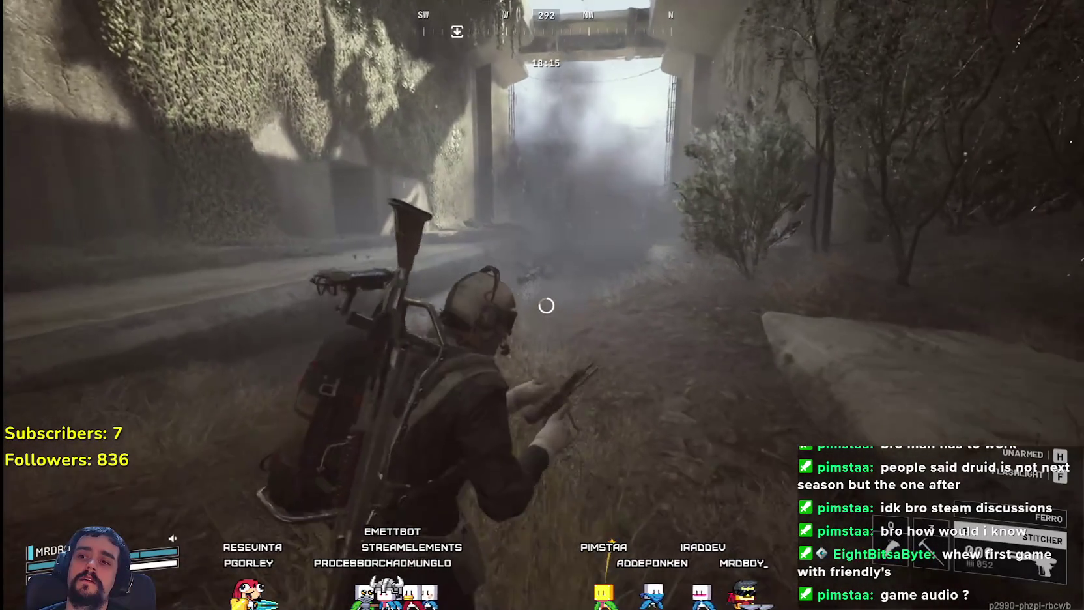
pyautogui.press('w')
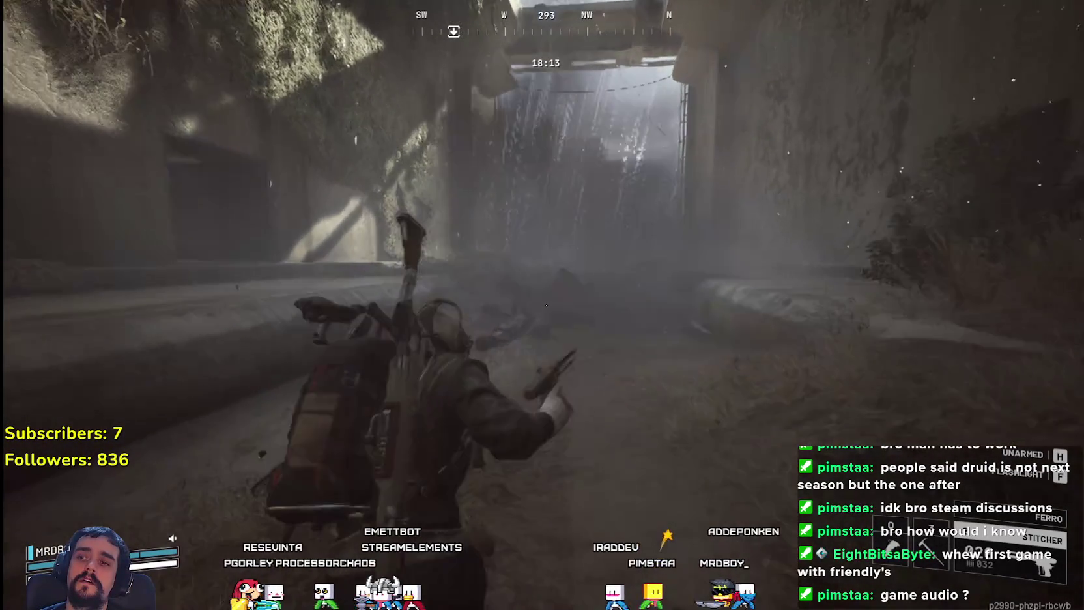
pyautogui.press('w')
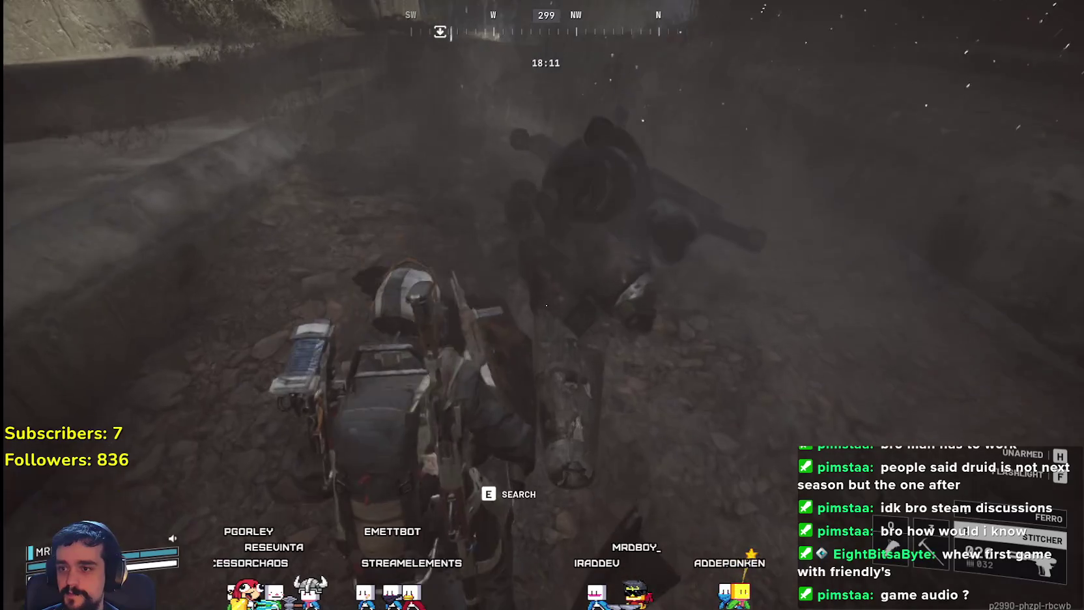
pyautogui.press('Tab')
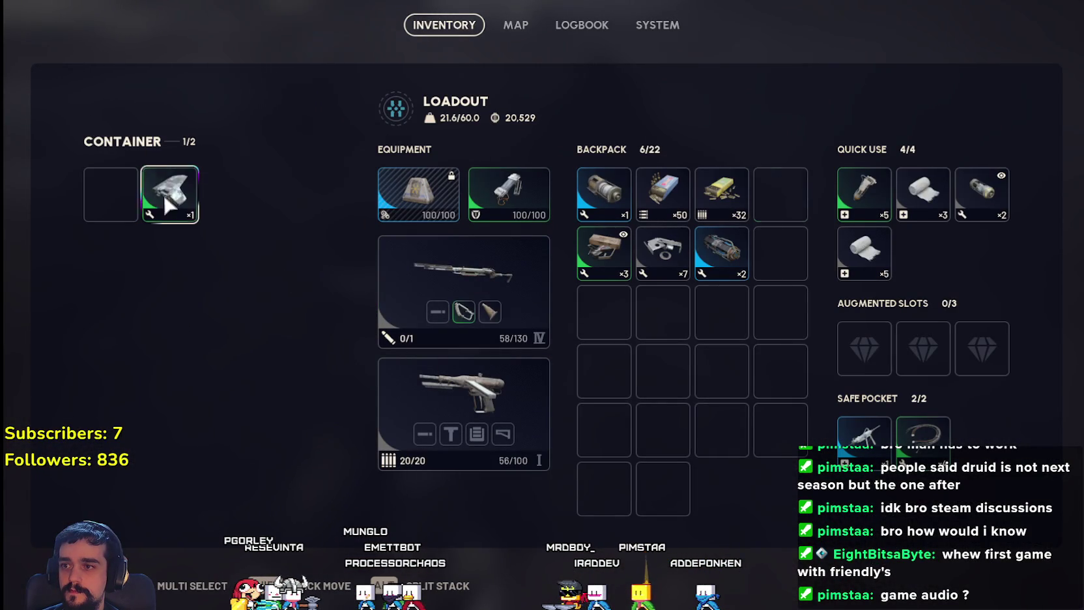
# - Move a backpack item into the safe pocket and swap the cable back into the backpack
pyautogui.moveTo(594, 213); pyautogui.dragTo(642, 253)
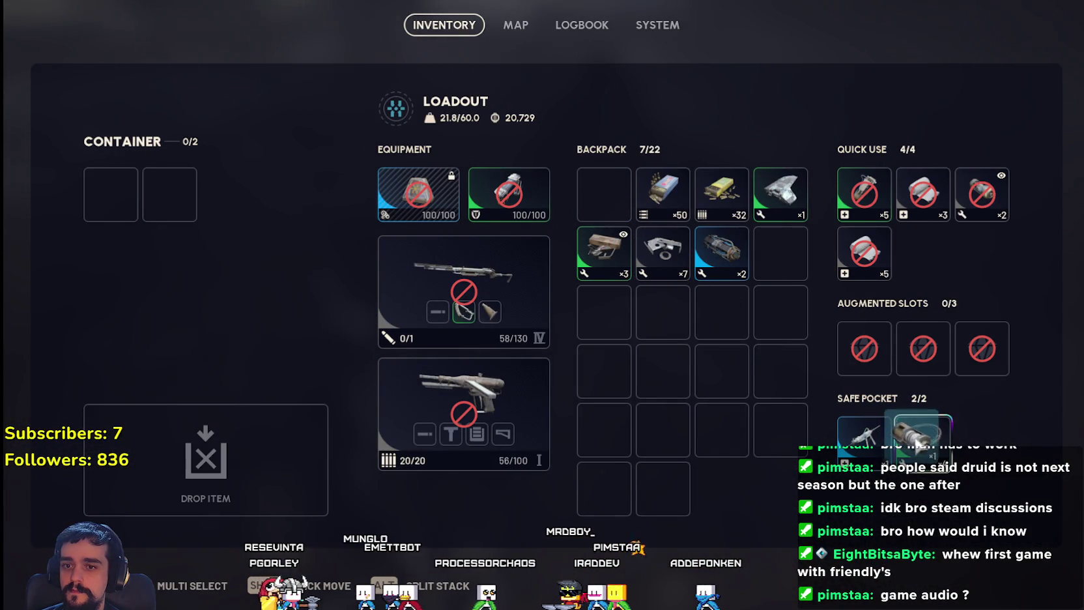
pyautogui.moveTo(915, 443); pyautogui.dragTo(913, 444)
pyautogui.press('Tab')
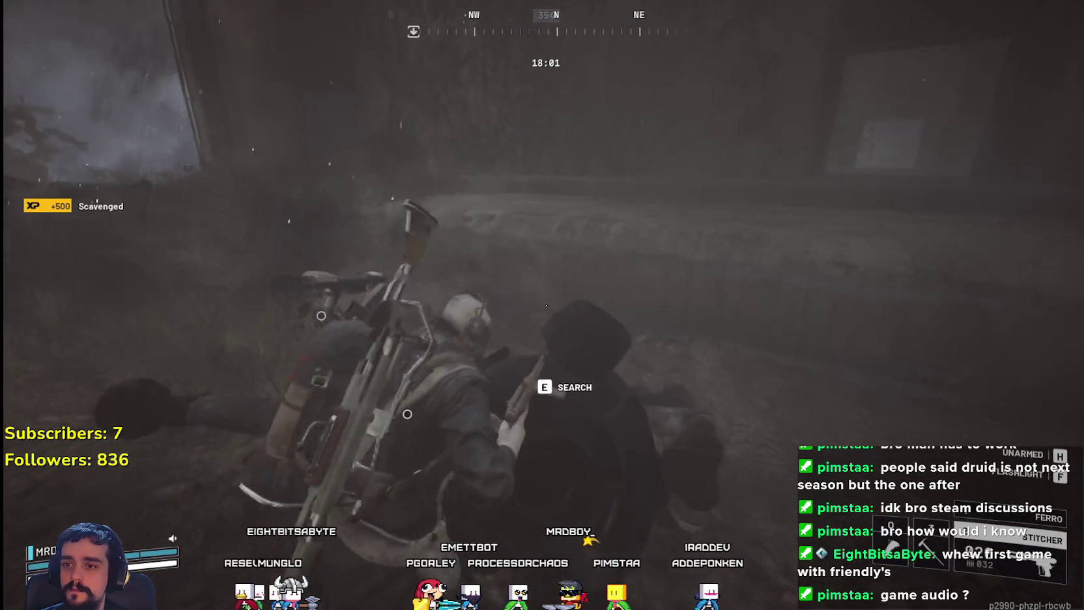
# - Search the body in front and take its item, then check two more containers that turn out empty
pyautogui.press('Tab')
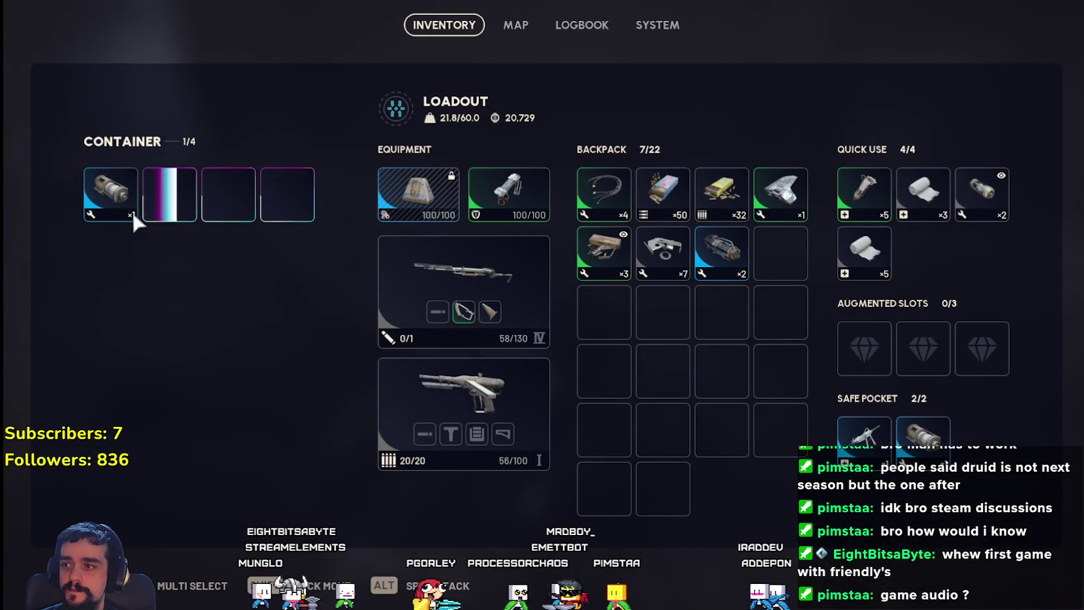
pyautogui.click(114, 196)
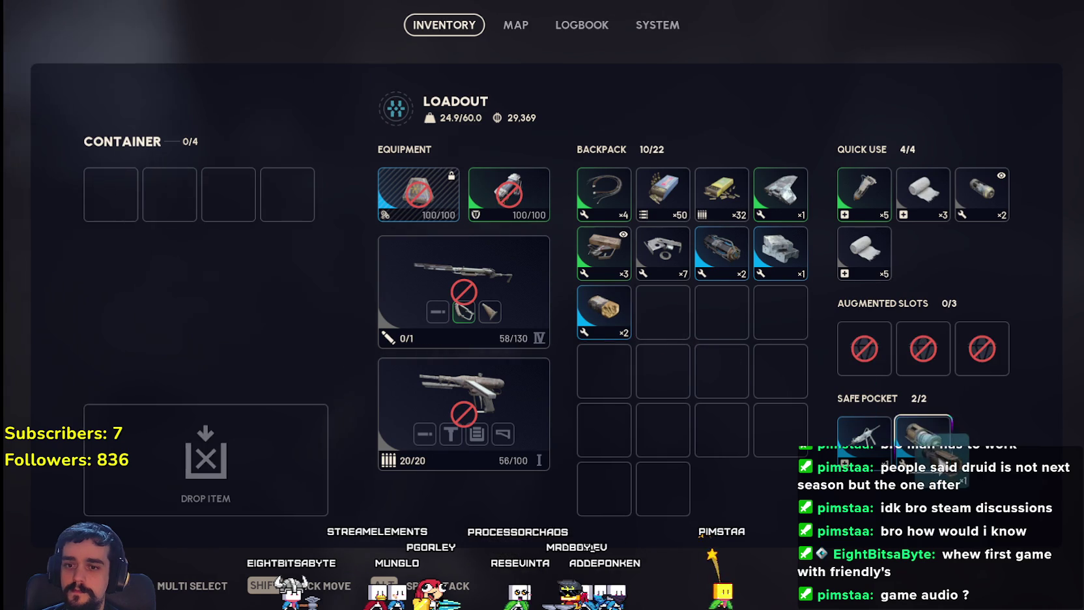
pyautogui.press('Tab')
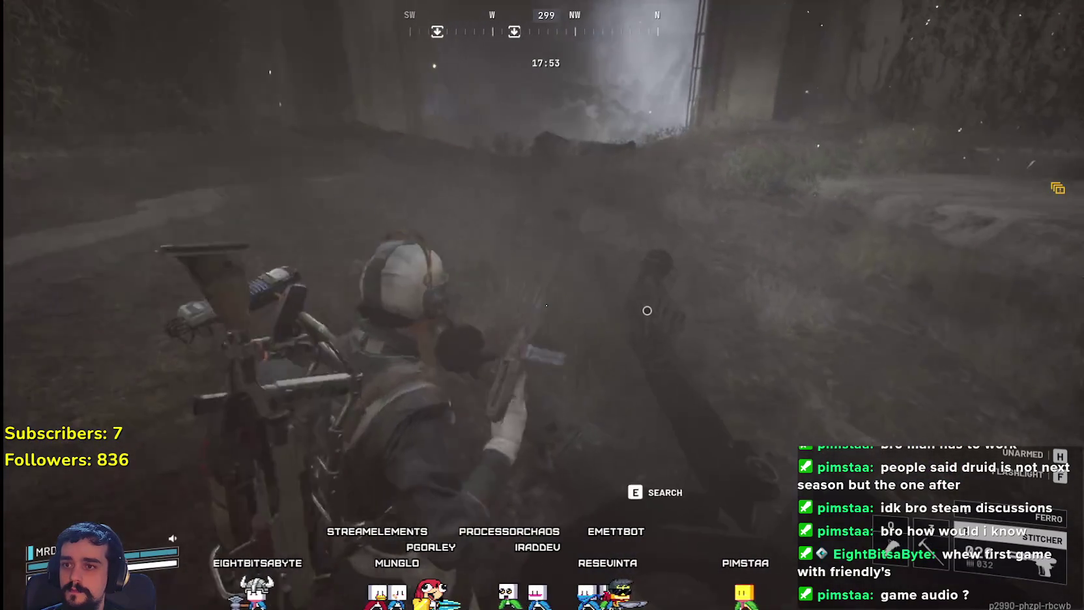
pyautogui.press('e')
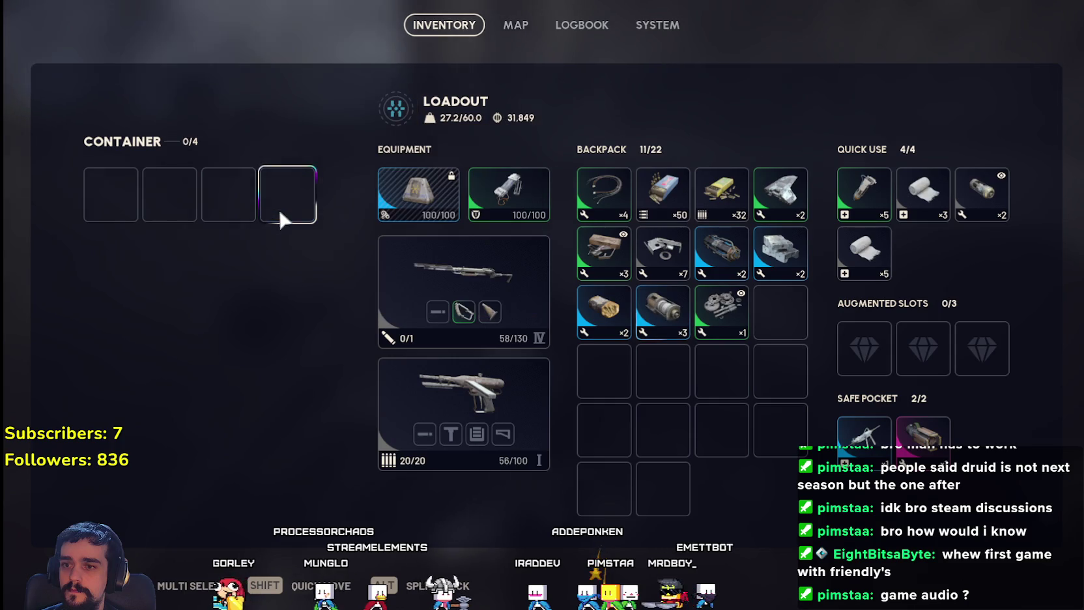
pyautogui.press('Tab')
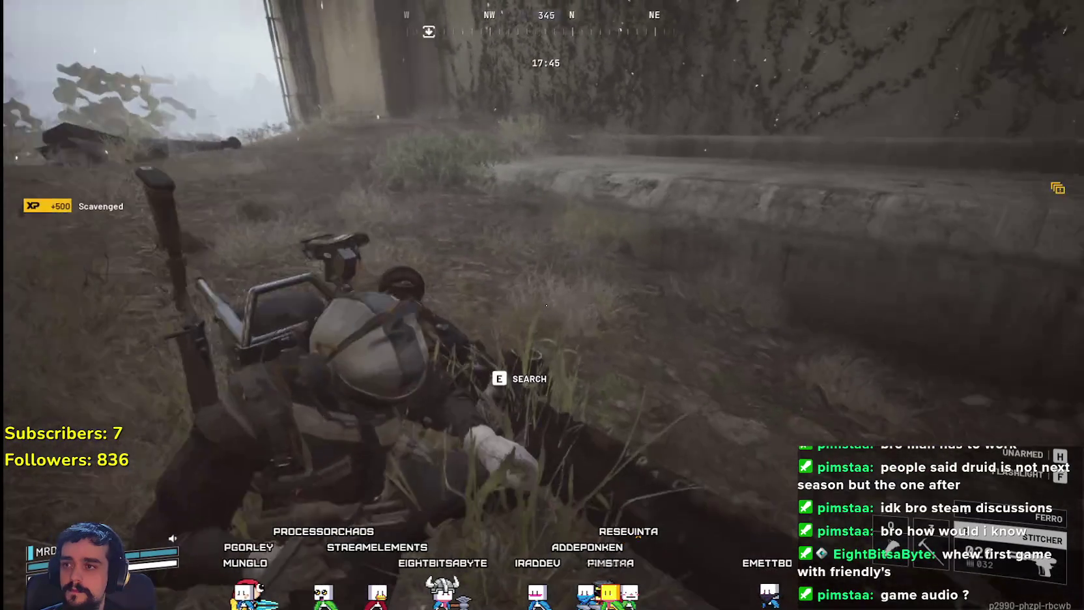
pyautogui.press('e')
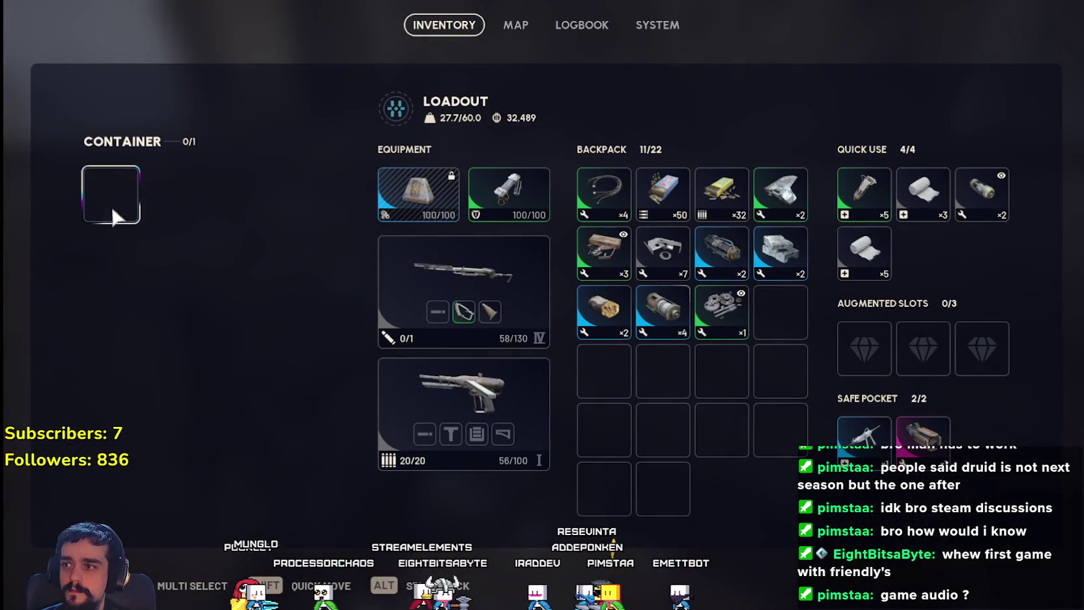
pyautogui.press('Tab')
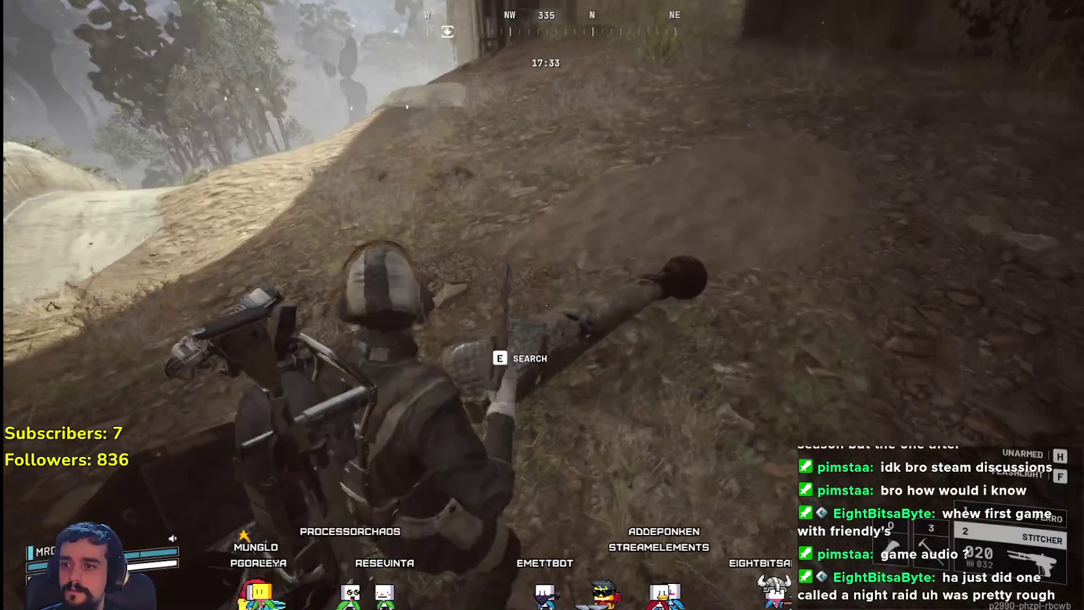
# - Search the fallen body and take its two revealed items into the backpack
pyautogui.press('e')
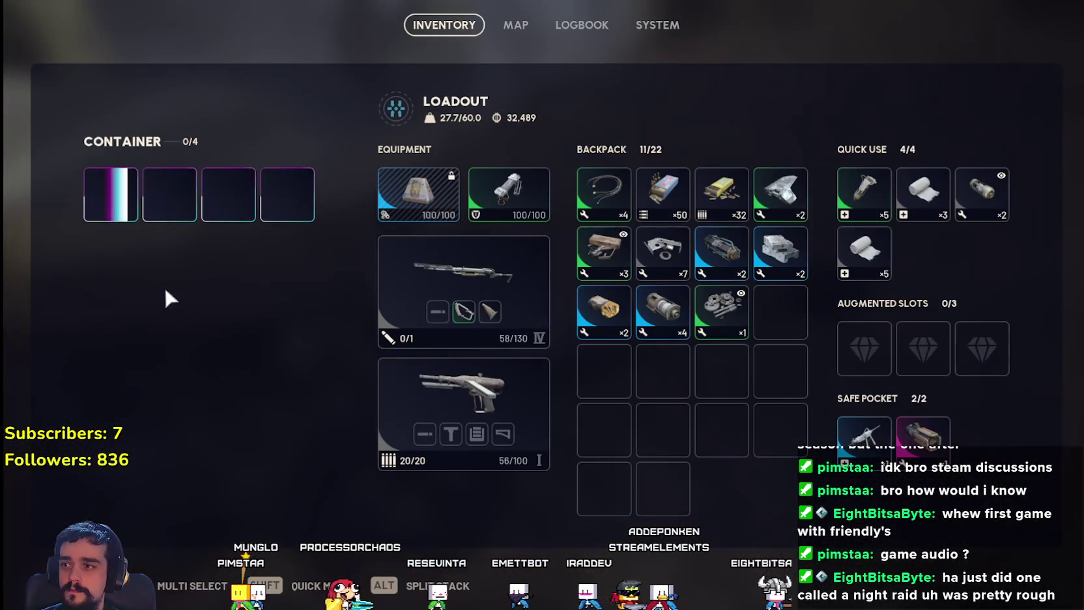
pyautogui.click(159, 210)
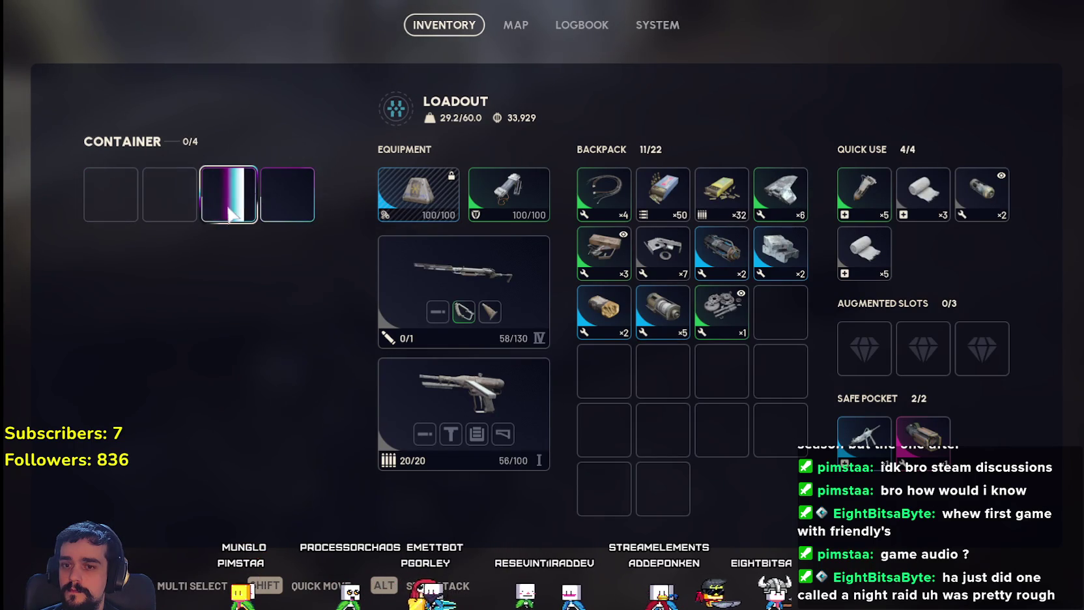
pyautogui.click(277, 233)
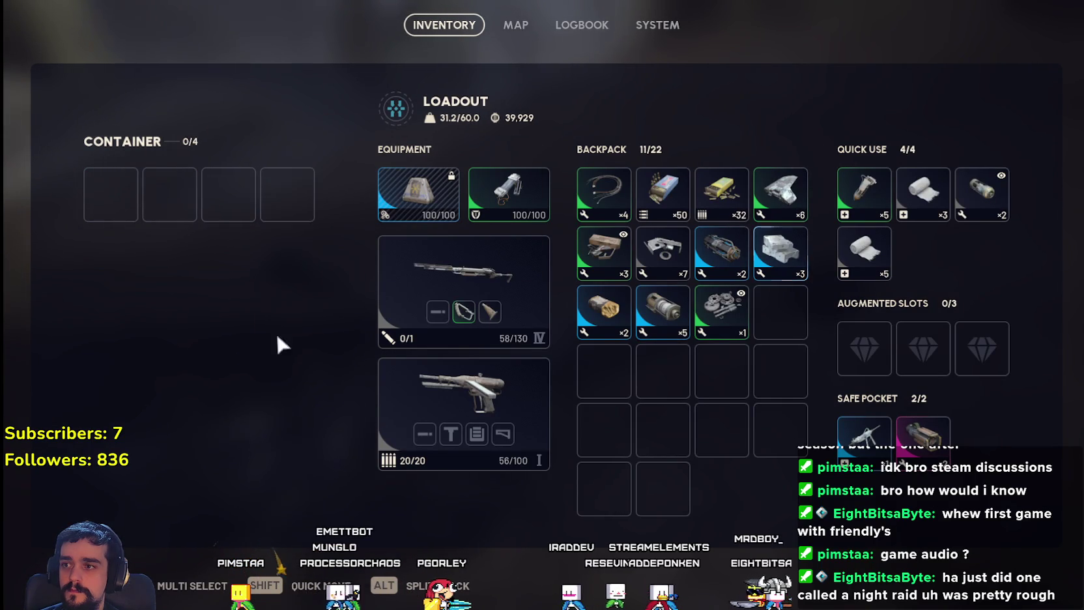
pyautogui.press('Tab')
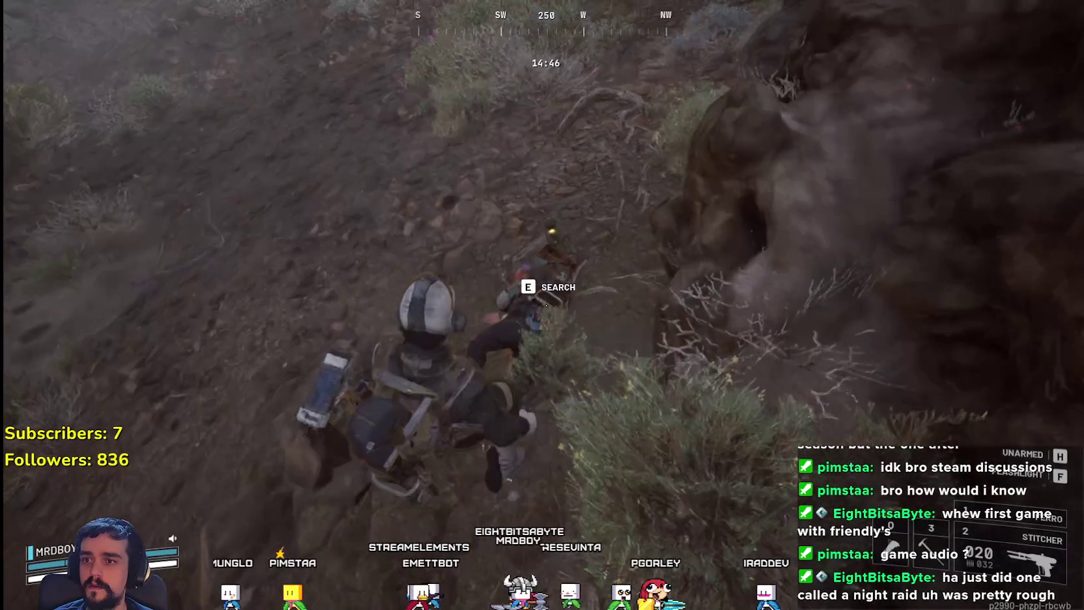
# - Search the fallen body and take the first item, Looting Mk. 1 augment, bandage and gun
pyautogui.press('e')
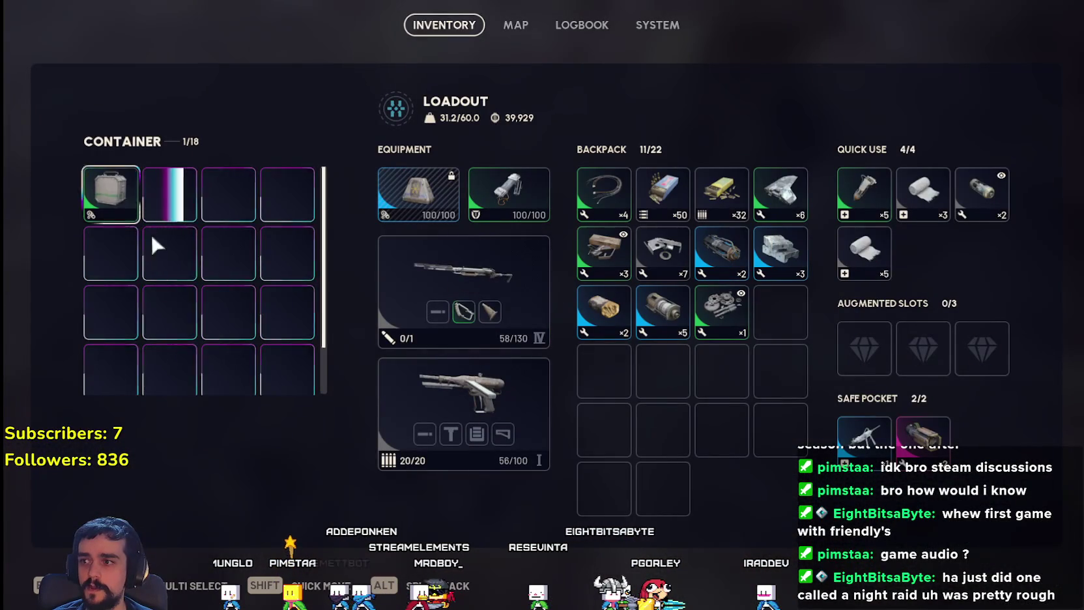
pyautogui.keyDown('shift'); pyautogui.click(118, 208); pyautogui.keyUp('shift')
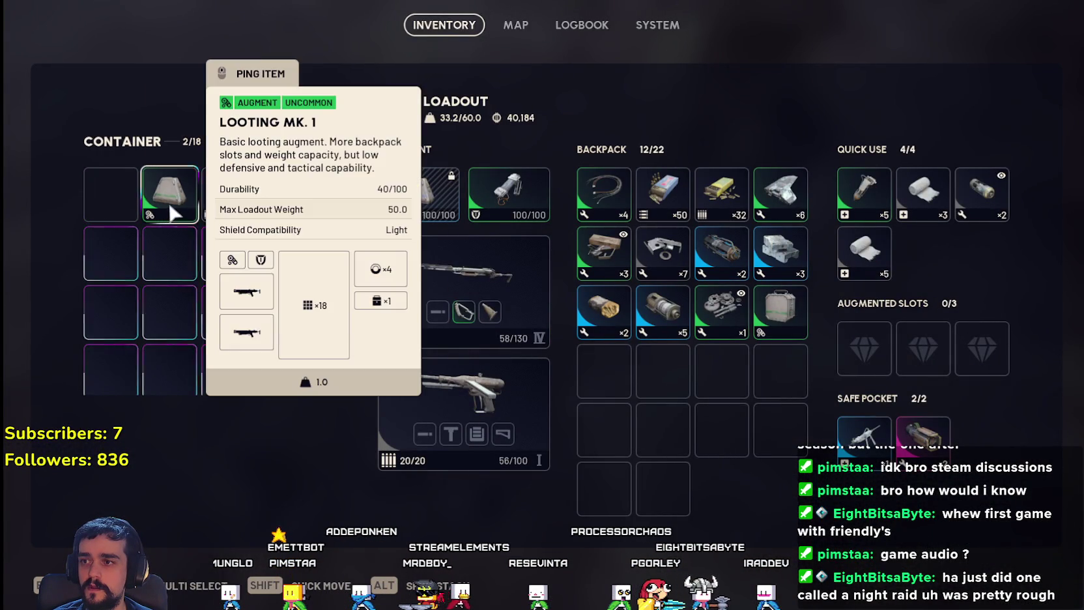
pyautogui.keyDown('shift'); pyautogui.click(171, 204); pyautogui.keyUp('shift')
pyautogui.keyDown('shift'); pyautogui.click(231, 196); pyautogui.keyUp('shift')
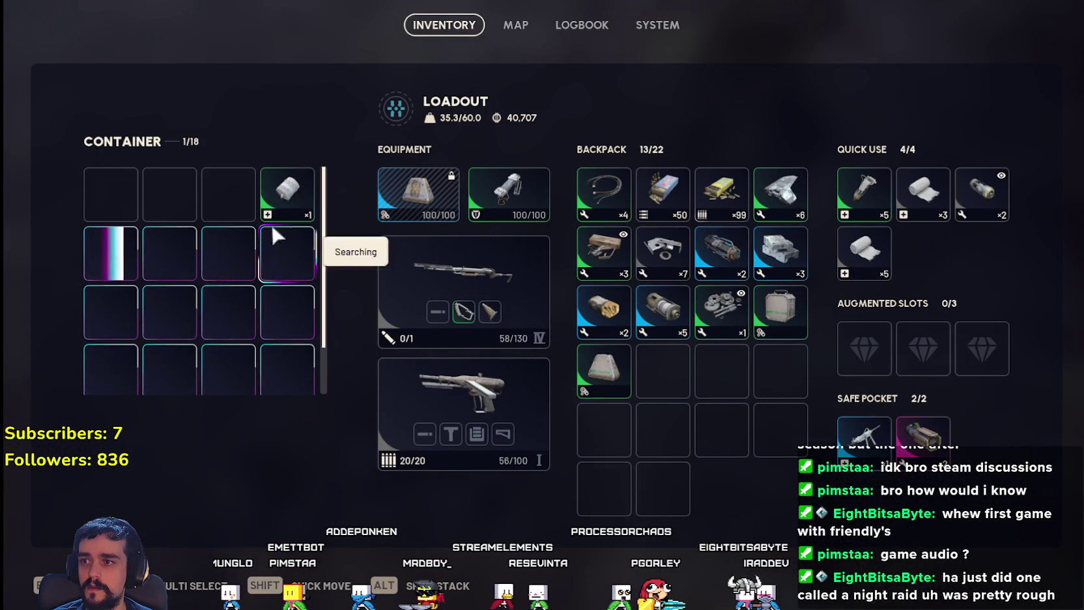
pyautogui.keyDown('shift'); pyautogui.click(161, 264); pyautogui.keyUp('shift')
# - Take five more container items and equip the container revolver as the secondary weapon
pyautogui.moveTo(800, 383); pyautogui.dragTo(521, 394)
pyautogui.moveTo(781, 368); pyautogui.dragTo(469, 424)
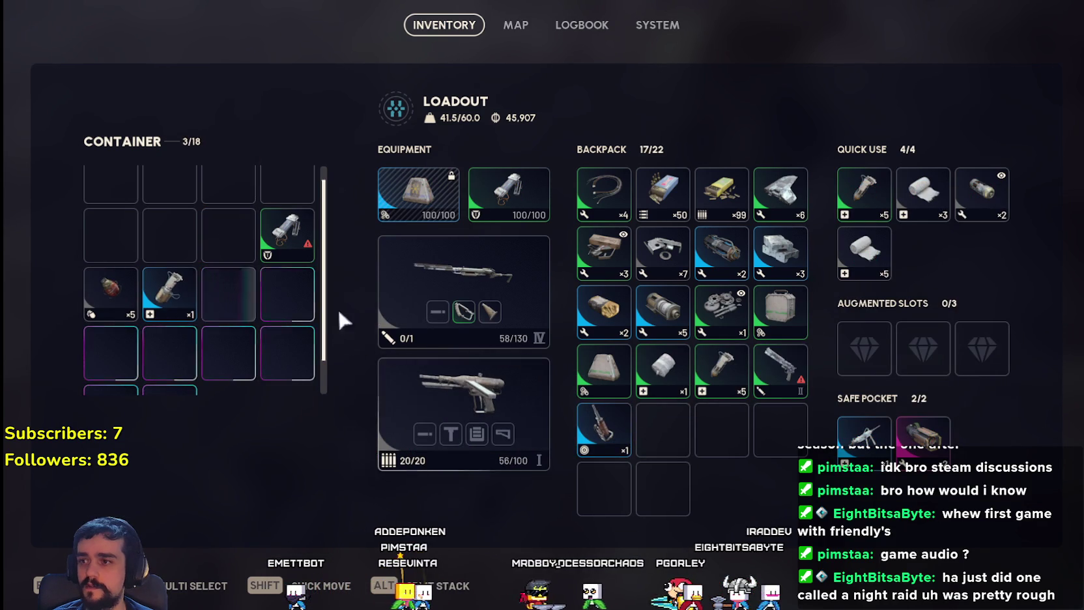
pyautogui.keyDown('shift'); pyautogui.click(166, 299); pyautogui.keyUp('shift')
pyautogui.keyDown('shift'); pyautogui.click(287, 293); pyautogui.keyUp('shift')
pyautogui.keyDown('shift'); pyautogui.click(287, 312); pyautogui.keyUp('shift')
pyautogui.keyDown('shift'); pyautogui.click(287, 271); pyautogui.keyUp('shift')
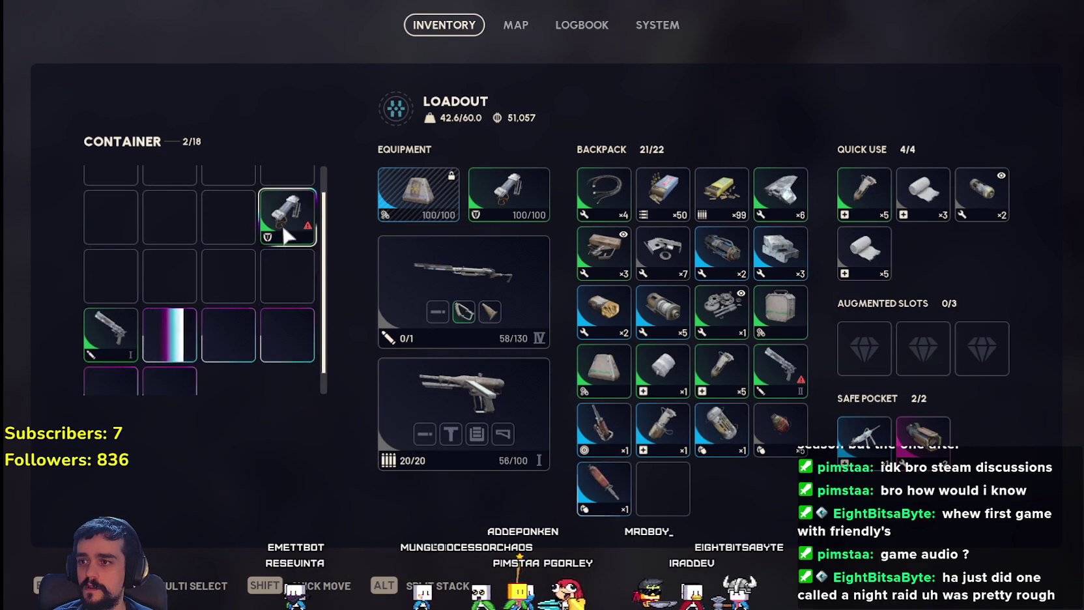
pyautogui.keyDown('shift'); pyautogui.click(287, 234); pyautogui.keyUp('shift')
pyautogui.moveTo(111, 332); pyautogui.dragTo(466, 387)
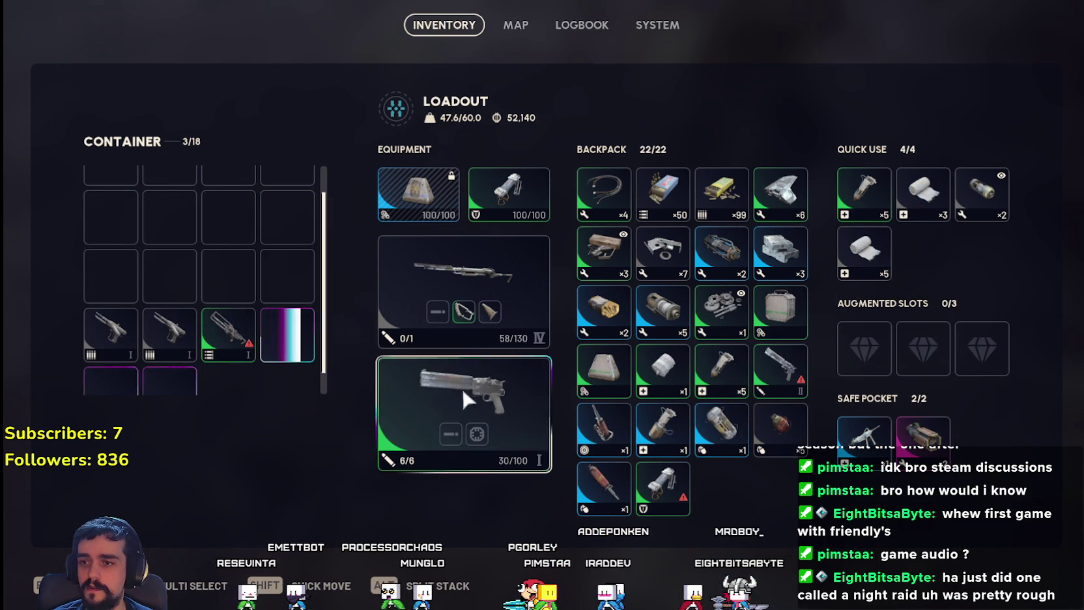
pyautogui.moveTo(111, 335); pyautogui.dragTo(133, 234)
# - Return the ×7 gadget to the container, take the ×3 bandage, and discard a spare gun
pyautogui.moveTo(776, 422); pyautogui.dragTo(758, 417)
pyautogui.moveTo(702, 443); pyautogui.dragTo(260, 482)
pyautogui.scroll(-1, 226, 318)
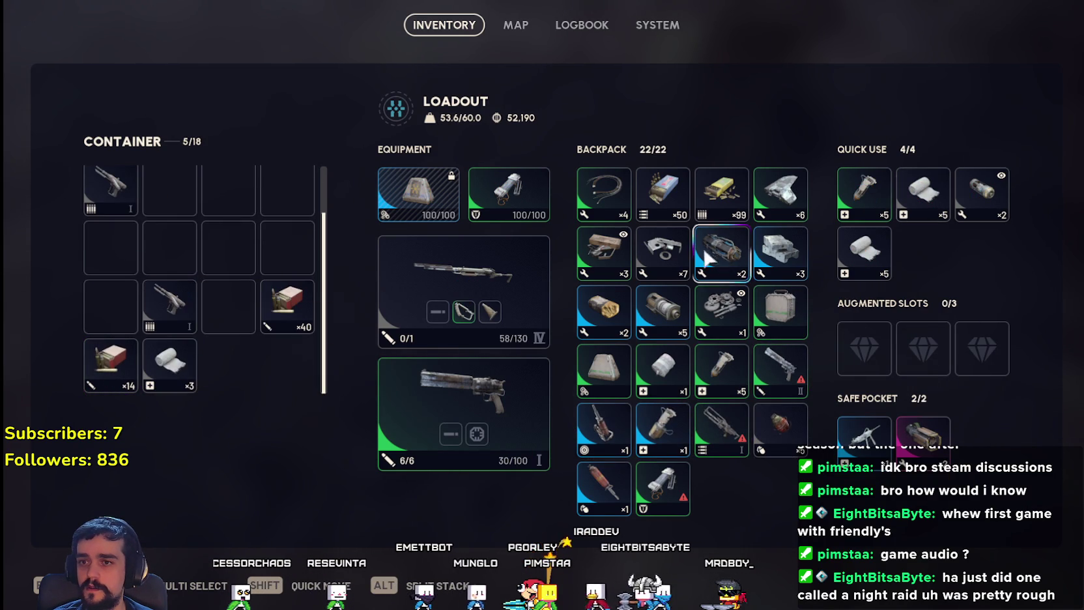
pyautogui.moveTo(717, 260)
pyautogui.mouseDown()
pyautogui.moveTo(182, 241)
pyautogui.moveTo(138, 361)
pyautogui.mouseUp()
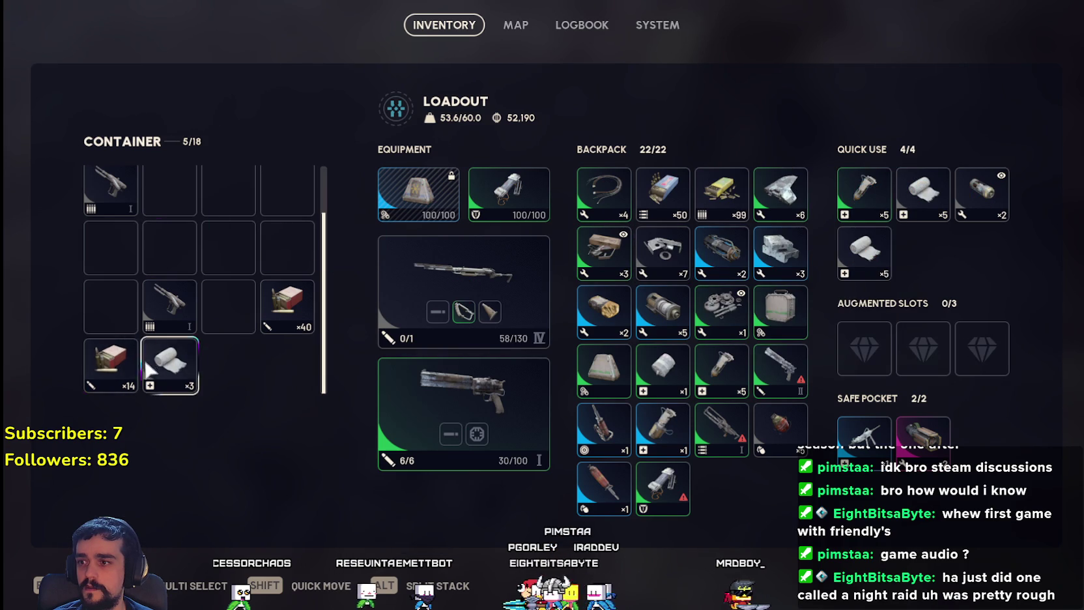
pyautogui.moveTo(662, 253)
pyautogui.mouseDown()
pyautogui.moveTo(257, 267)
pyautogui.moveTo(171, 247)
pyautogui.mouseUp()
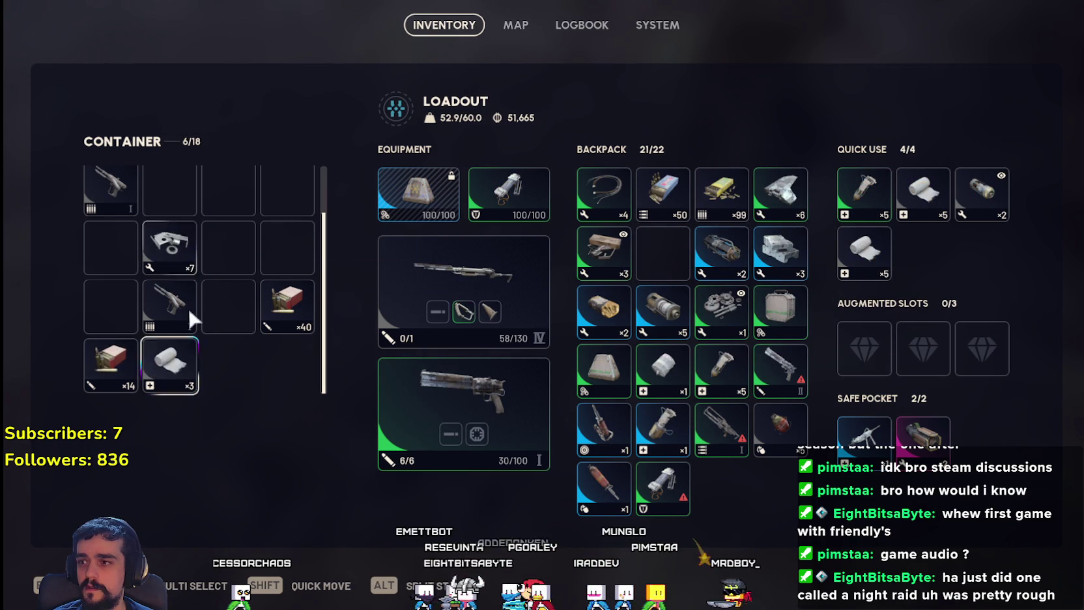
pyautogui.keyDown('shift'); pyautogui.click(169, 362); pyautogui.keyUp('shift')
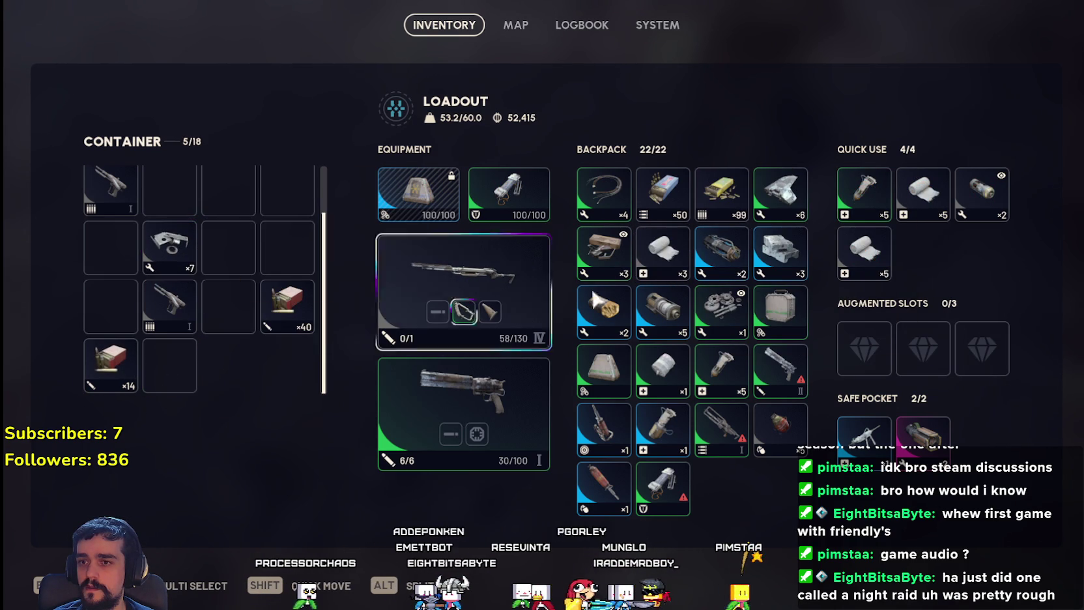
pyautogui.moveTo(781, 375); pyautogui.dragTo(208, 450)
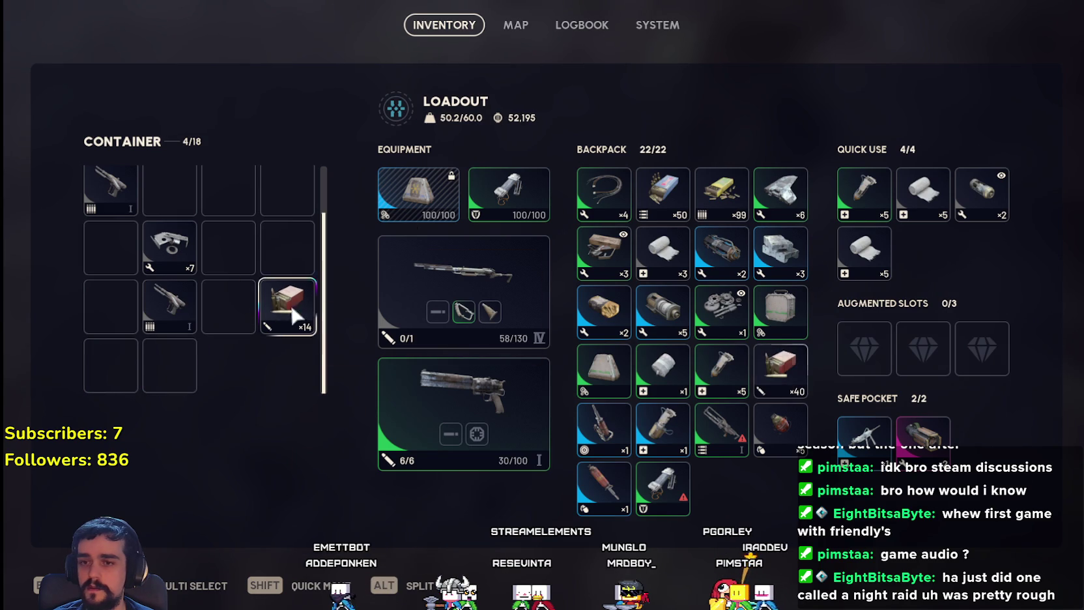
pyautogui.scroll(1, 254, 323)
pyautogui.moveTo(169, 360); pyautogui.dragTo(184, 248)
pyautogui.rightClick(184, 248)
# - Salvage both Stitcher I guns from the container
pyautogui.click(261, 399)
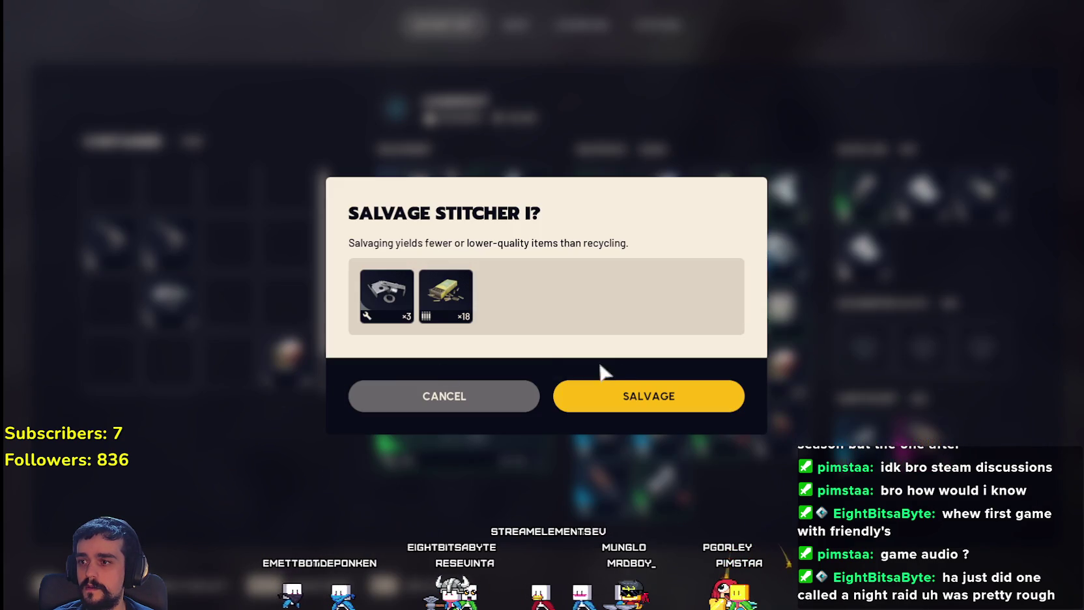
pyautogui.click(627, 398)
pyautogui.rightClick(110, 236)
pyautogui.click(215, 401)
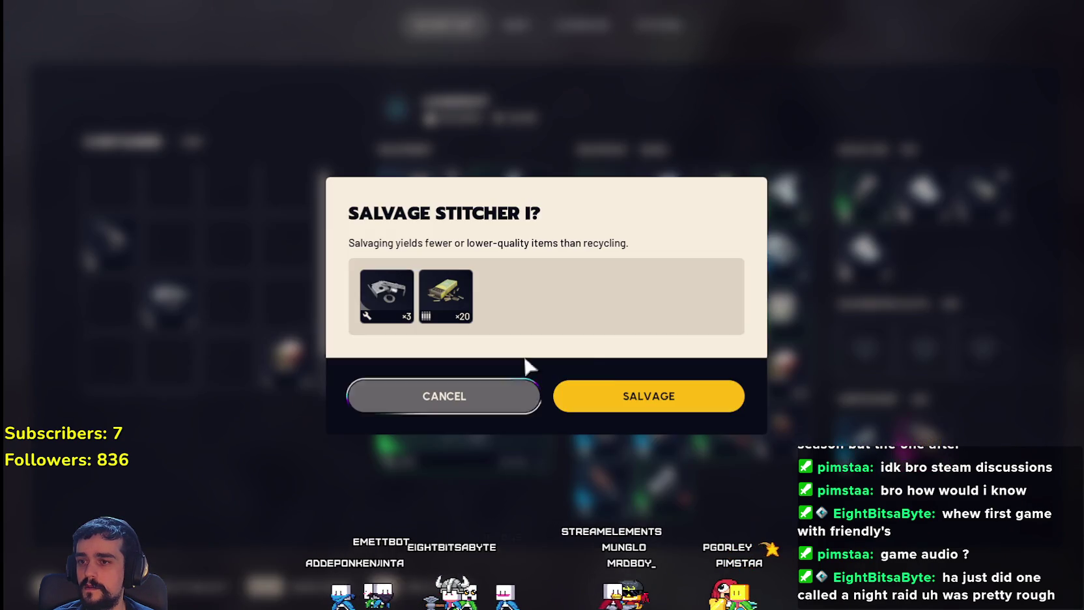
pyautogui.click(620, 405)
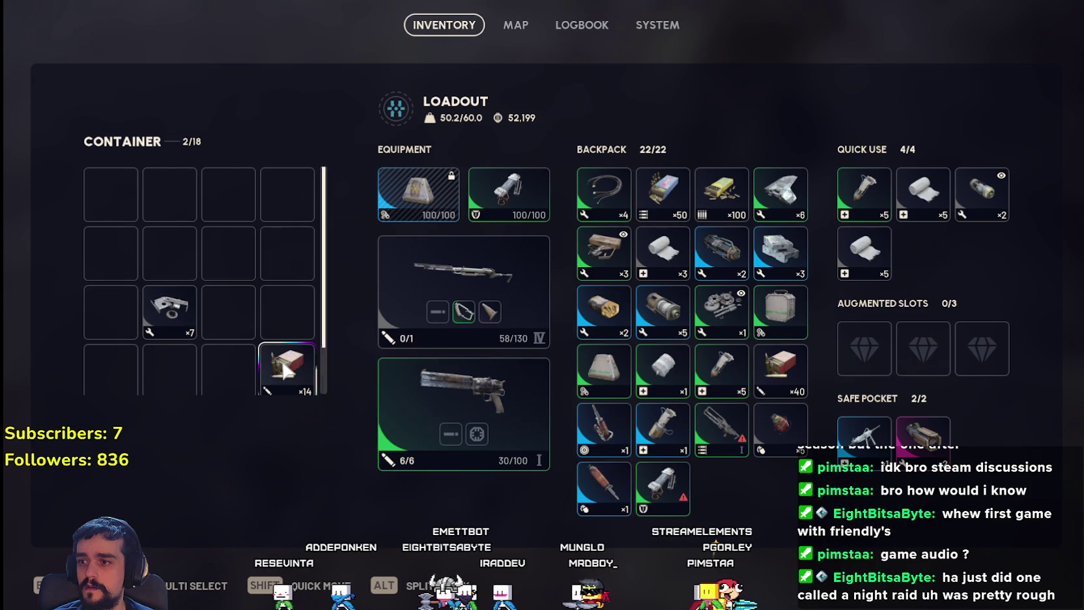
# - Move the ×14 stack into the backpack and salvage the Looting Mk. 1 item
pyautogui.moveTo(280, 369)
pyautogui.mouseDown()
pyautogui.moveTo(254, 252)
pyautogui.moveTo(785, 260)
pyautogui.moveTo(785, 306)
pyautogui.moveTo(616, 355)
pyautogui.moveTo(606, 394)
pyautogui.mouseUp()
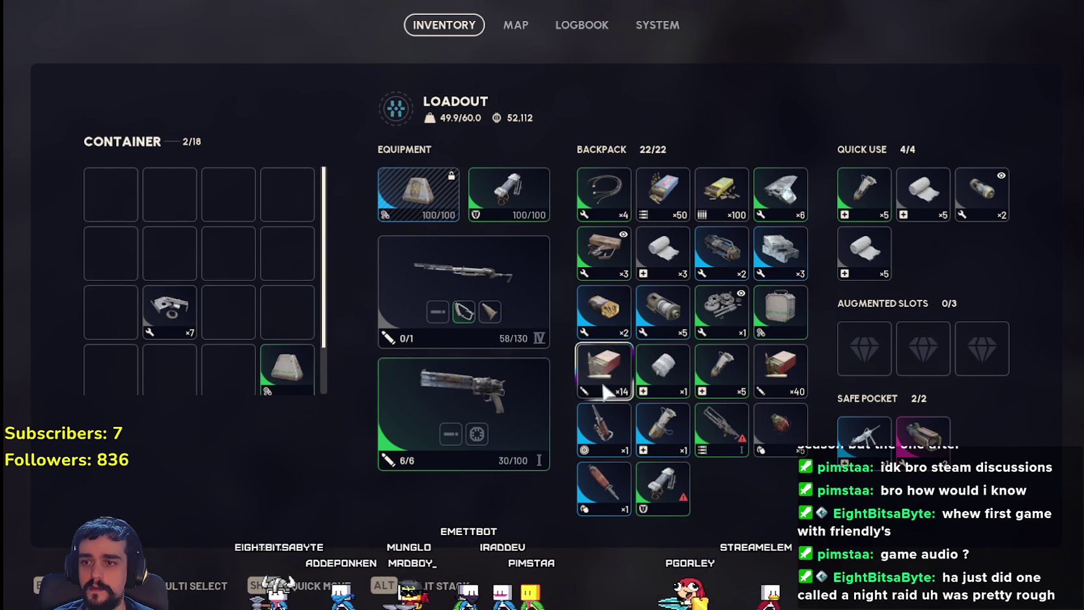
pyautogui.rightClick(277, 385)
pyautogui.click(365, 449)
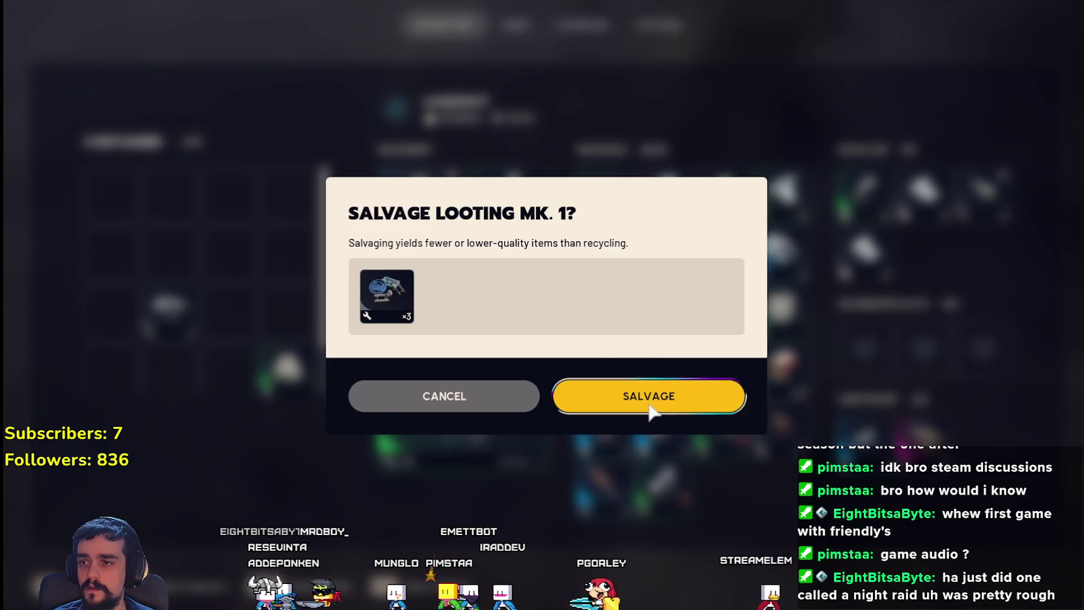
pyautogui.click(650, 404)
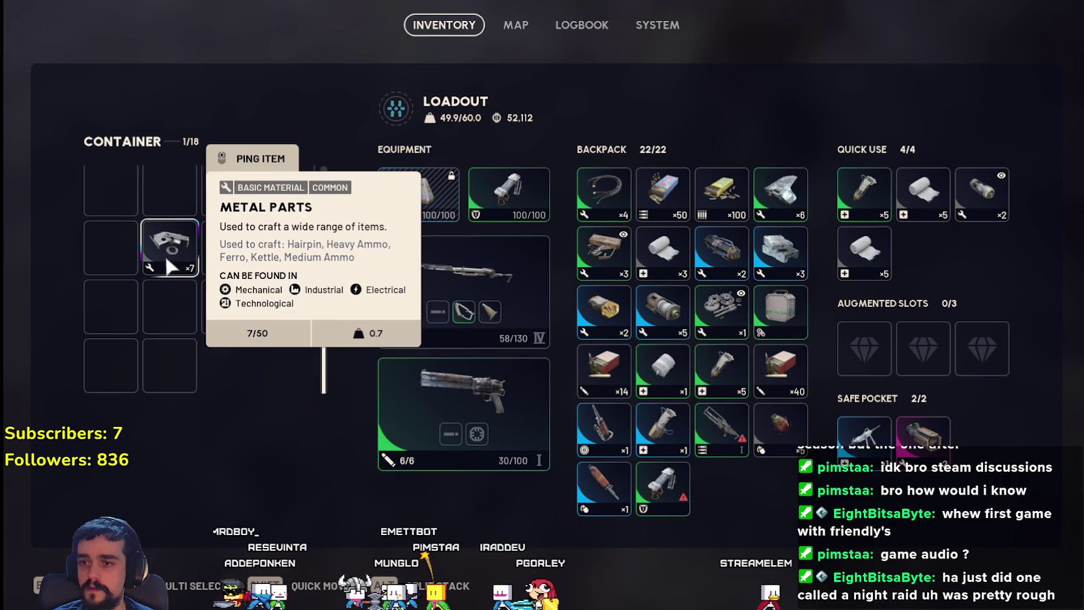
# - Close the inventory and run over the slopes into the bunker and along its metal walkway
pyautogui.press('Tab')
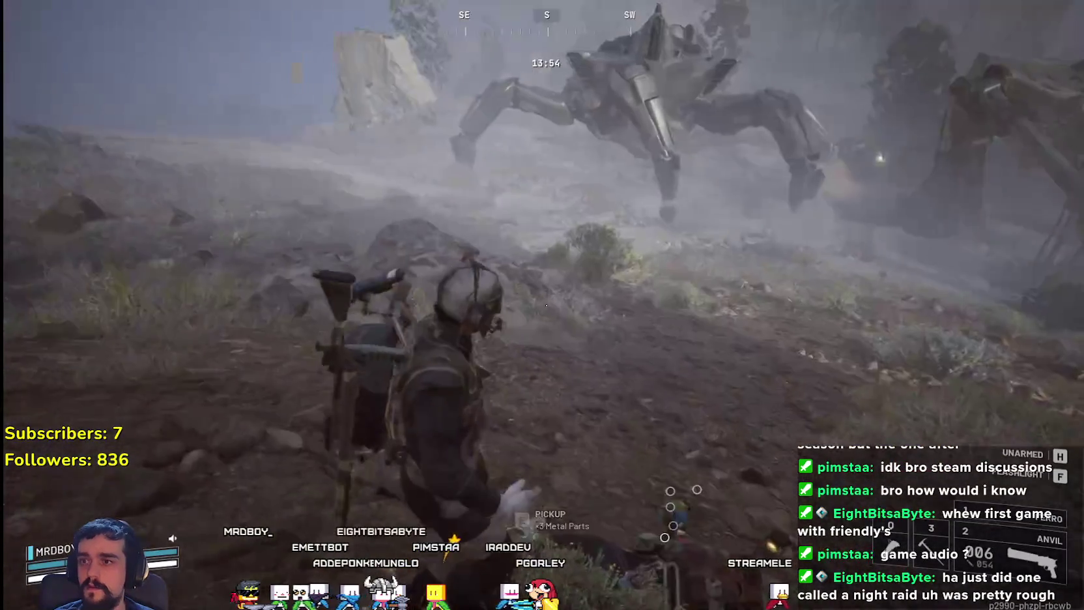
pyautogui.press('w')
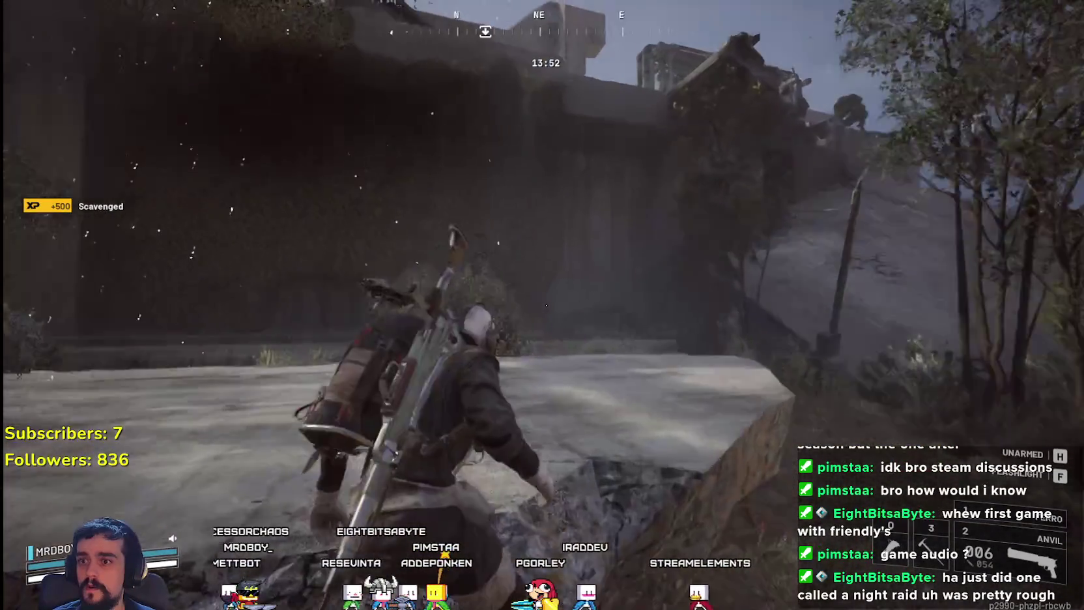
pyautogui.press('w')
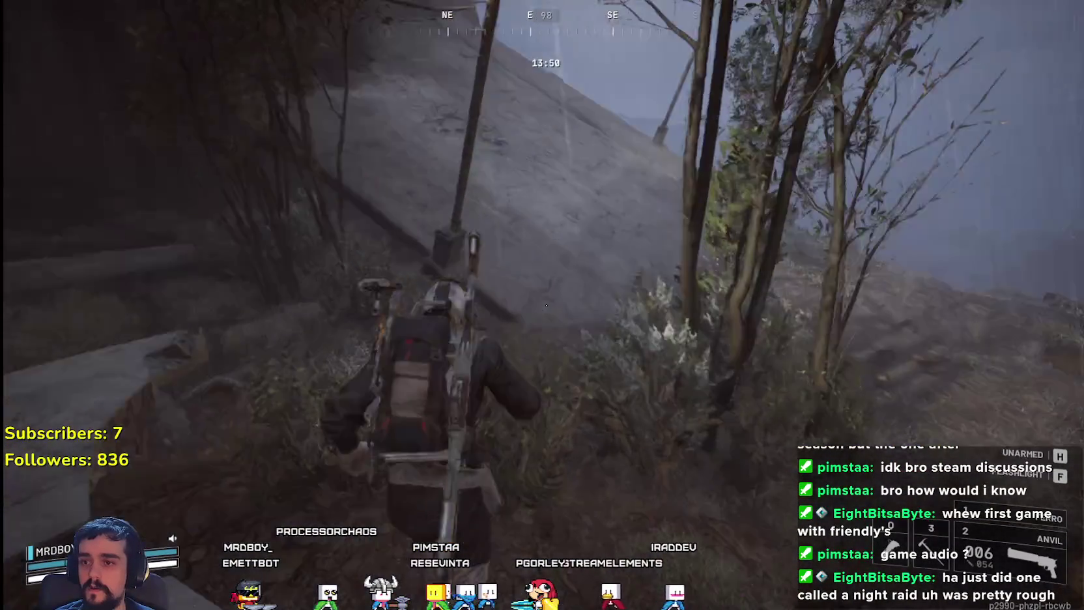
pyautogui.press('w')
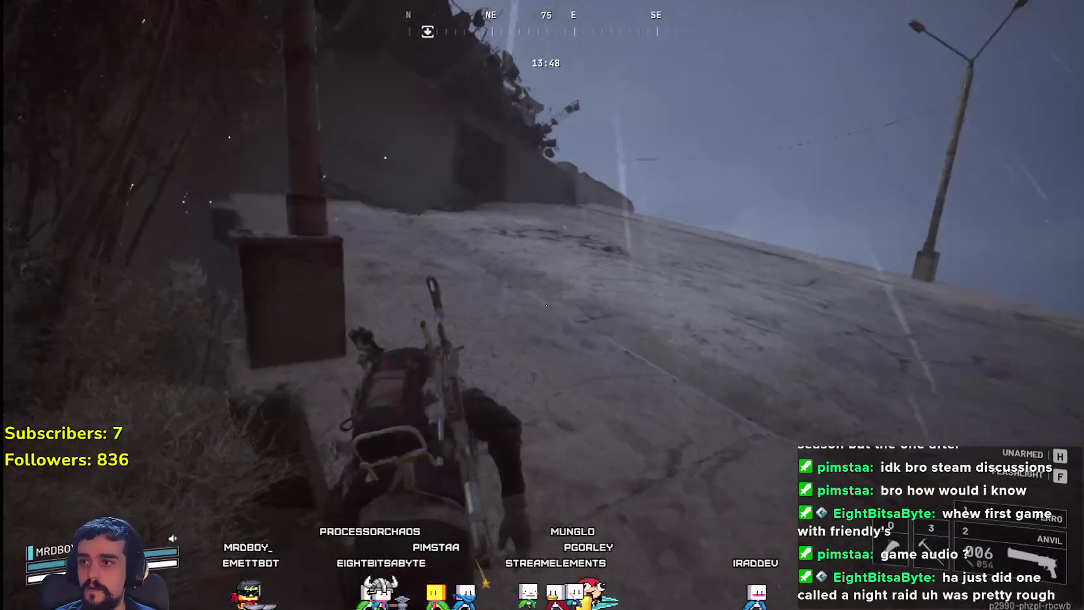
pyautogui.press('w')
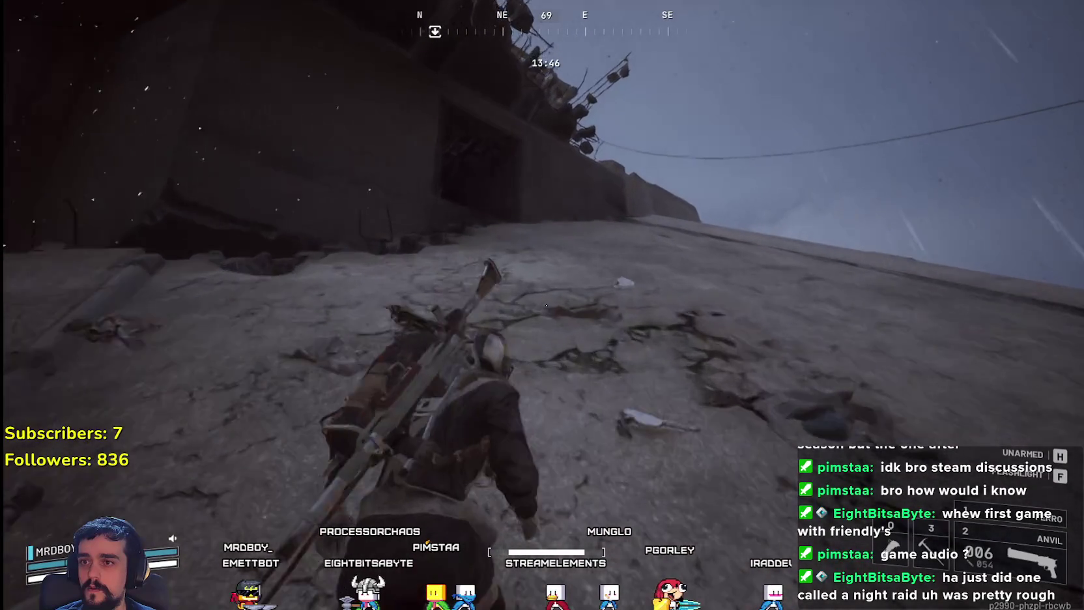
pyautogui.press('w')
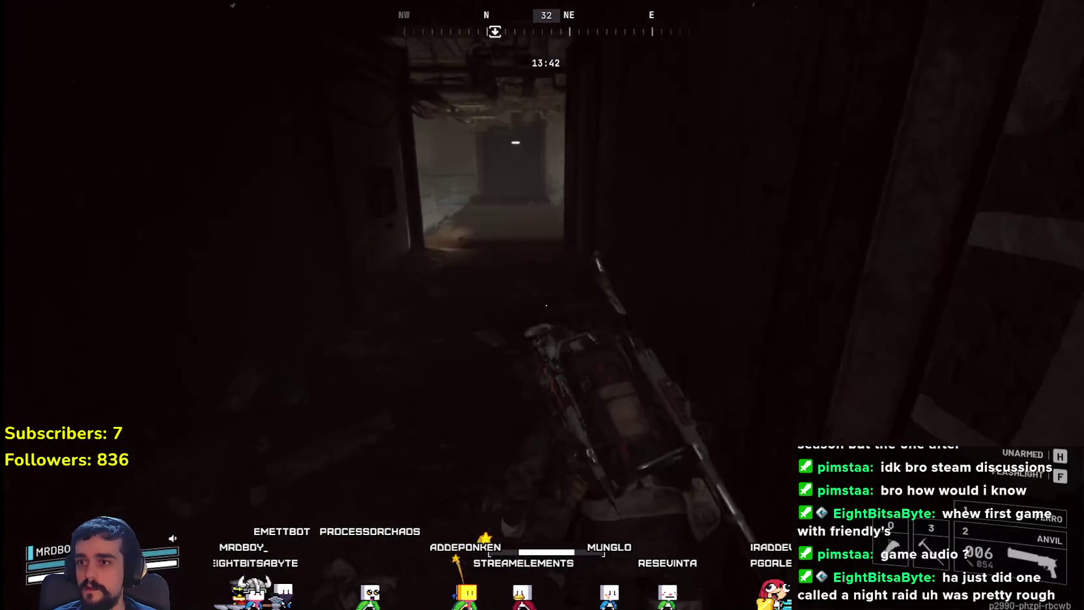
pyautogui.press('w')
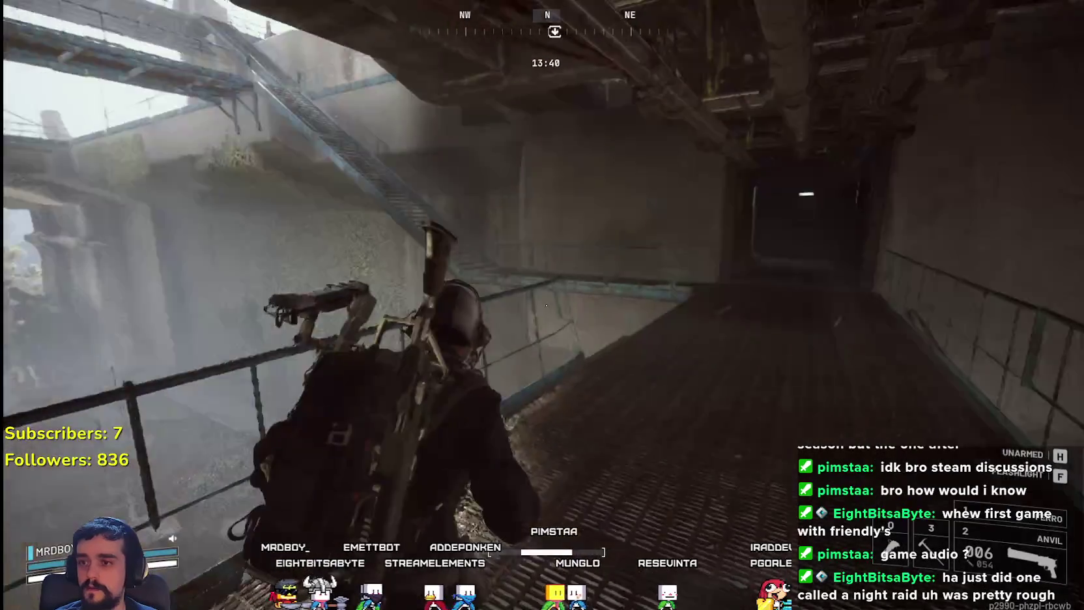
pyautogui.press('w')
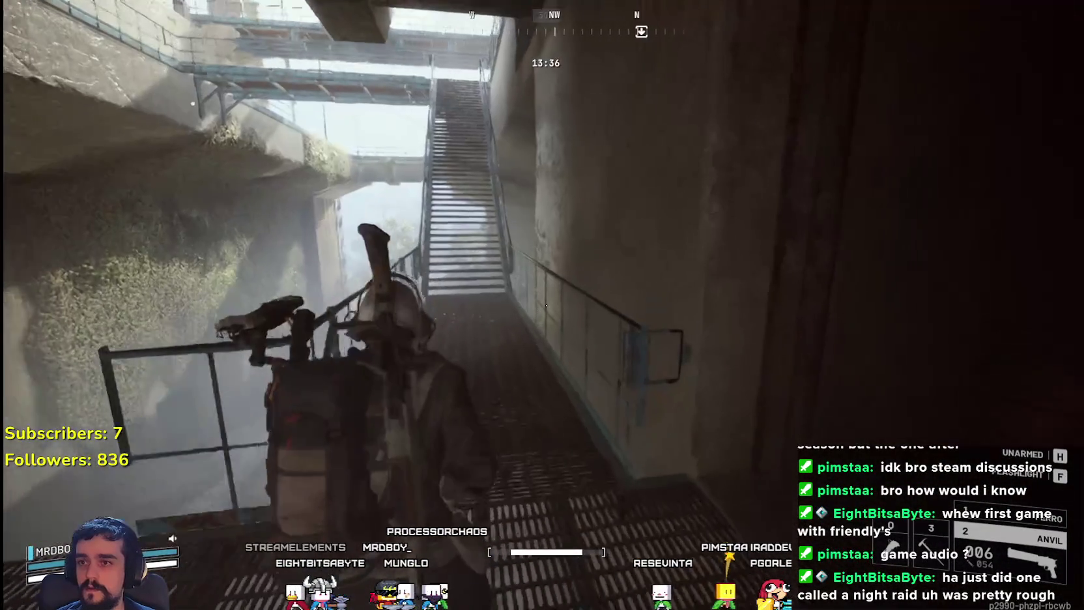
# - Ping North Complex Elevator on the map as the way home and climb the stairs
pyautogui.press('m')
pyautogui.rightClick(552, 181)
pyautogui.press('m')
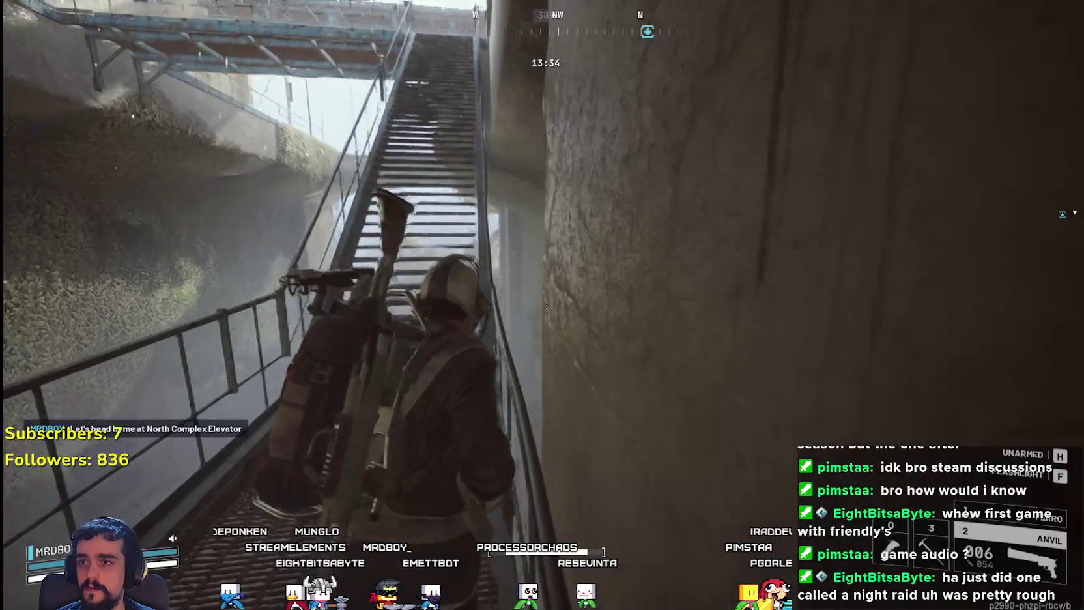
pyautogui.press('w')
pyautogui.press('w')
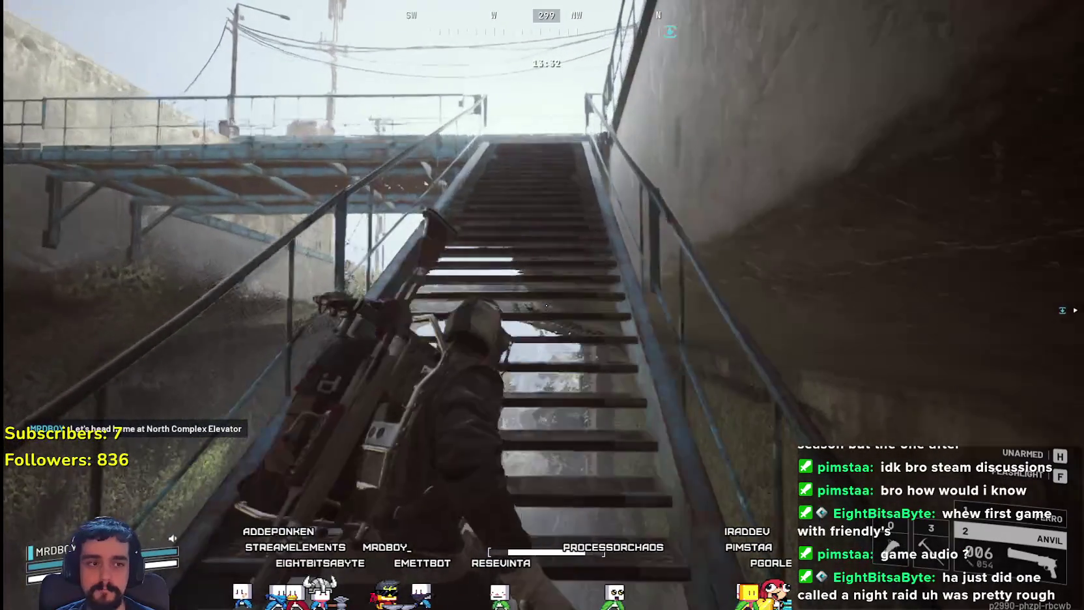
pyautogui.press('w')
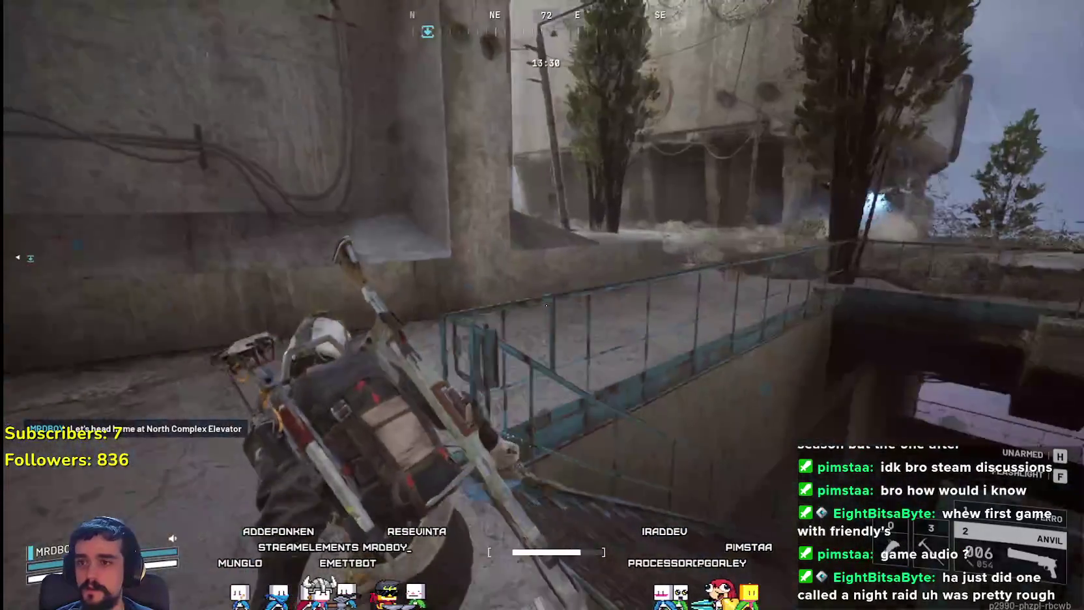
pyautogui.press('w')
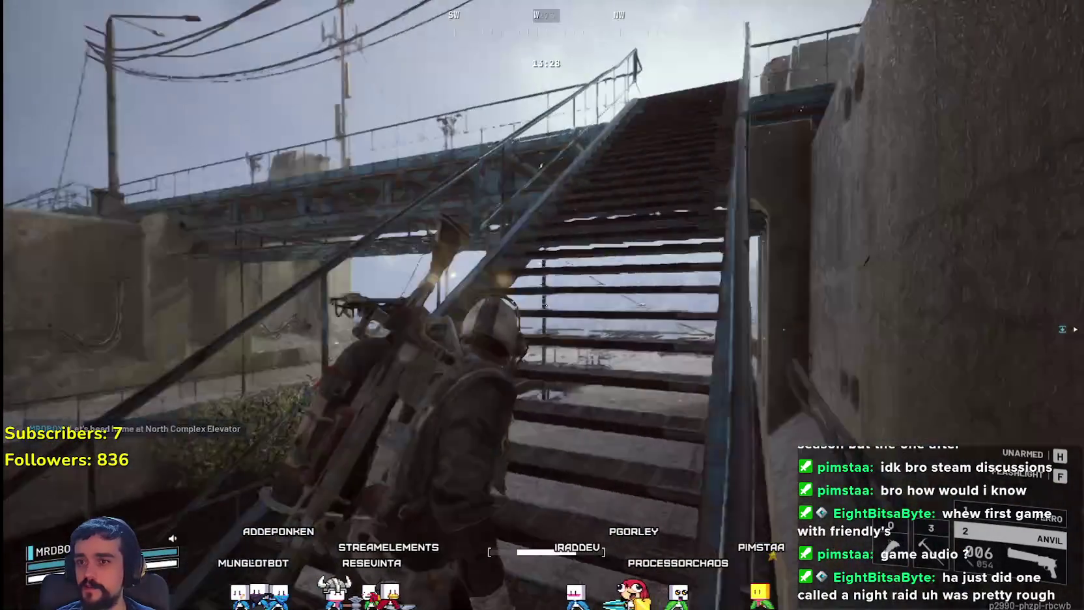
pyautogui.press('w')
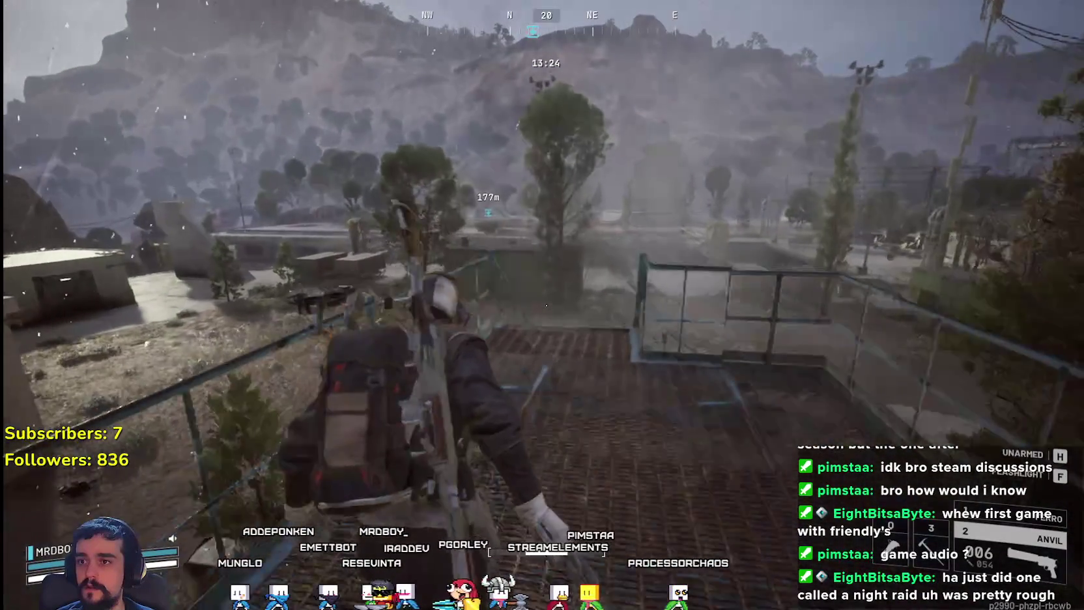
# - Run over the platform, road and bridge, sliding along the railing, to about 60 m from North Complex Elevator
pyautogui.press('w')
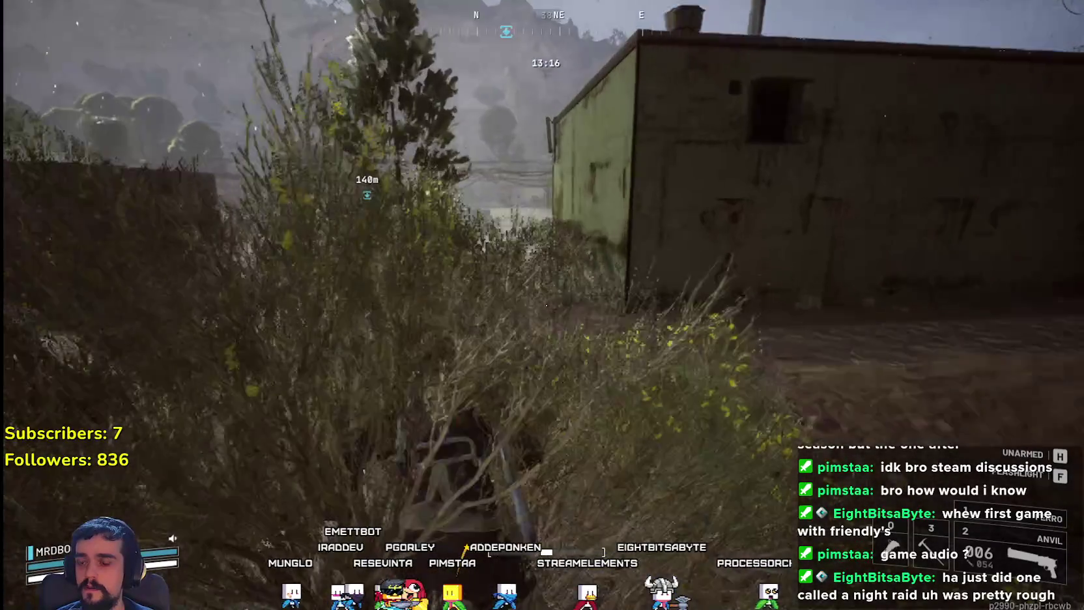
pyautogui.press('w')
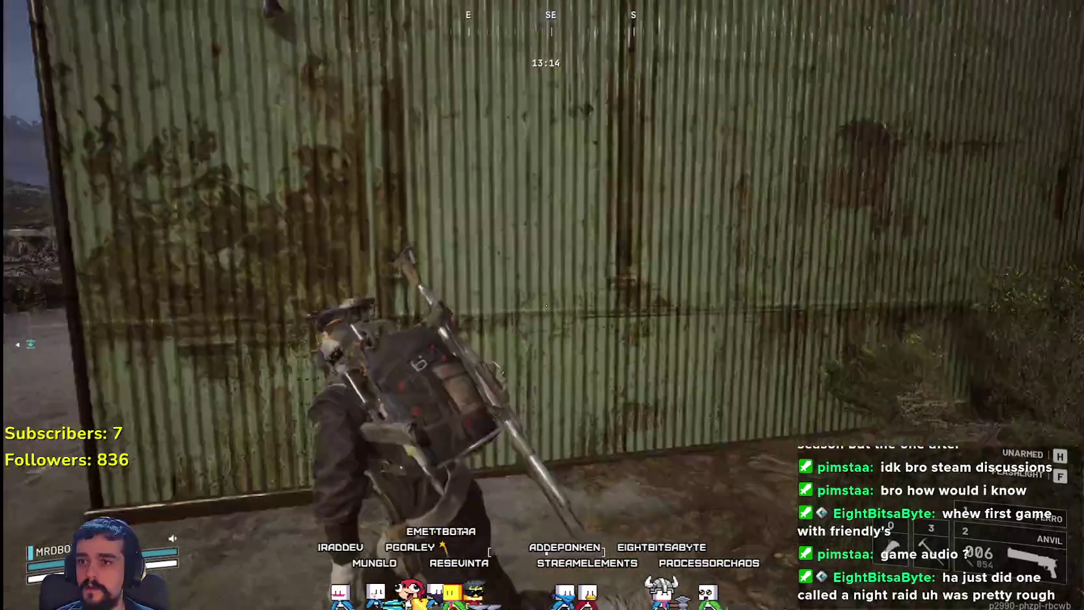
pyautogui.press('w')
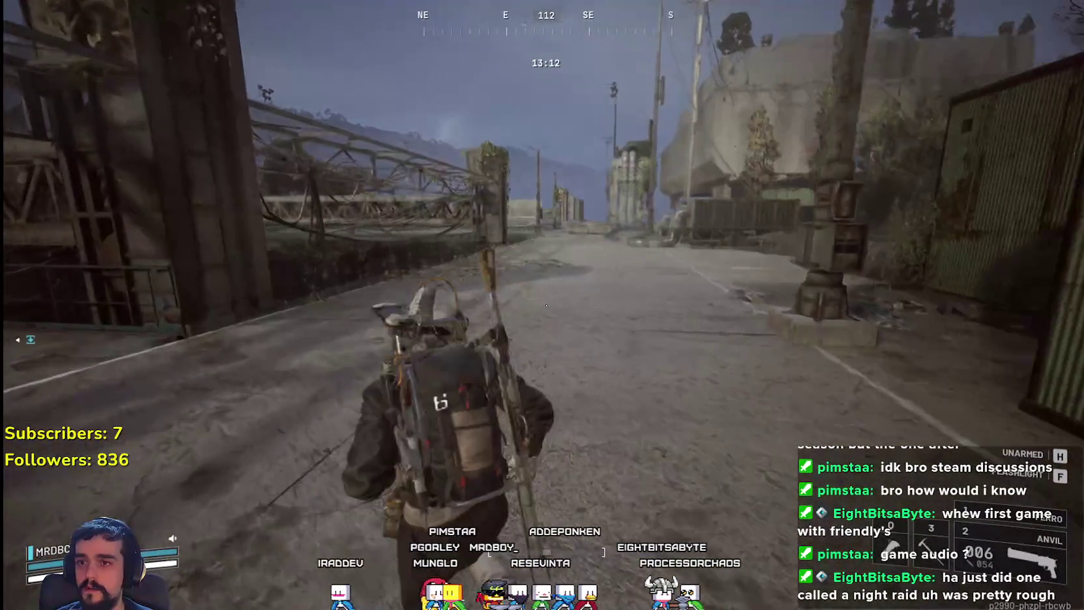
pyautogui.press('w')
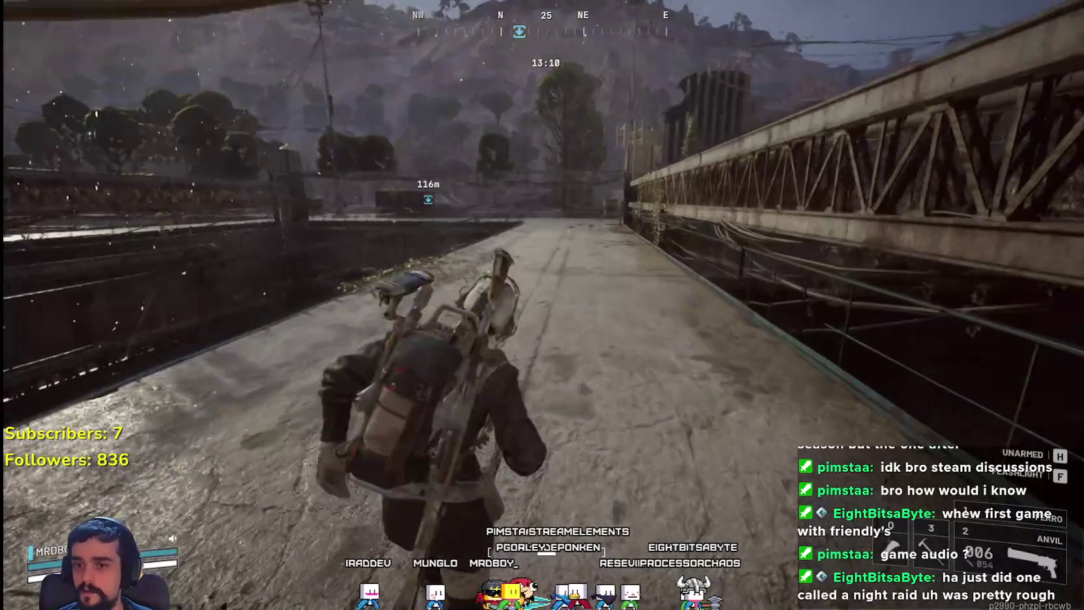
pyautogui.press('Tab')
pyautogui.press('Tab')
pyautogui.press('w')
pyautogui.press('w')
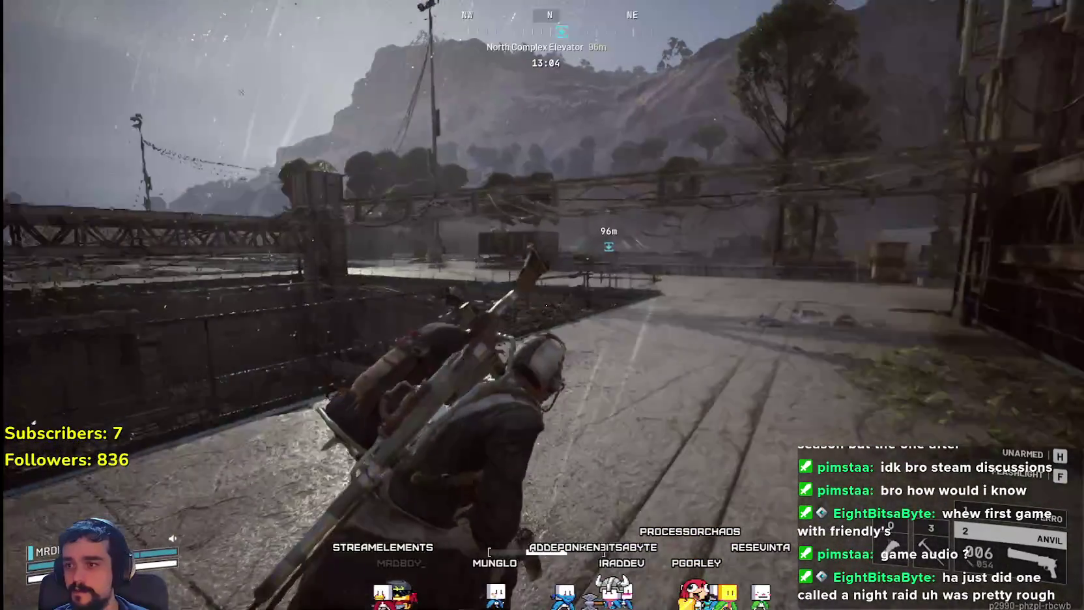
pyautogui.press('c')
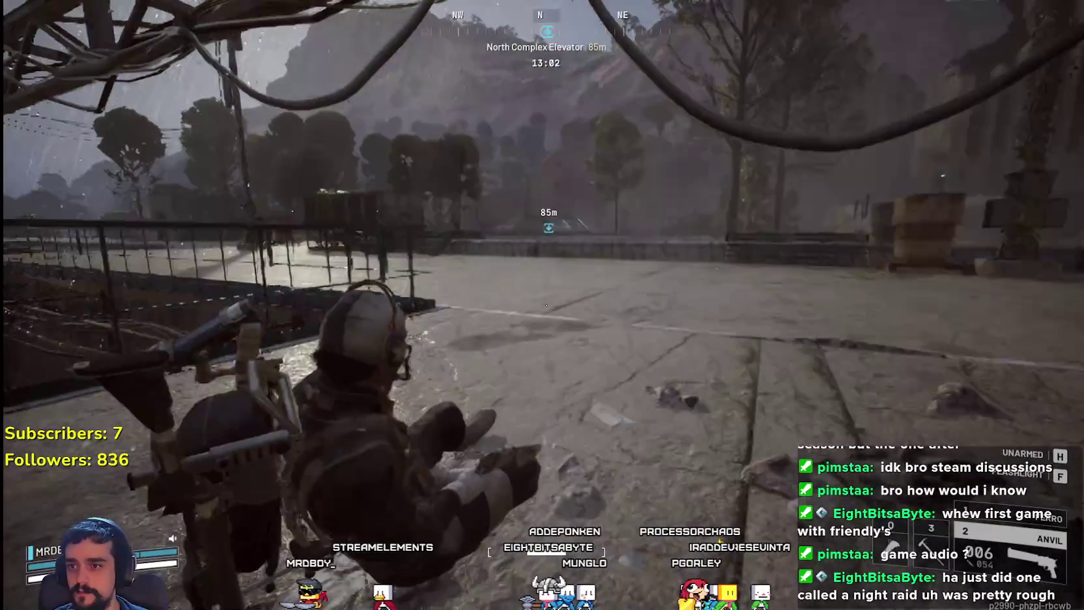
pyautogui.press('w')
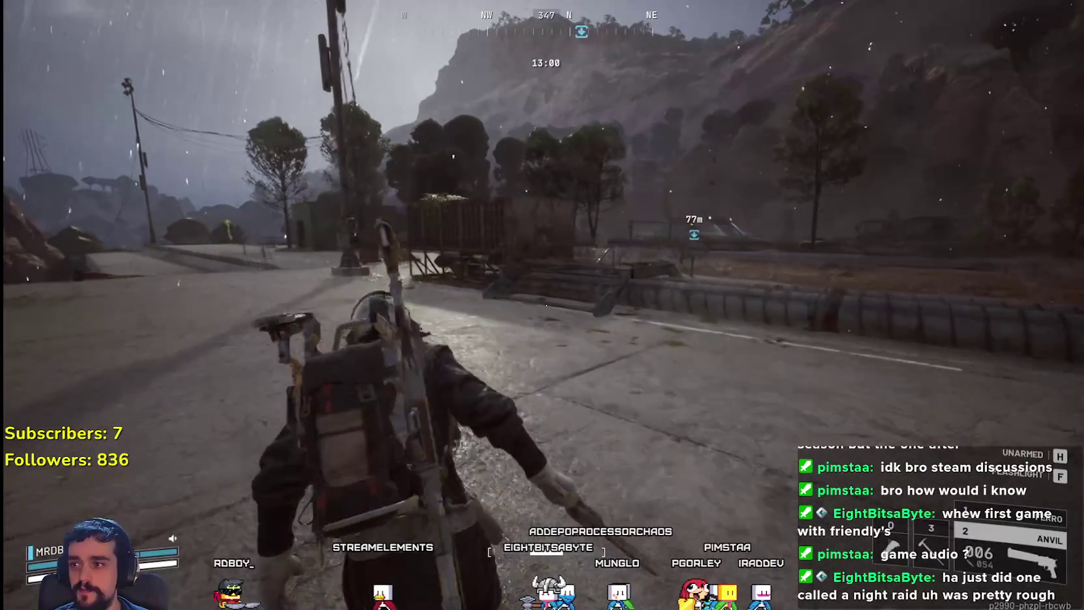
pyautogui.press('w')
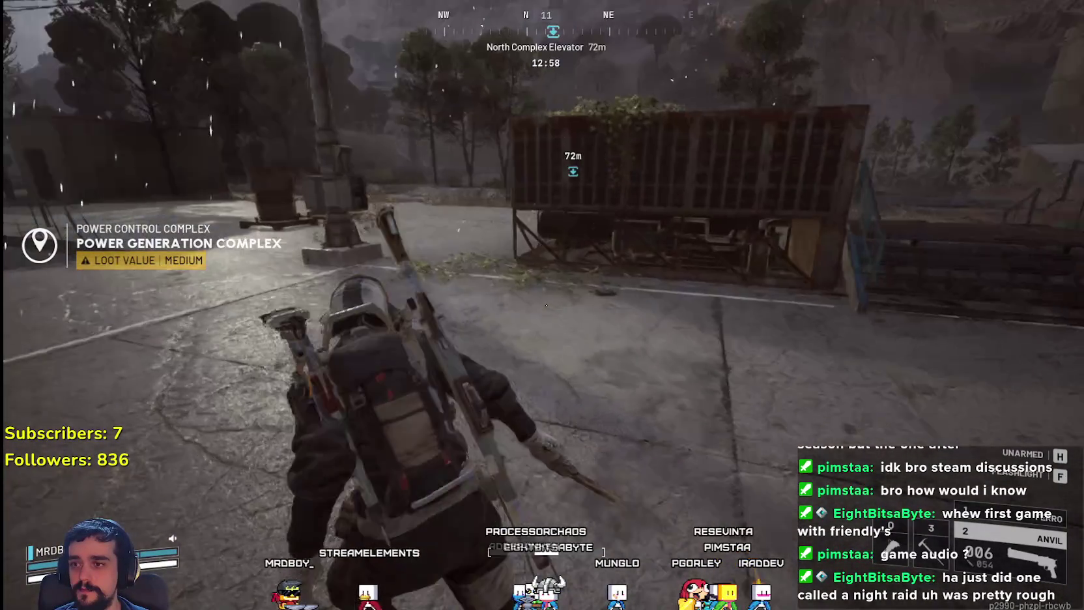
pyautogui.press('w')
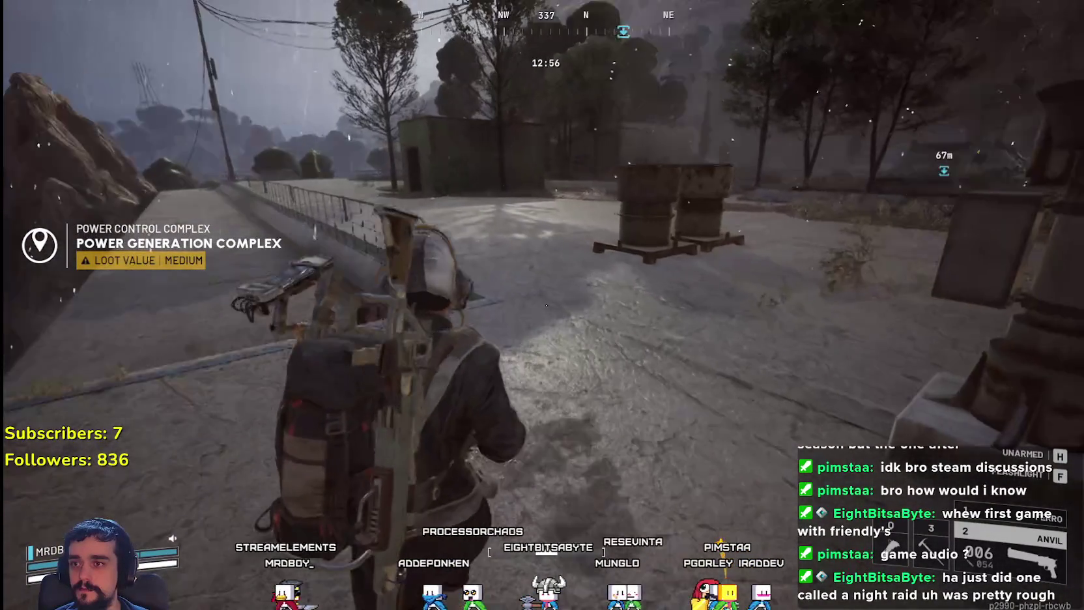
pyautogui.press('w')
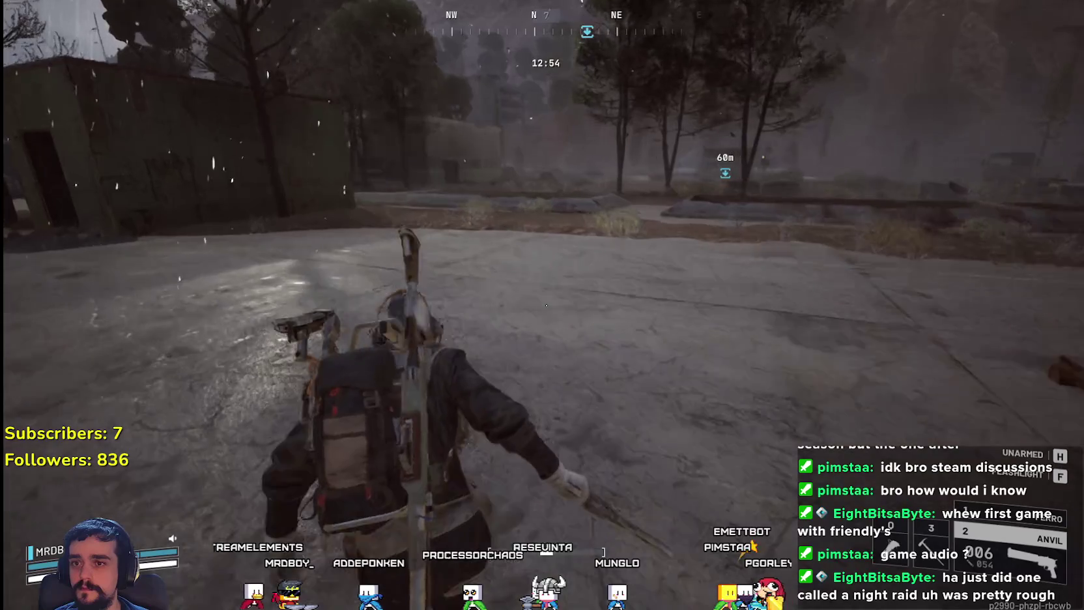